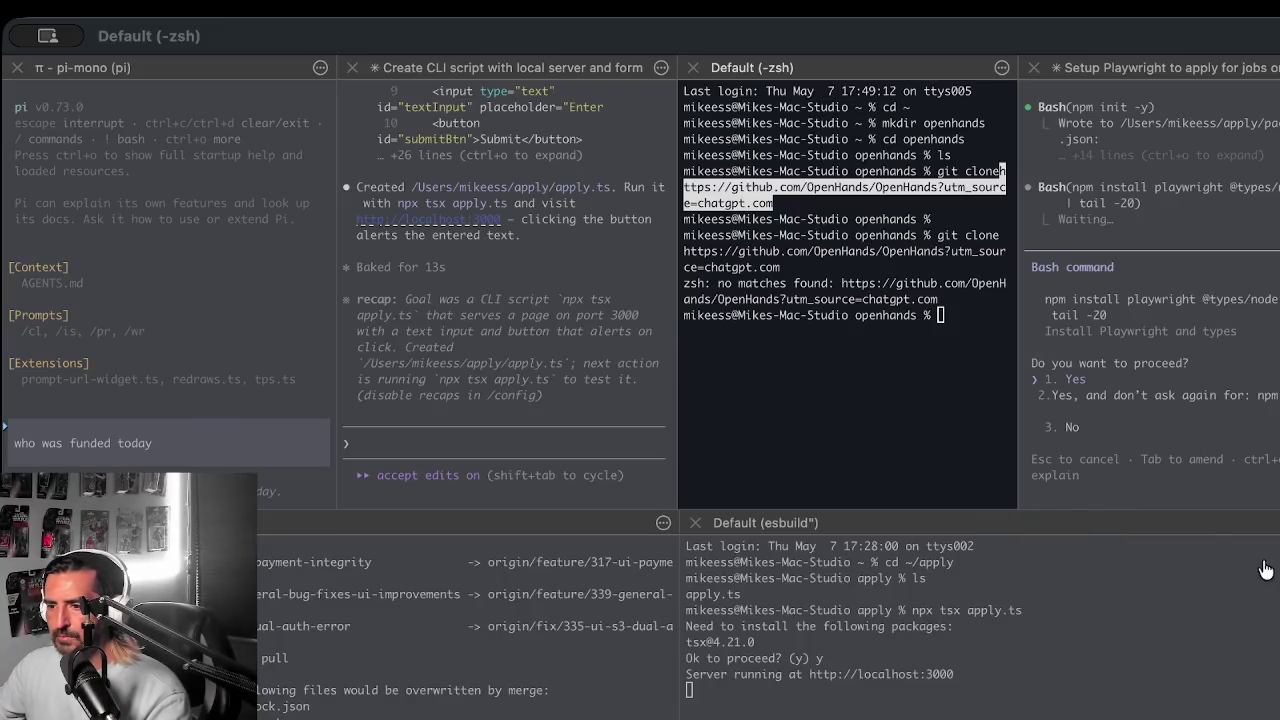
click(894, 340)
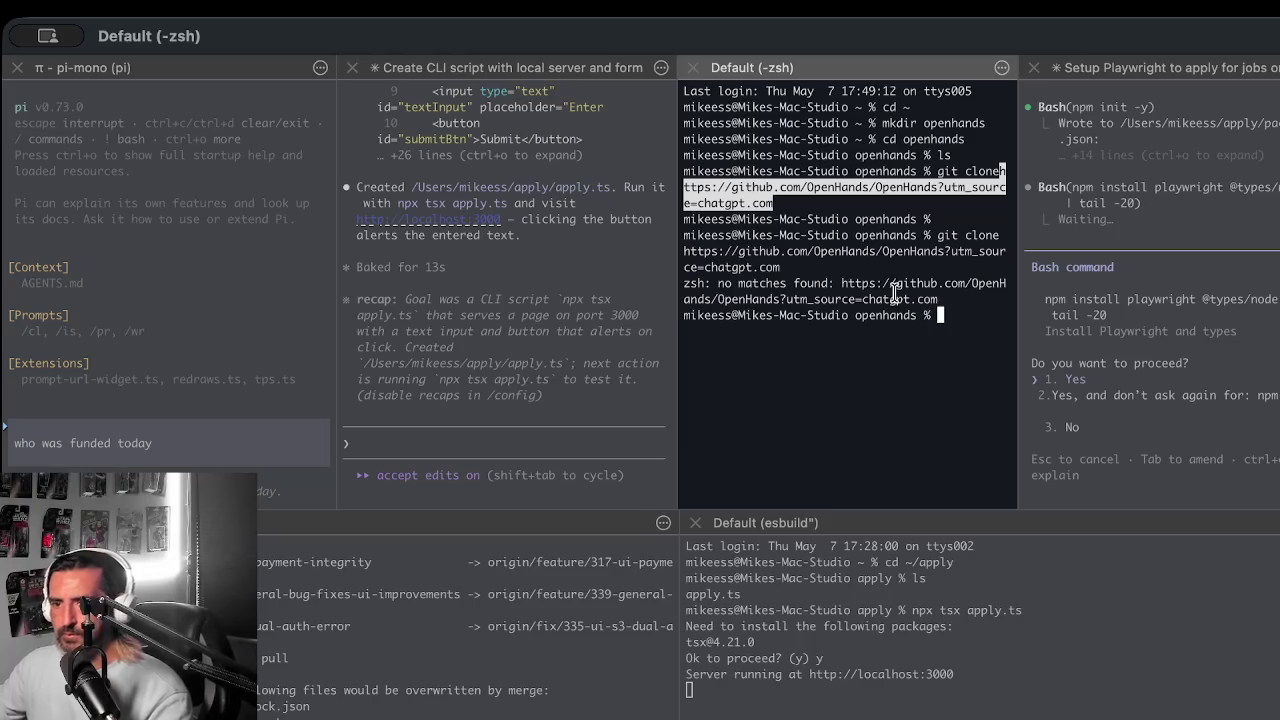
text(git clone)
text(https://github.com/OpenHands/OpenHands.git)
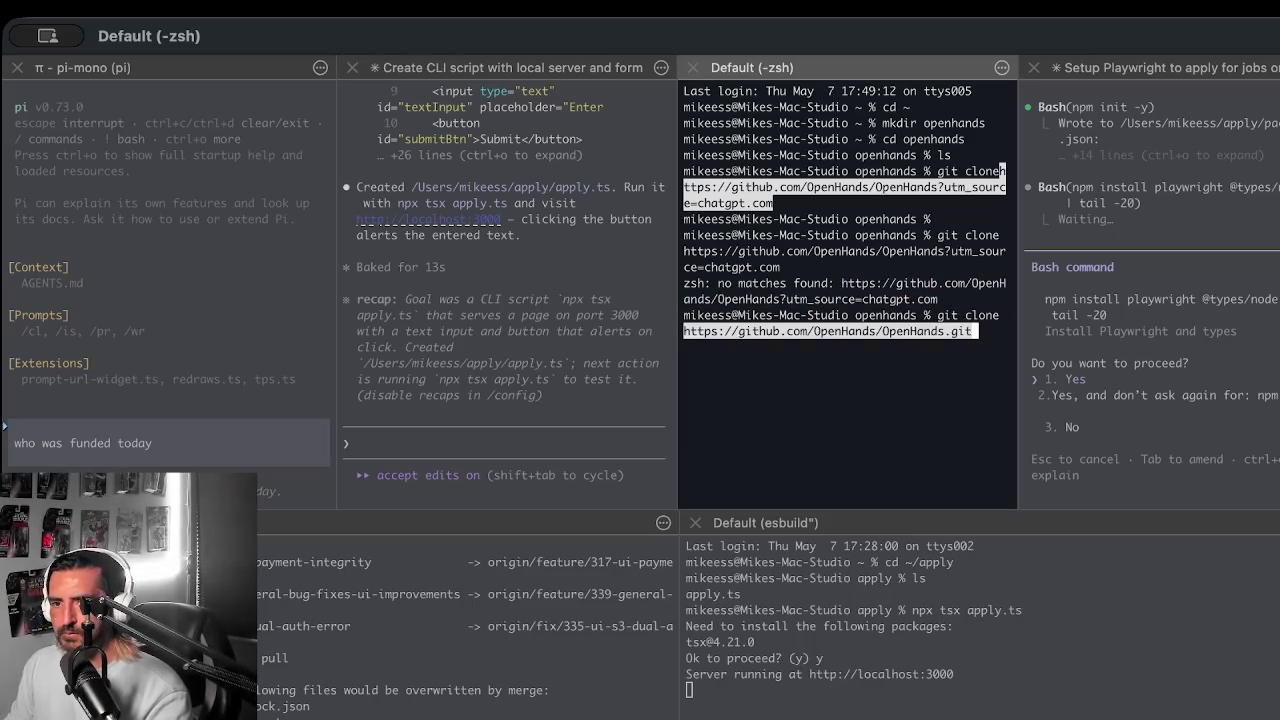
key(Return)
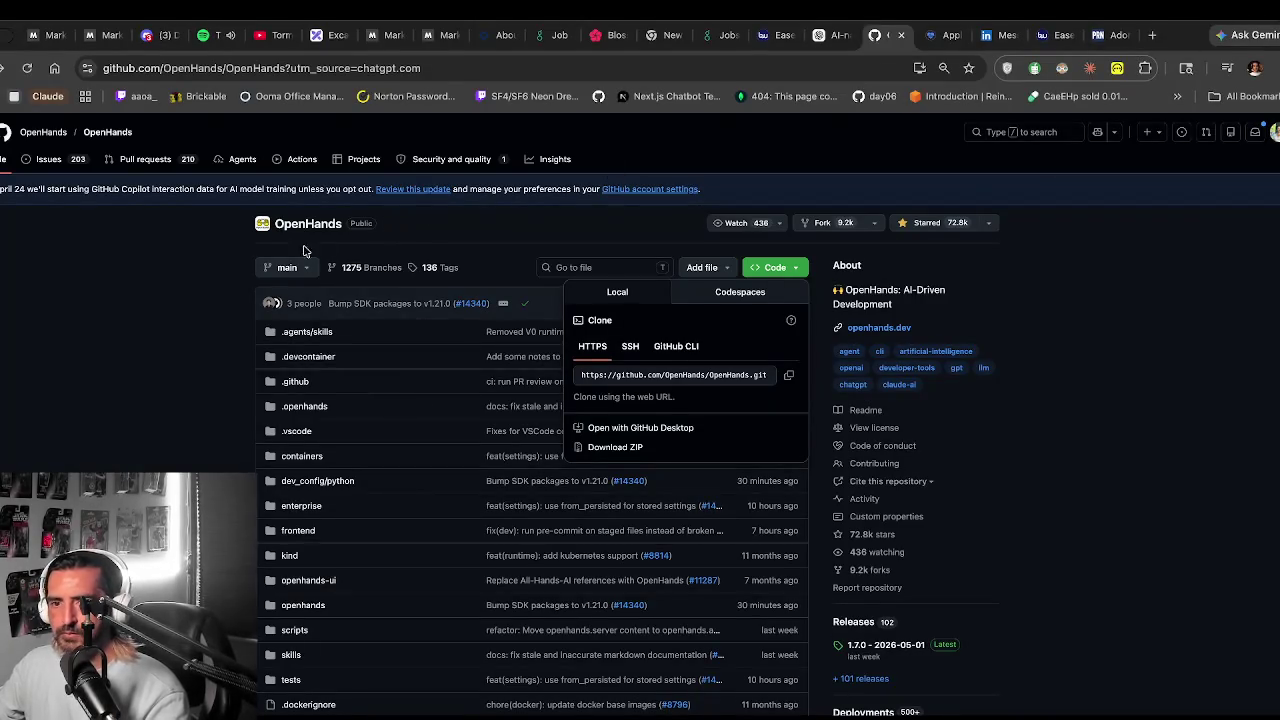
Step: Copy the company name Conduit Health from the Markdown Live Preview startup list
click(255, 279)
click(328, 35)
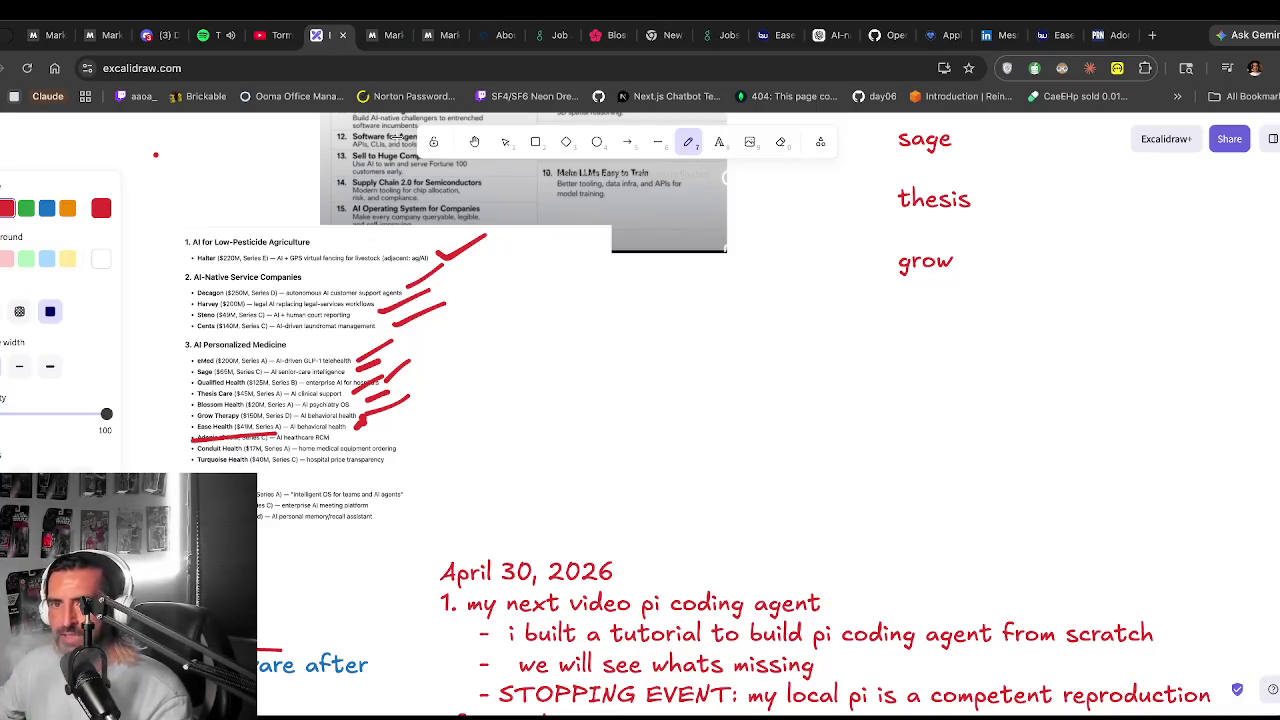
click(386, 35)
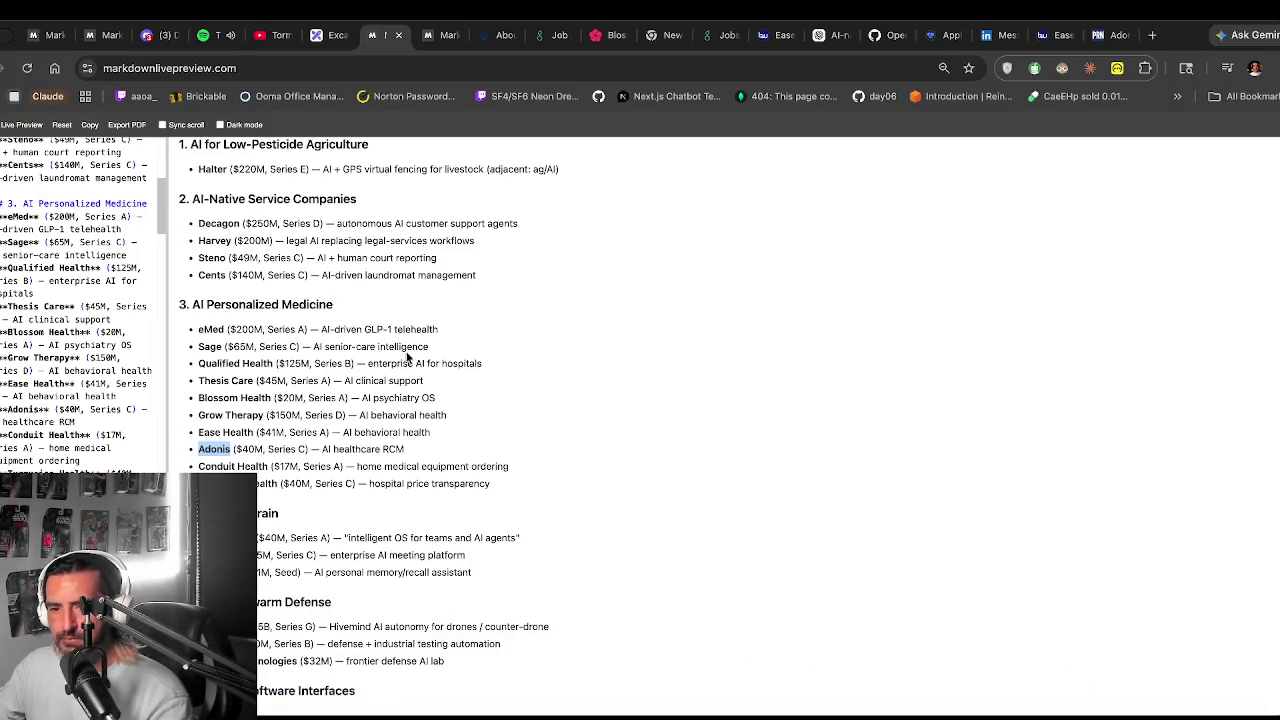
scroll(401, 292, down, 1)
click(280, 455)
drag(268, 453, 203, 452)
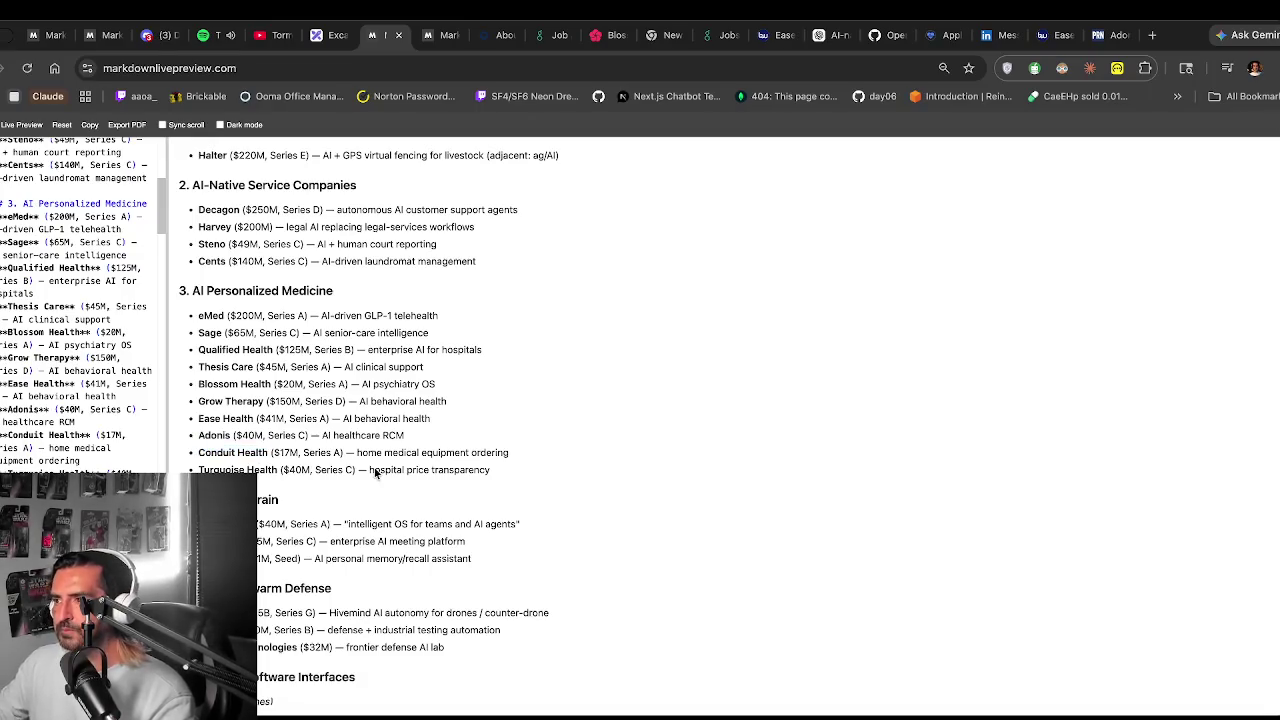
key(ctrl+c)
Step: Search Google for 'Conduit Health funding round' and open the HLTH article on its raise
key(ctrl+t)
key(ctrl+v)
text(funding round)
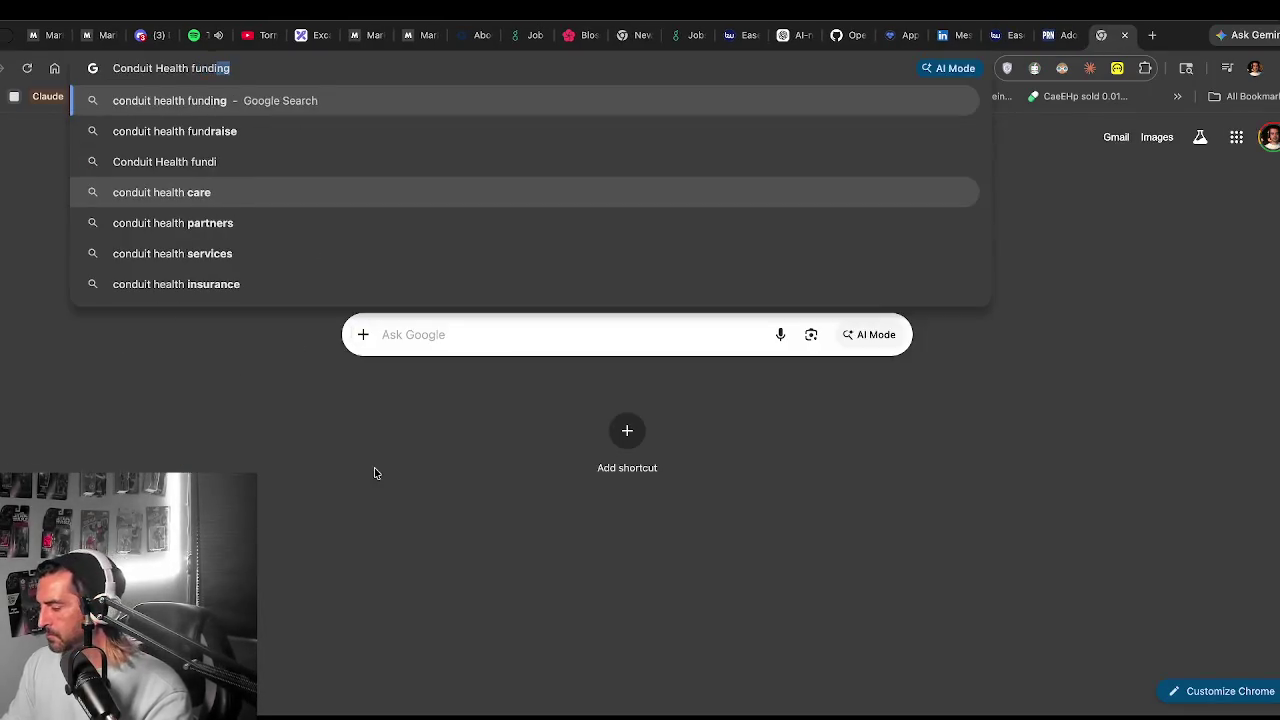
key(Return)
scroll(365, 485, down, 2)
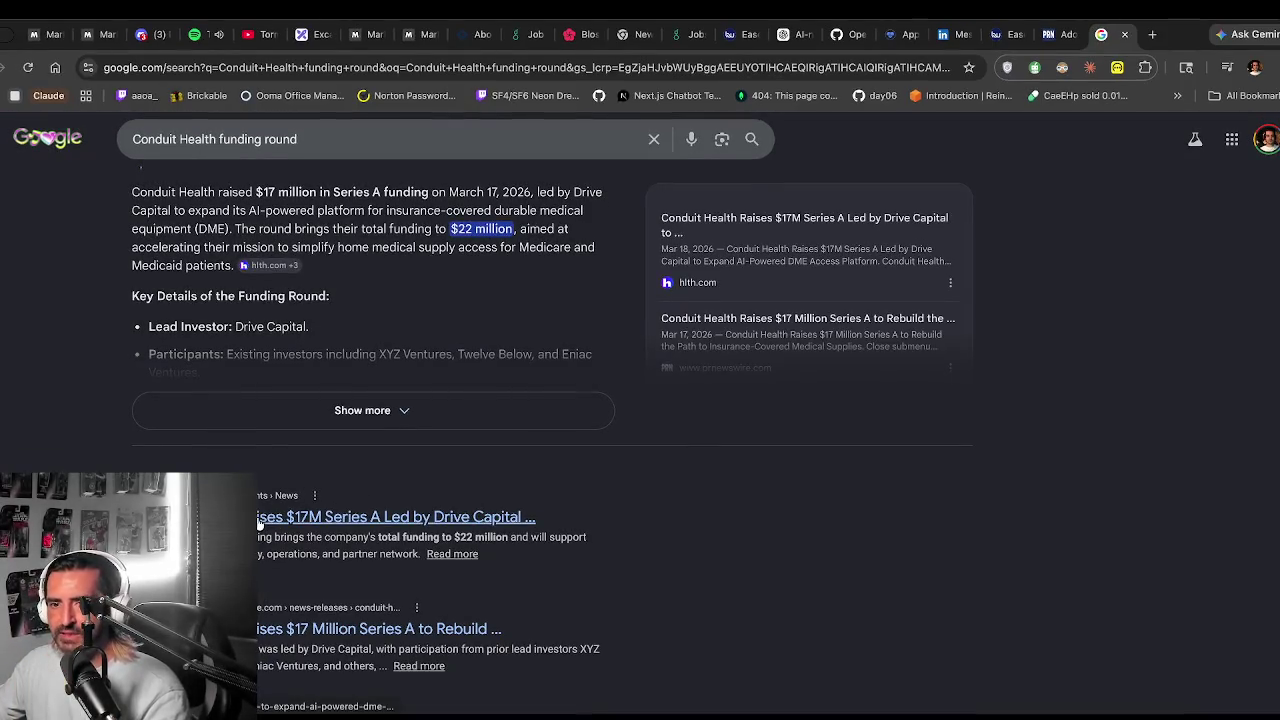
scroll(188, 352, down, 3)
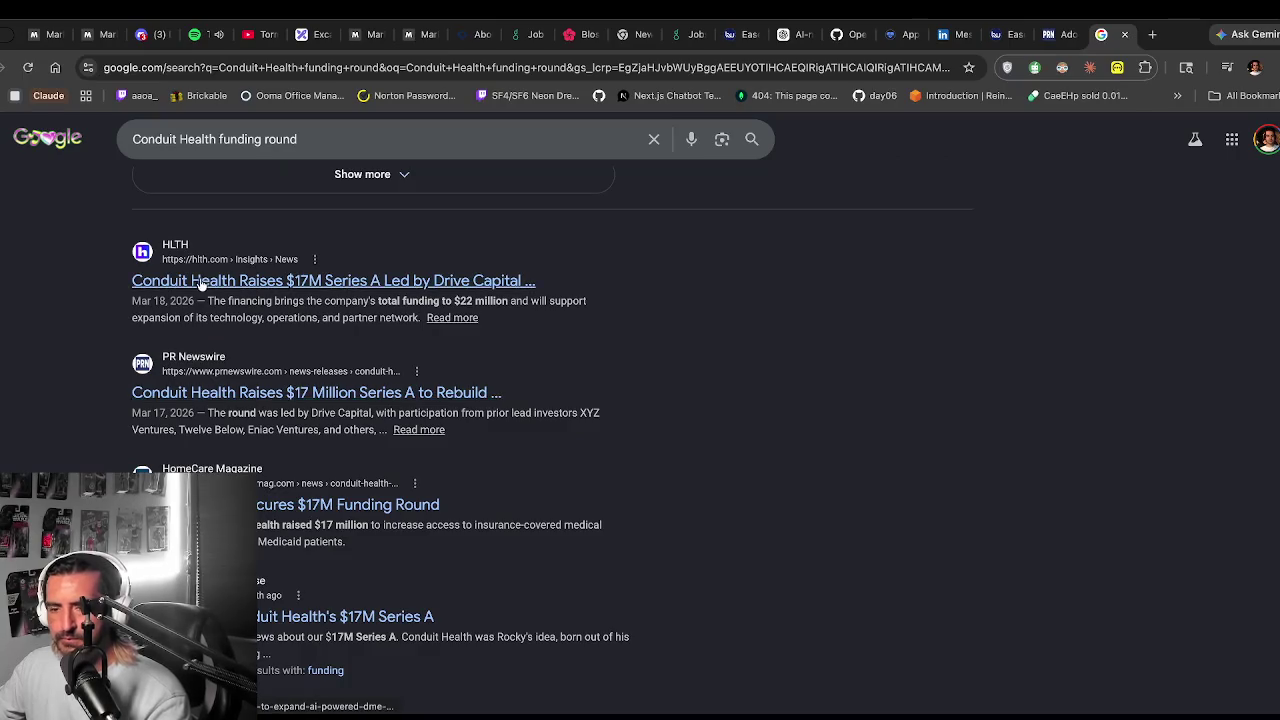
click(190, 281)
Step: Scroll through the HLTH article on Conduit Health's $17M Series A
scroll(345, 388, down, 3)
scroll(345, 388, down, 1)
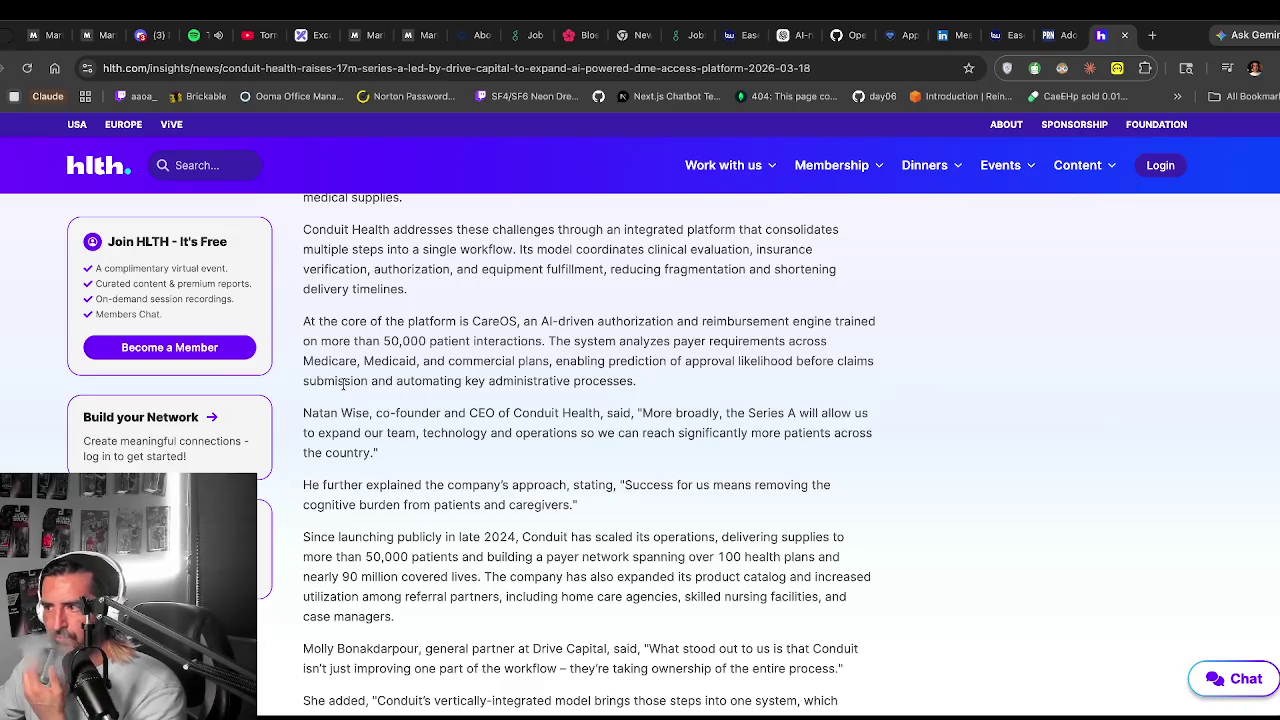
scroll(343, 385, down, 1)
scroll(343, 385, up, 4)
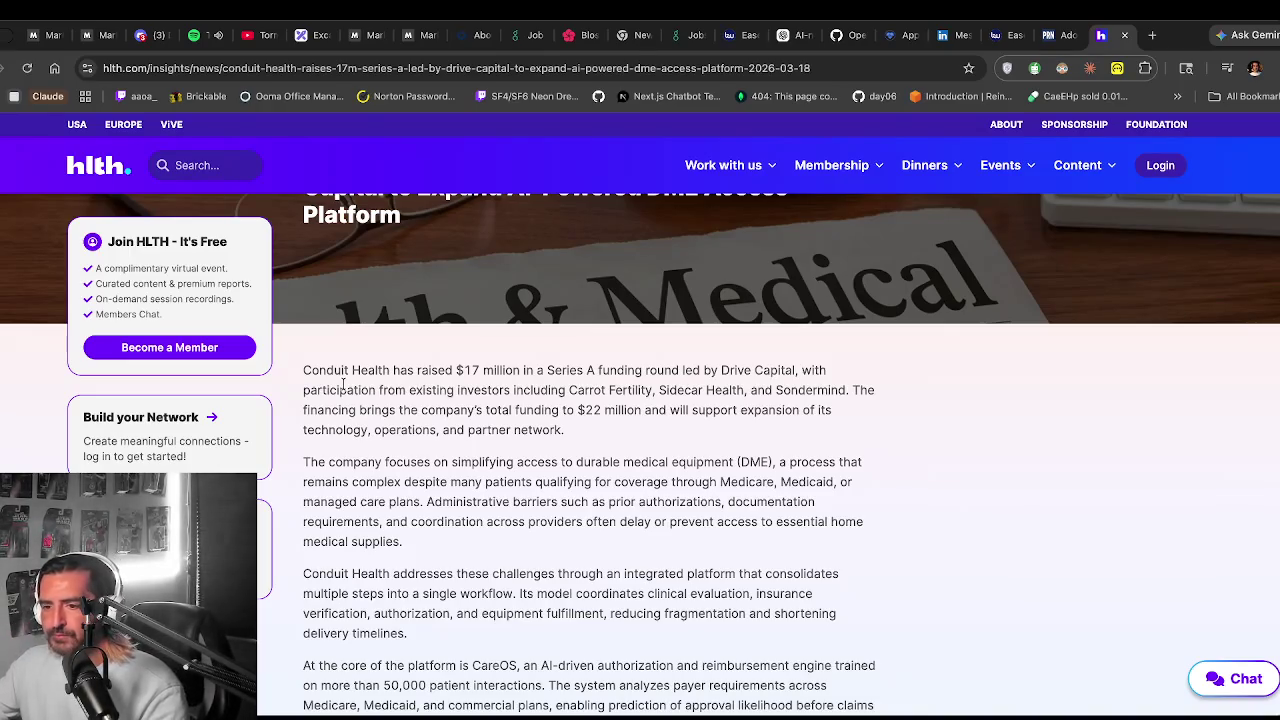
scroll(343, 385, down, 1)
drag(512, 309, 559, 578)
Step: Copy the article text from the first paragraph to 'Click here for the original news story'
scroll(647, 533, up, 2)
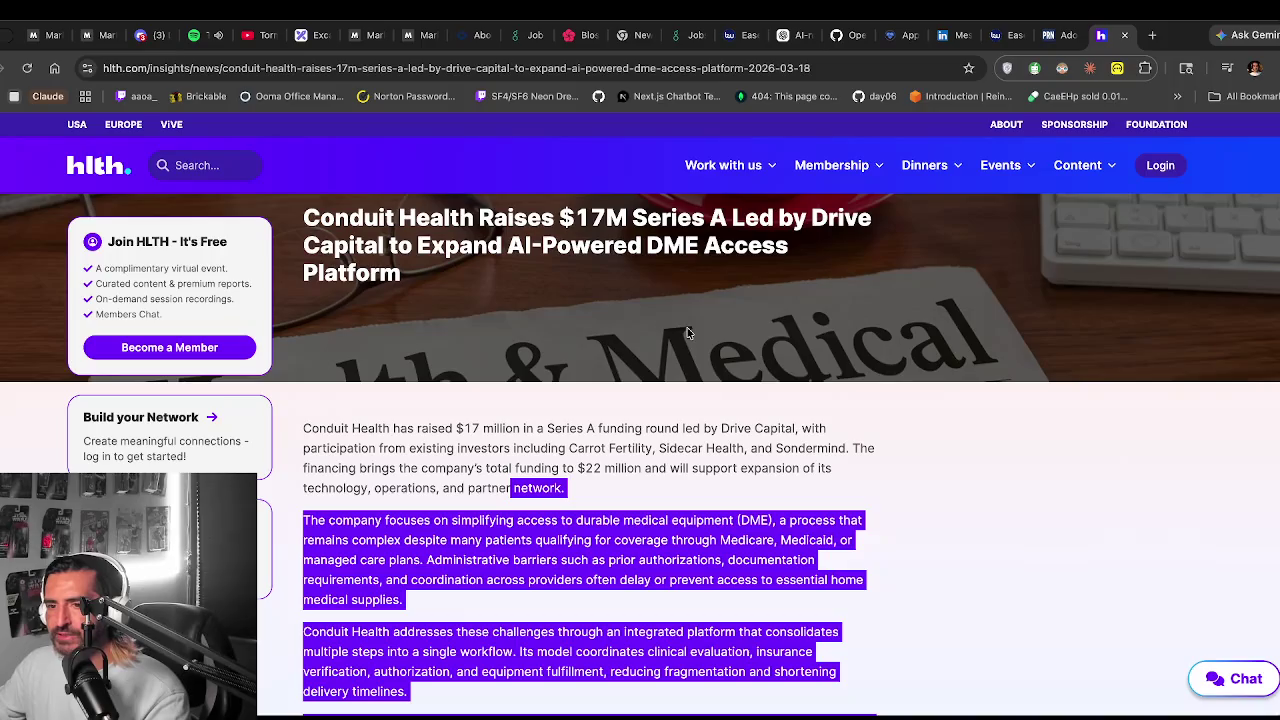
scroll(554, 349, down, 1)
click(411, 437)
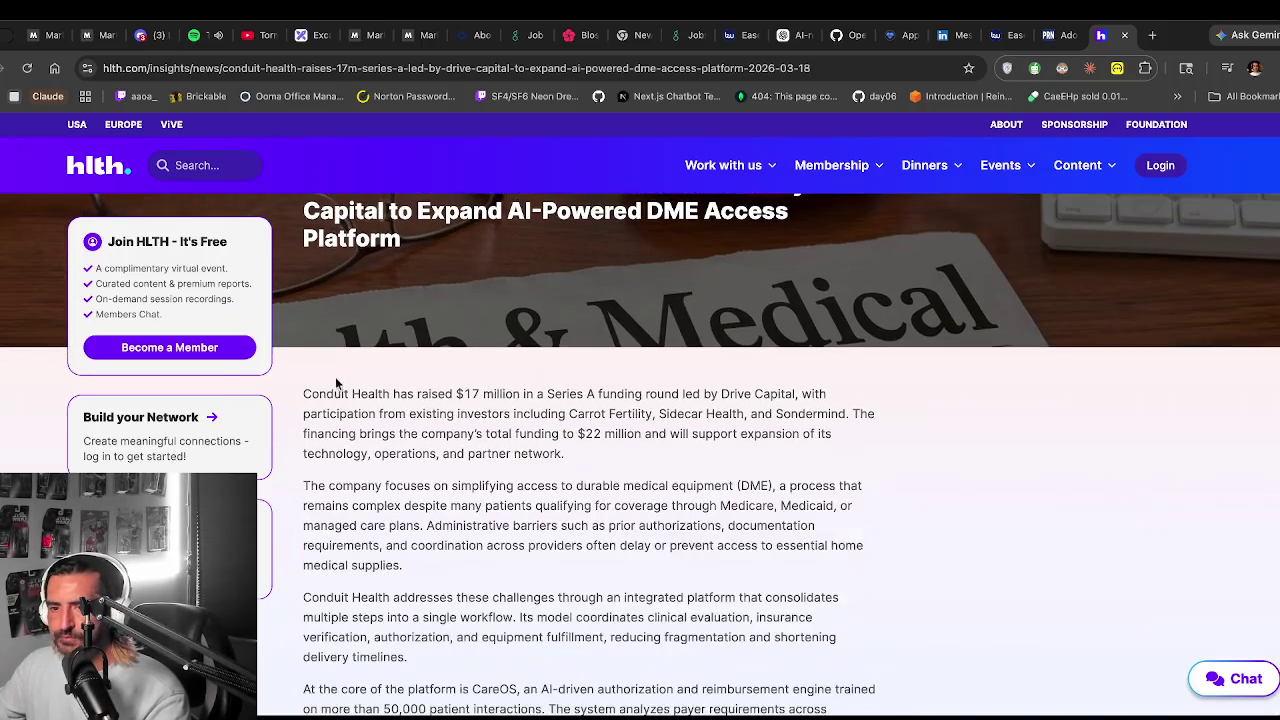
mouse_move(299, 383)
mouse_down()
mouse_move(641, 710)
mouse_move(640, 593)
mouse_up()
key(ctrl+c)
key(ctrl+t)
Step: On chatgpt.com, paste the Conduit Health article and ask 'what is the reach of this'
text(chat)
key(Return)
key(ctrl+v)
key(shift+Return)
key(shift+Return)
text(what is the)
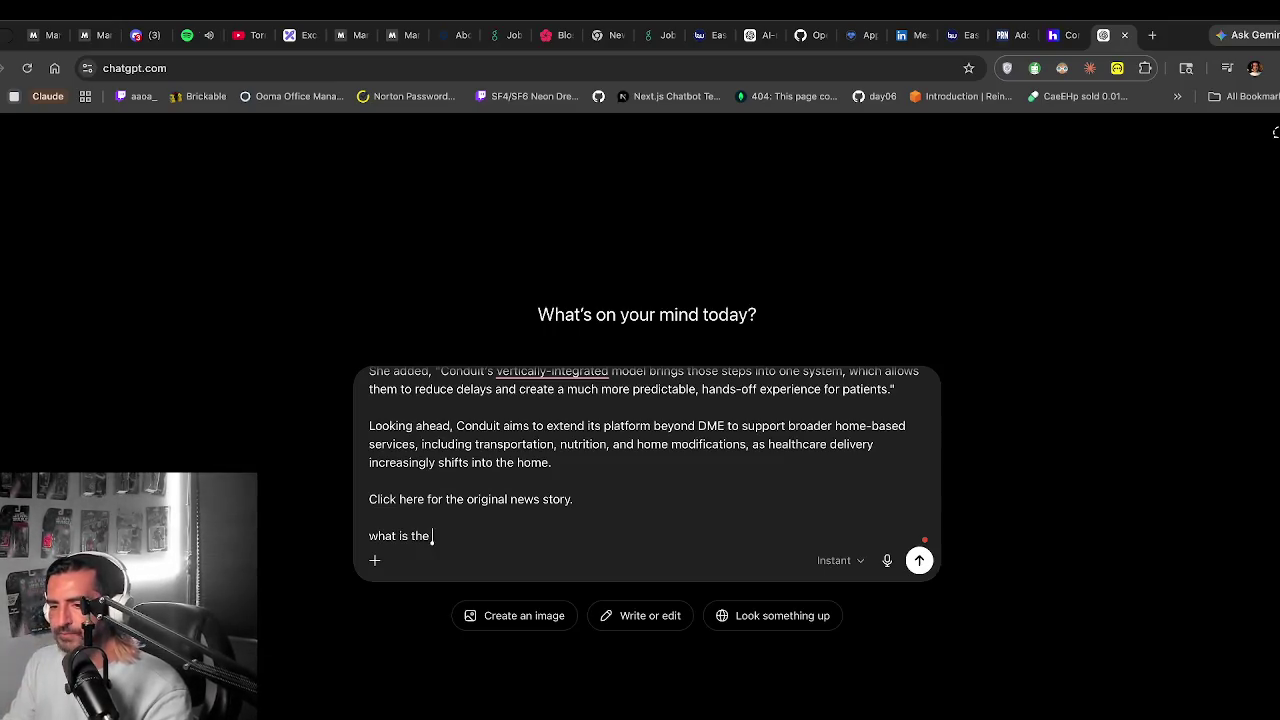
text(reach of this)
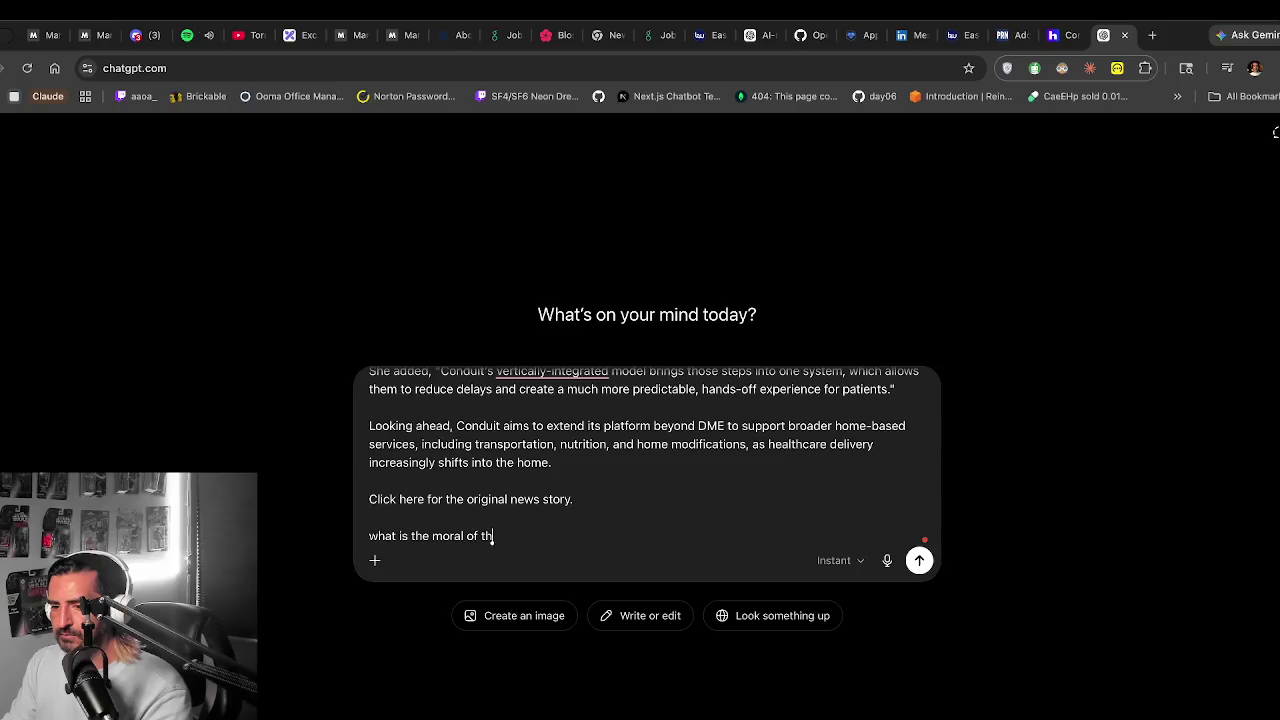
key(Return)
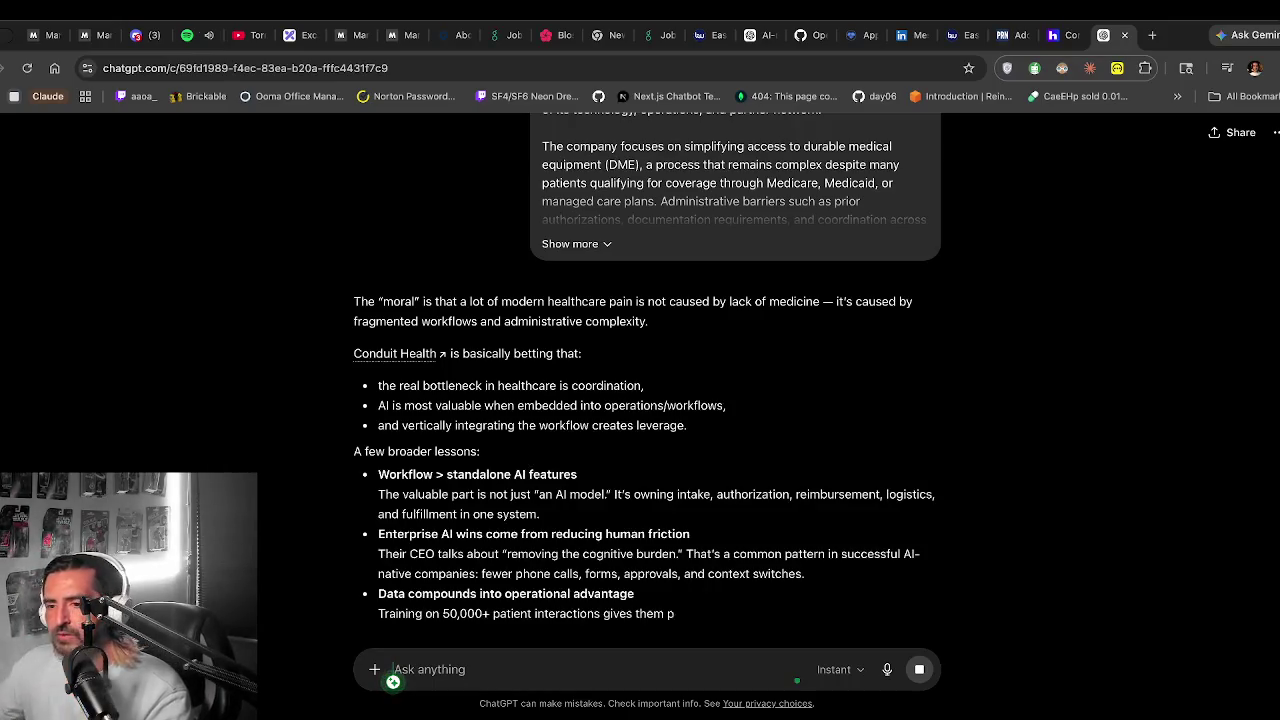
Step: Read ChatGPT's reply, then draw a red check beside Conduit Health on the Excalidraw board
drag(462, 386, 462, 442)
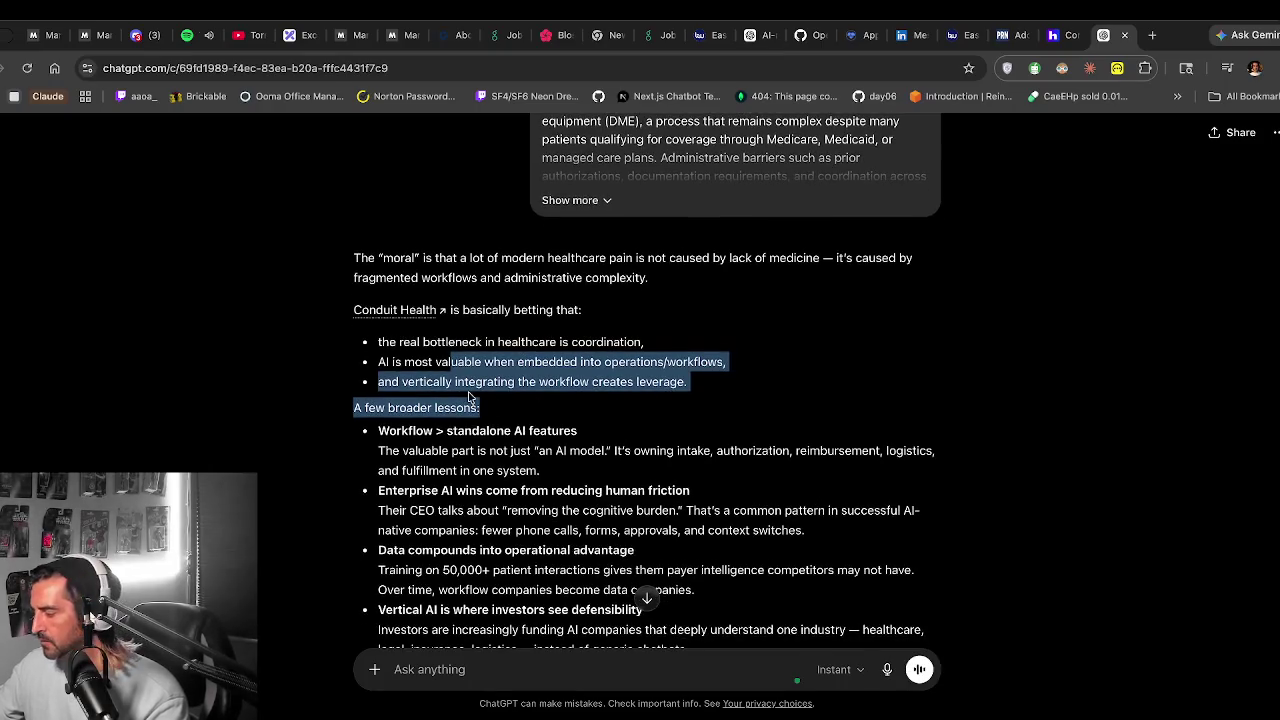
scroll(460, 396, down, 1)
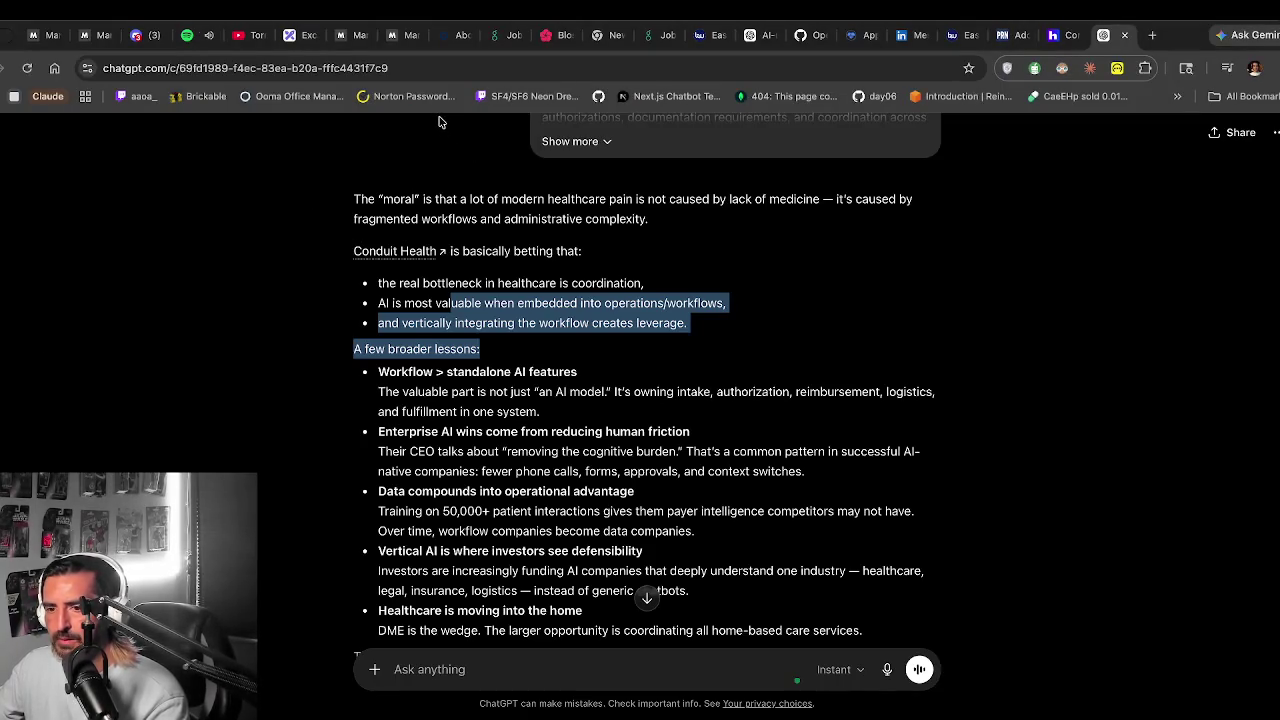
scroll(450, 470, down, 1)
drag(490, 336, 440, 370)
scroll(441, 390, down, 1)
click(362, 358)
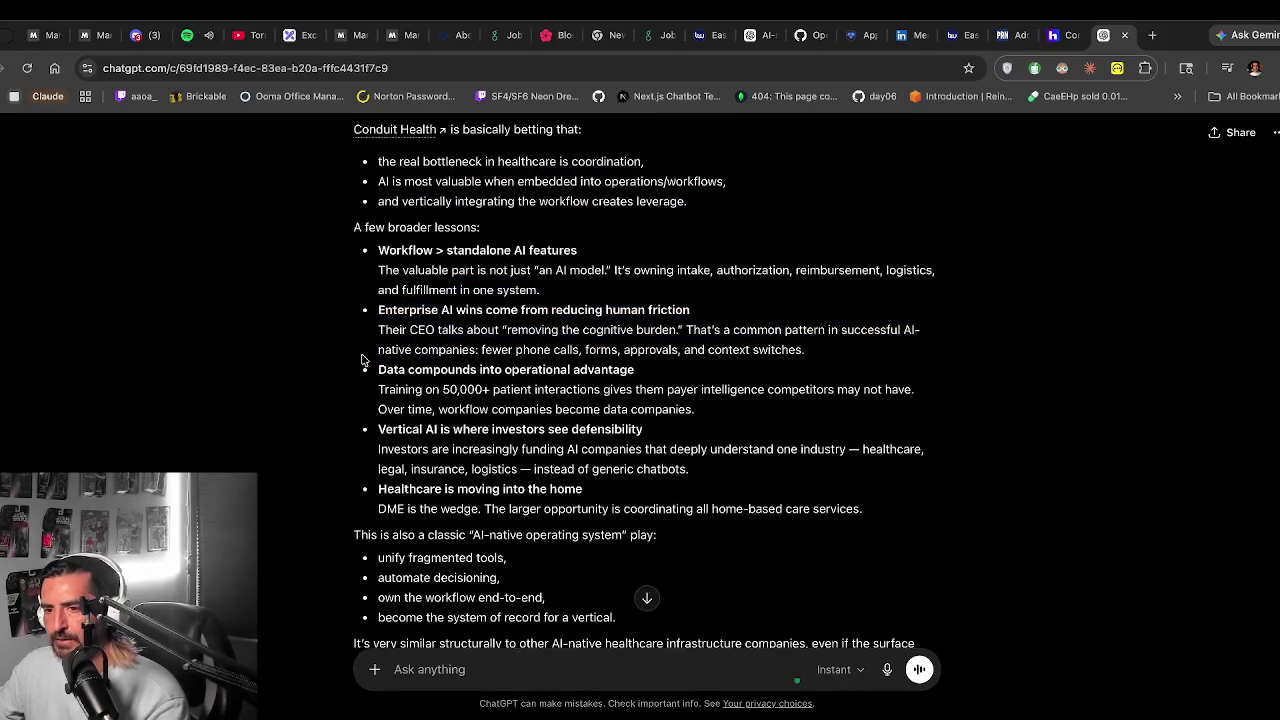
drag(382, 268, 658, 305)
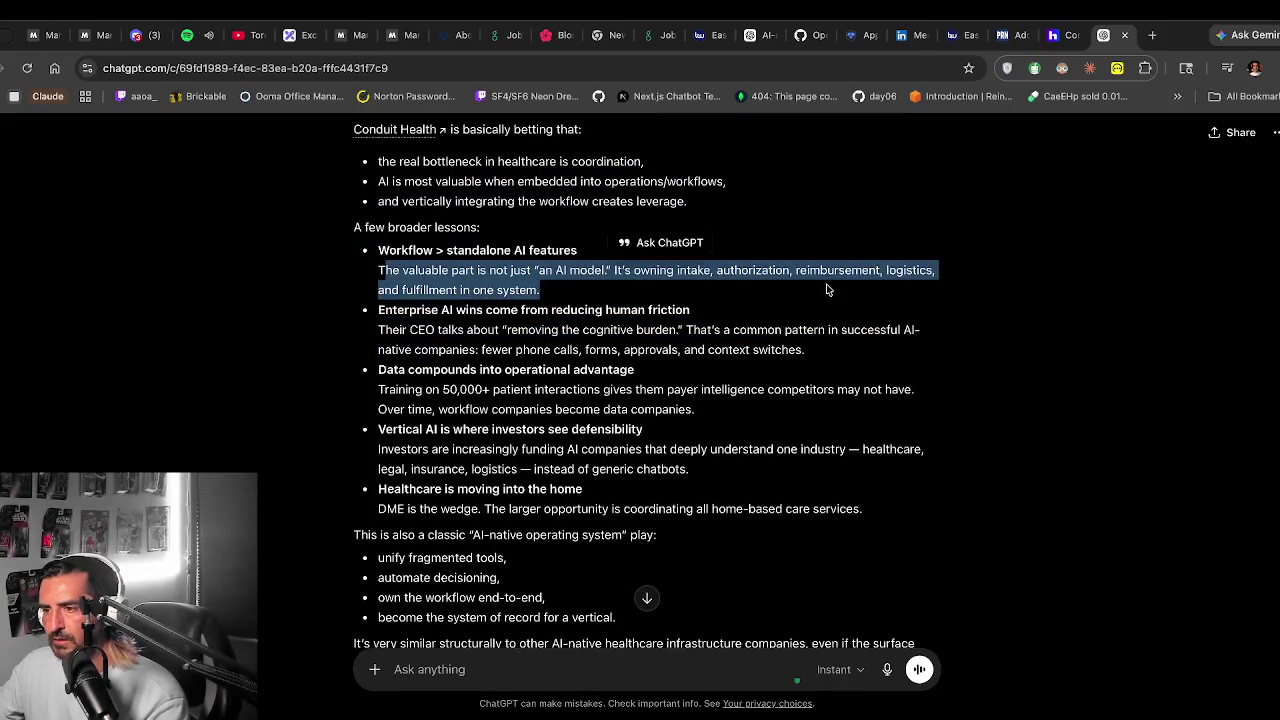
scroll(700, 282, down, 1)
drag(487, 297, 489, 334)
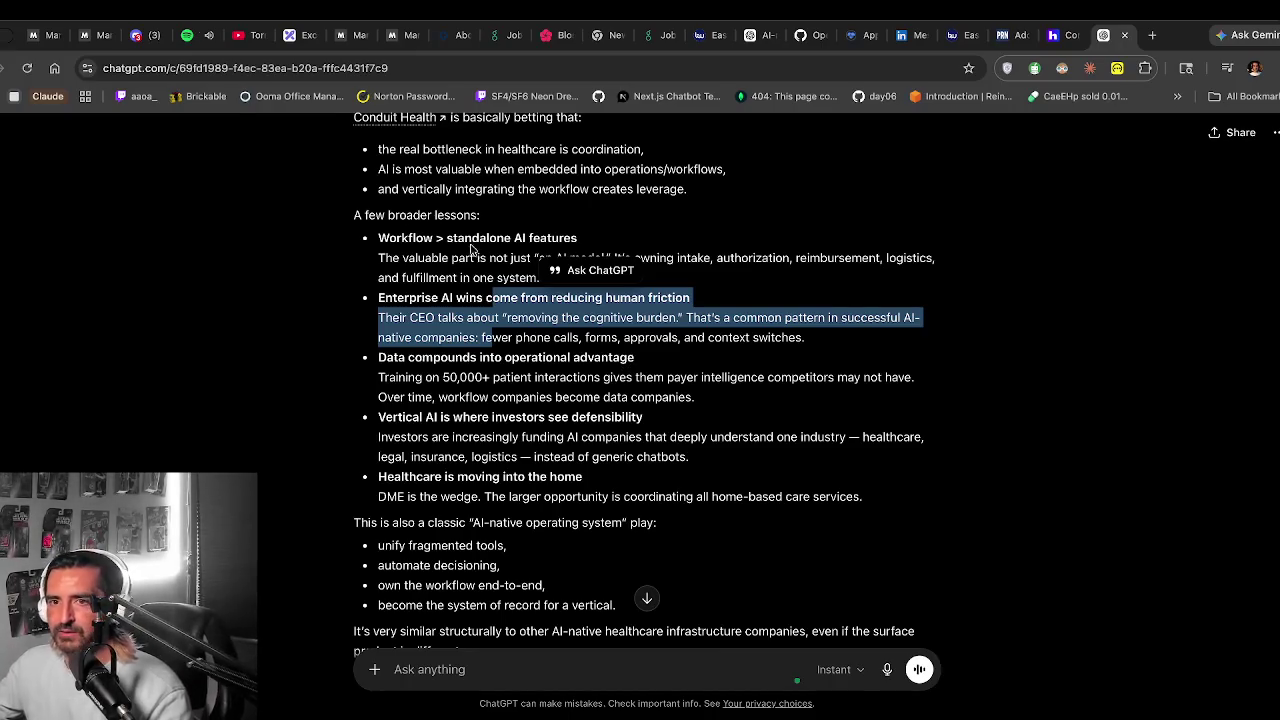
click(290, 35)
drag(358, 452, 400, 443)
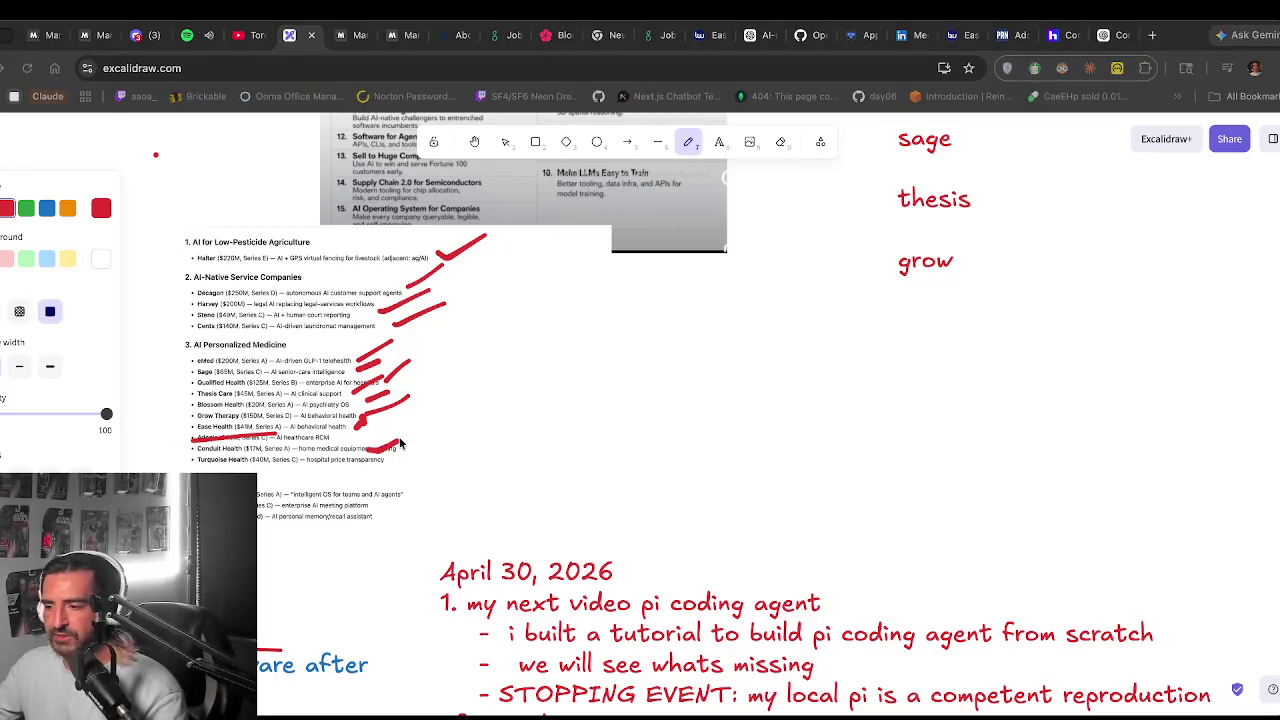
Step: Search Google for 'turqois health' and browse the results
scroll(400, 443, down, 3)
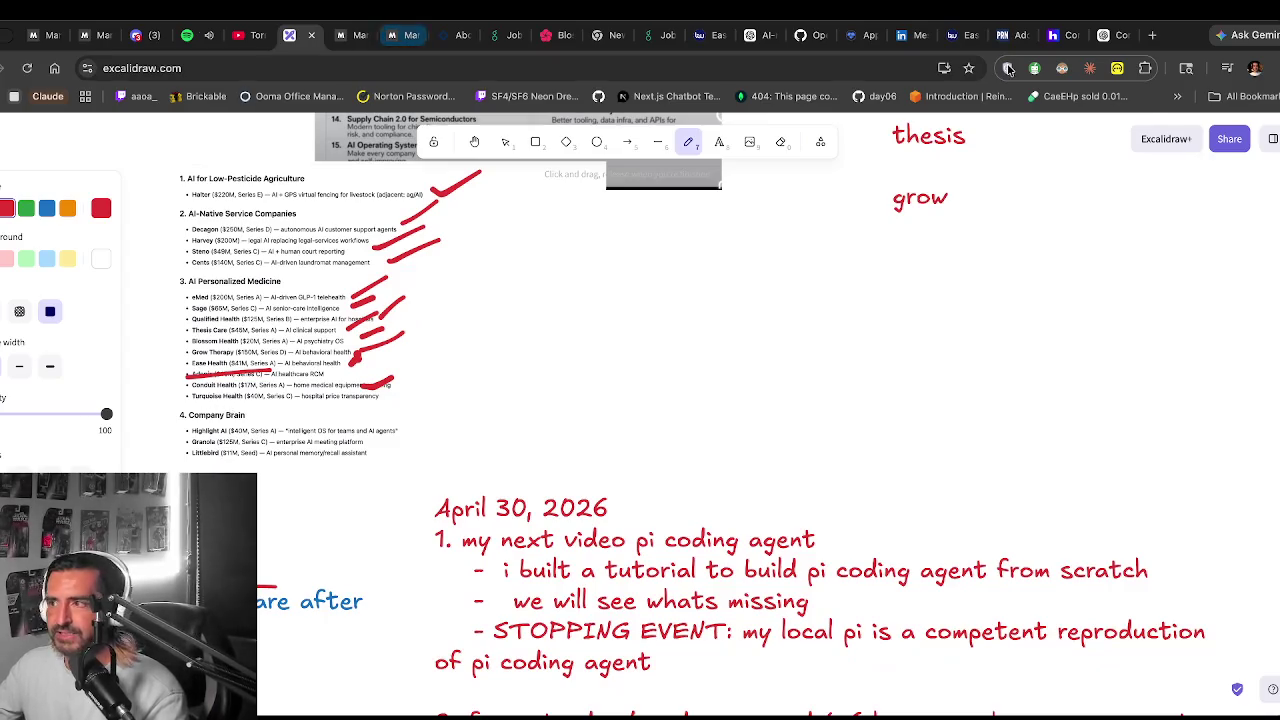
click(1092, 38)
key(ctrl+l)
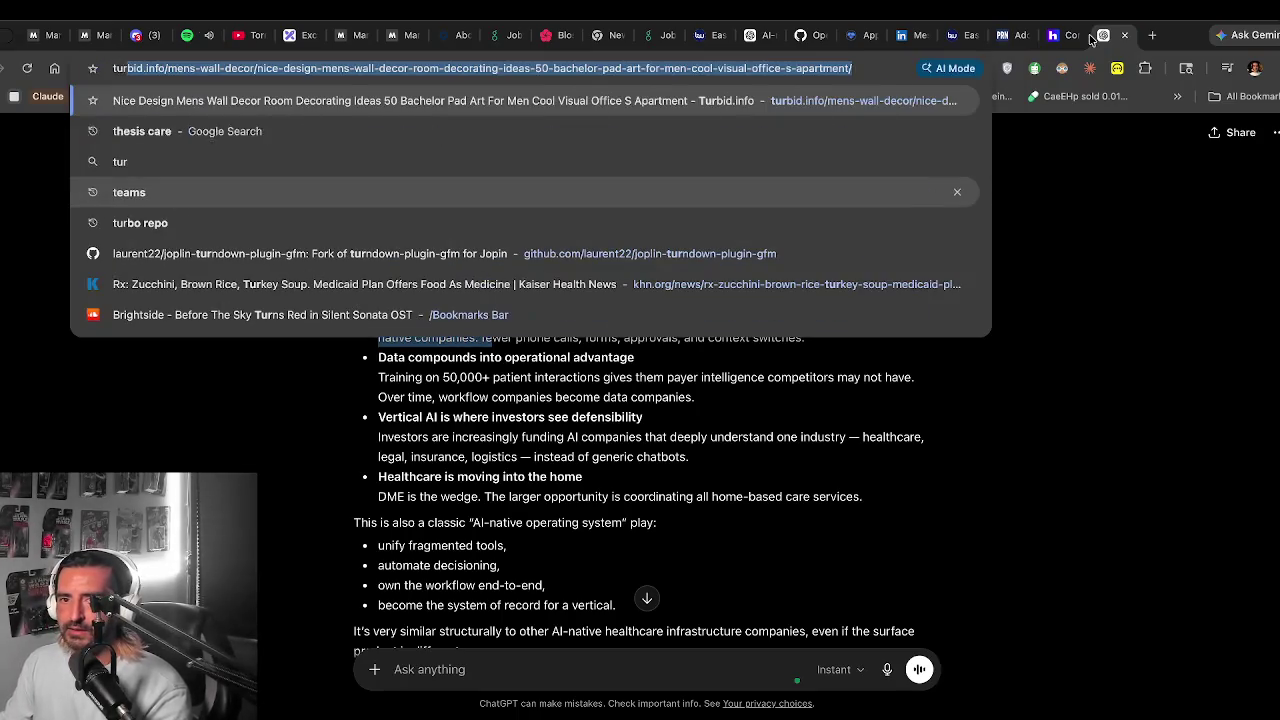
text(turqois health)
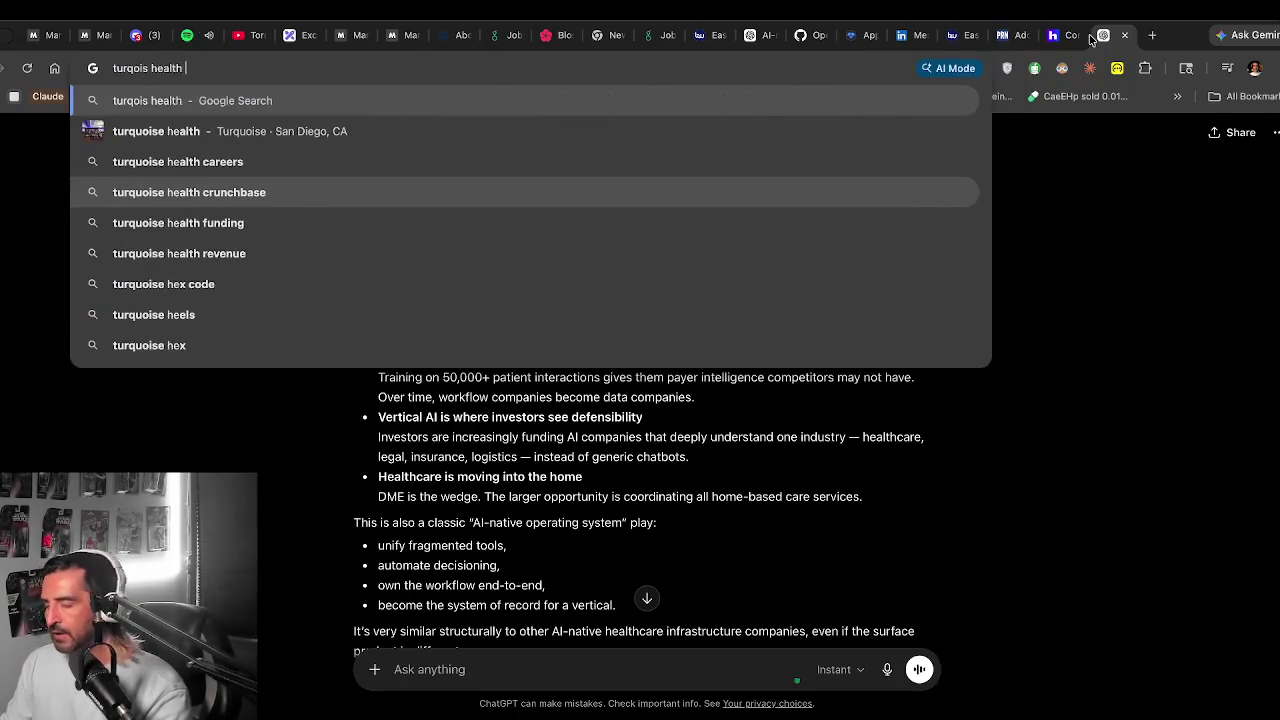
key(Return)
scroll(613, 299, down, 3)
scroll(610, 298, down, 5)
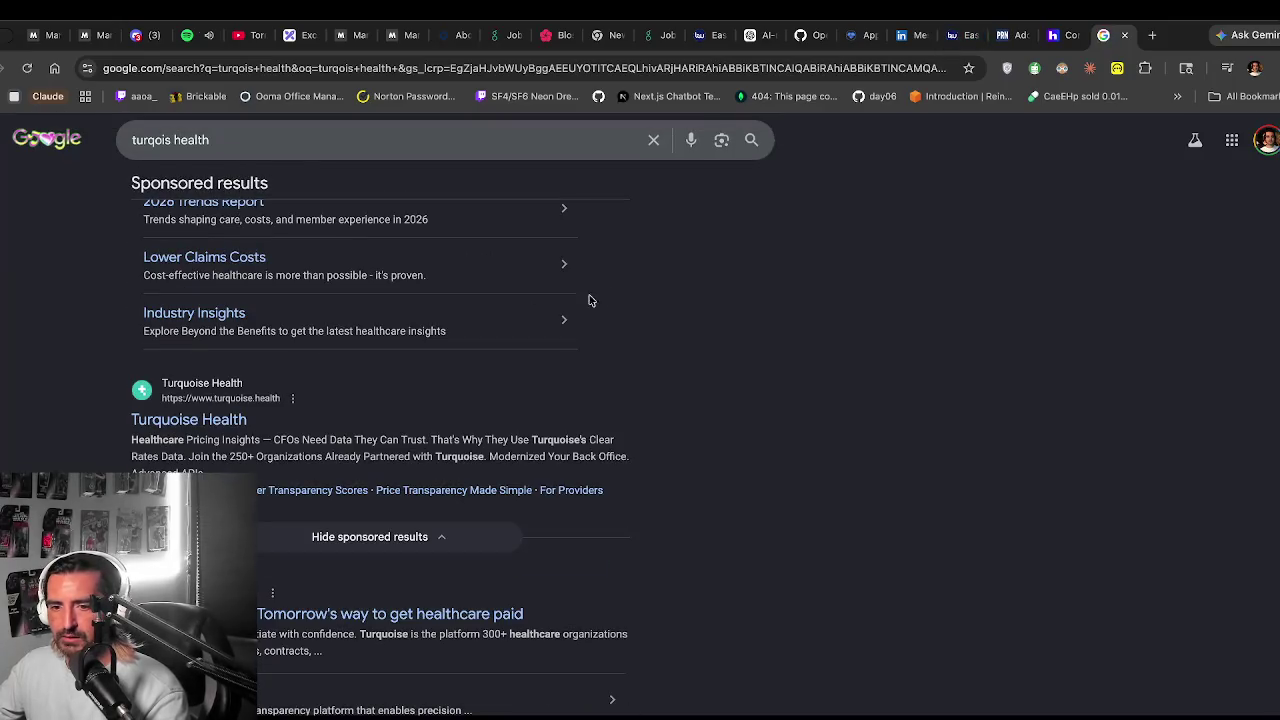
scroll(286, 397, up, 3)
scroll(286, 397, up, 5)
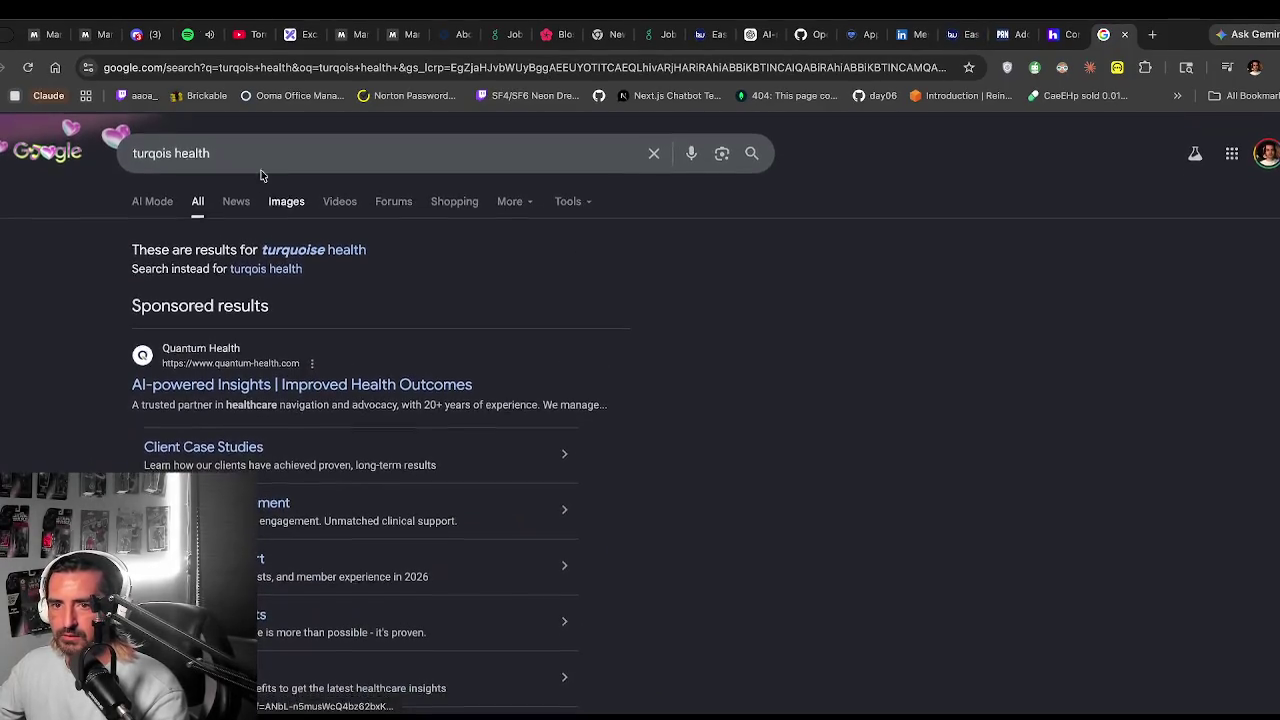
Step: Refine the search to 'turqois health funding' and find Fierce Healthcare's $40 million Series C sentence
click(262, 152)
text(funding)
key(Return)
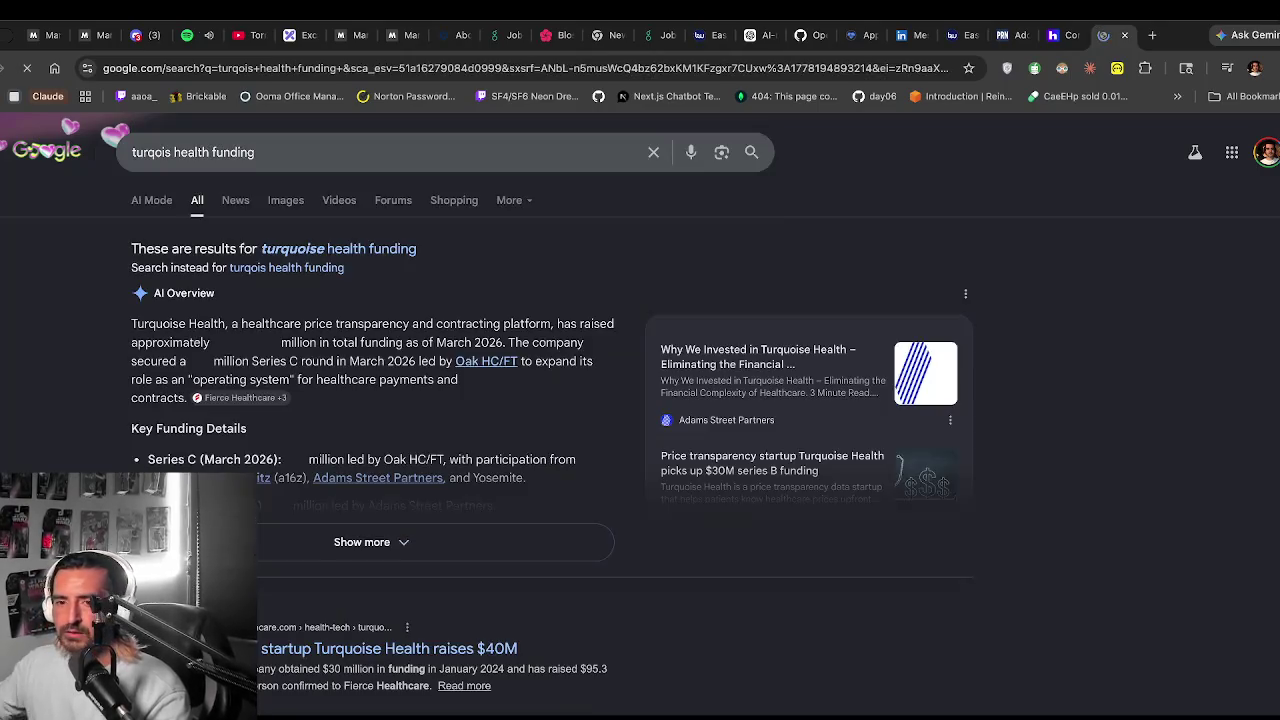
scroll(613, 400, down, 2)
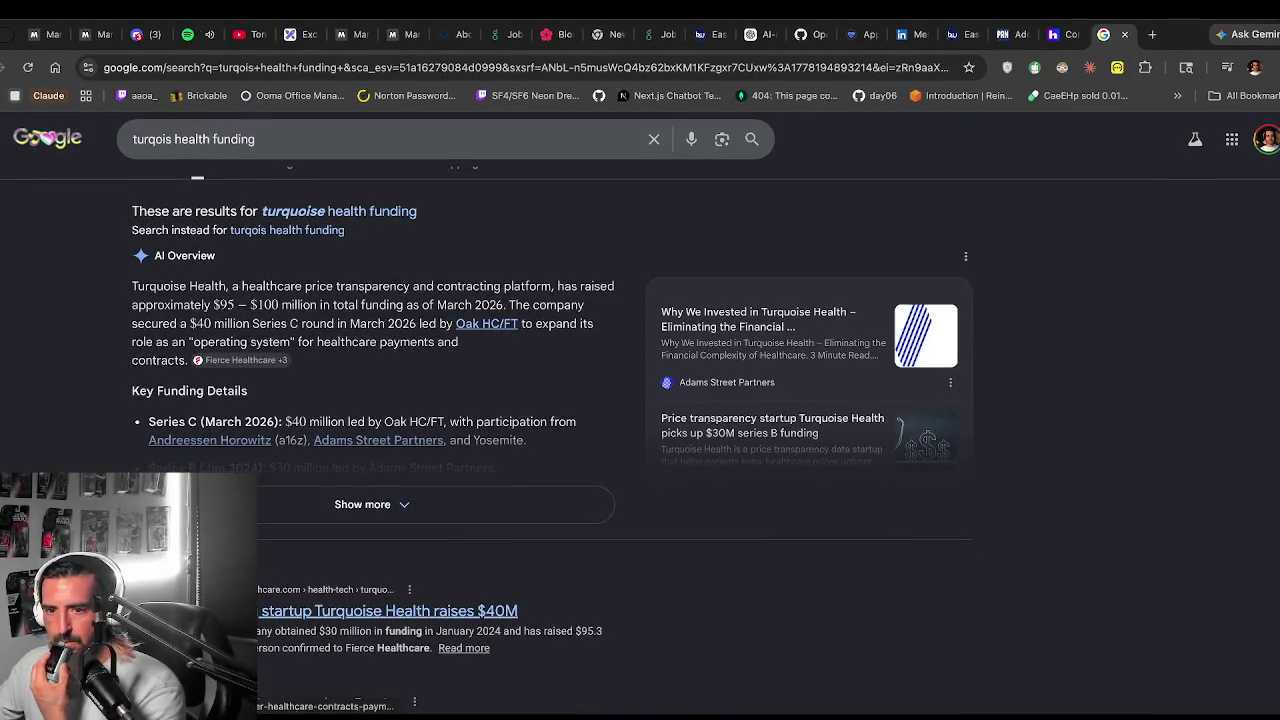
click(388, 610)
scroll(640, 400, down, 4)
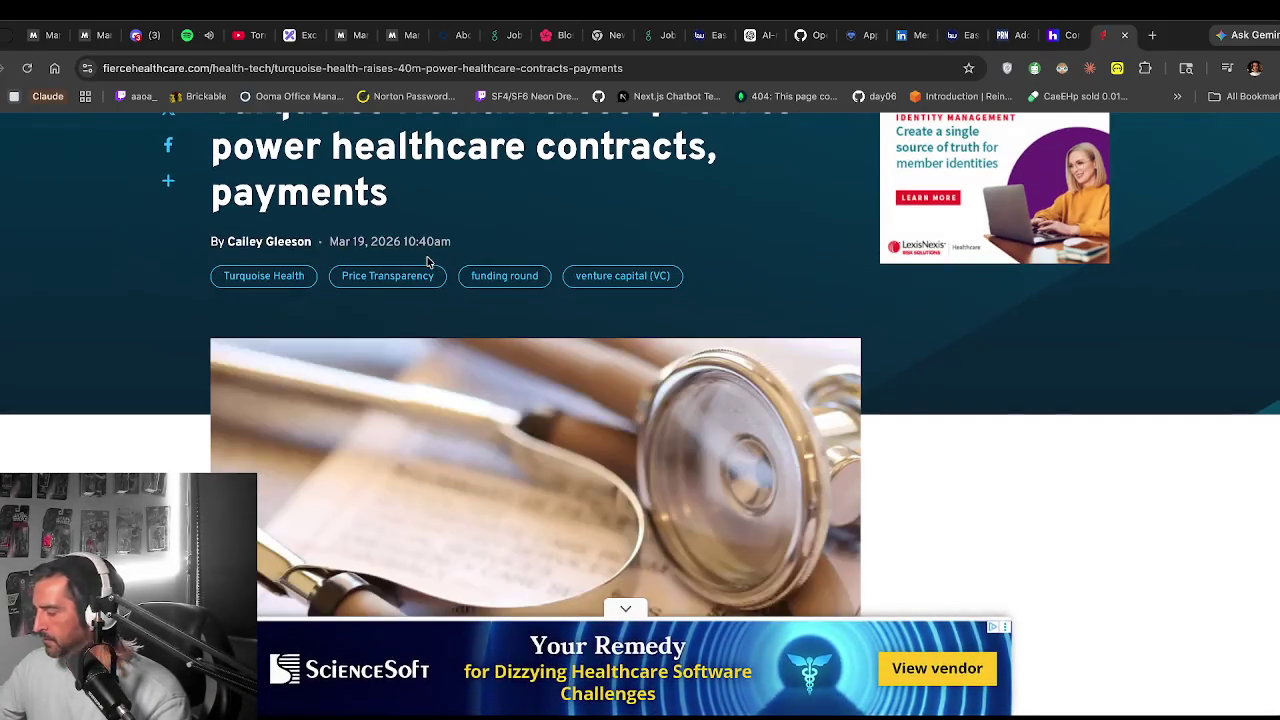
scroll(436, 363, down, 5)
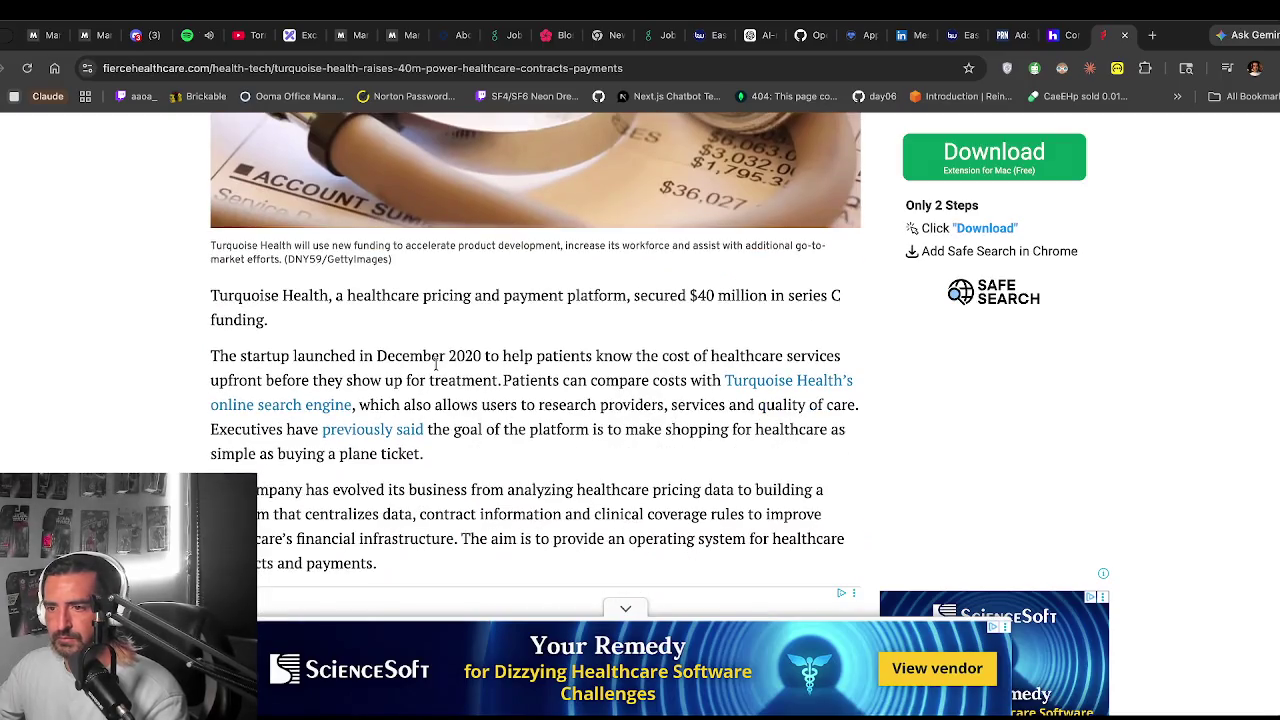
drag(474, 295, 475, 334)
scroll(535, 370, down, 1)
Step: Open turquoise.health/patients from the article and scroll to its search, insurance and compare steps
click(317, 273)
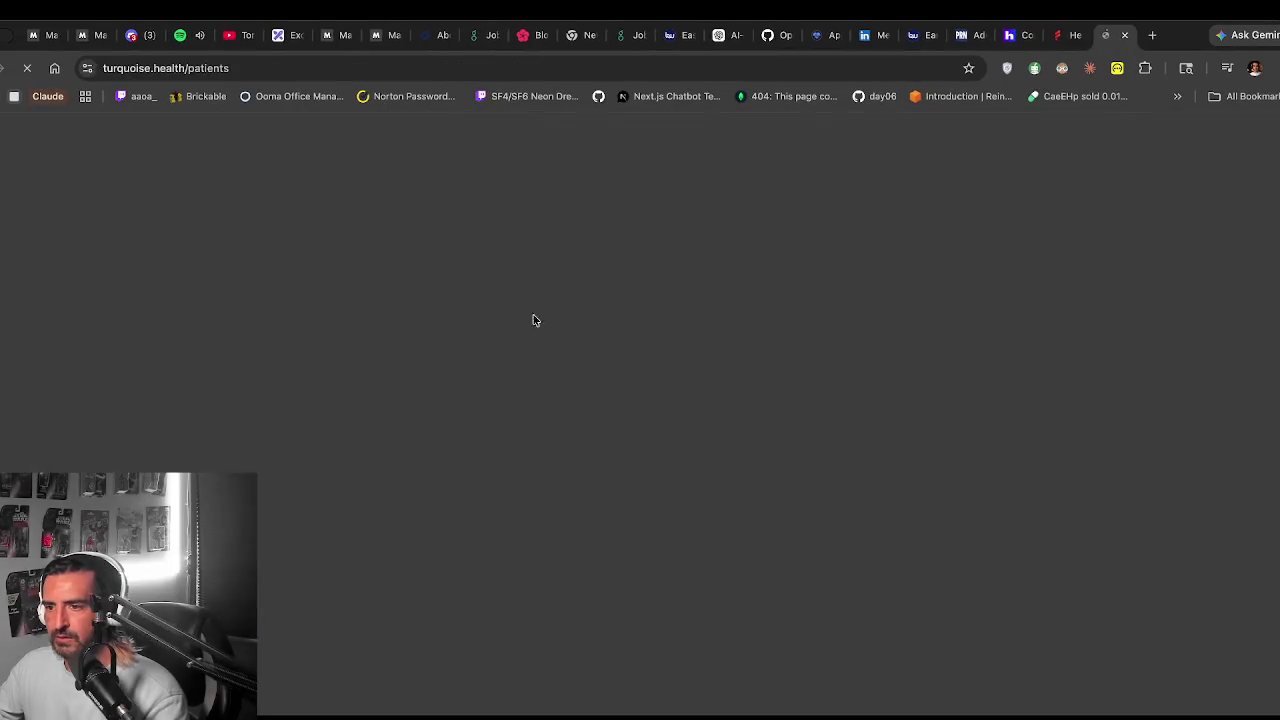
scroll(556, 401, down, 2)
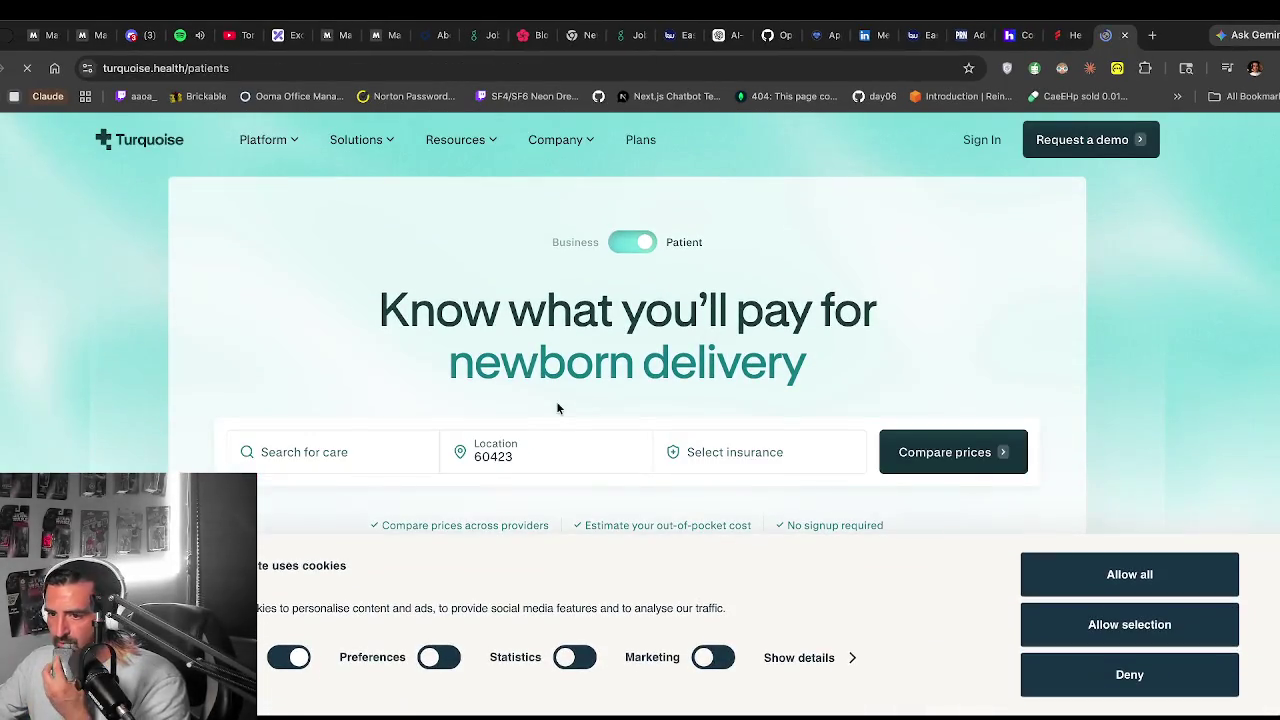
scroll(556, 401, up, 1)
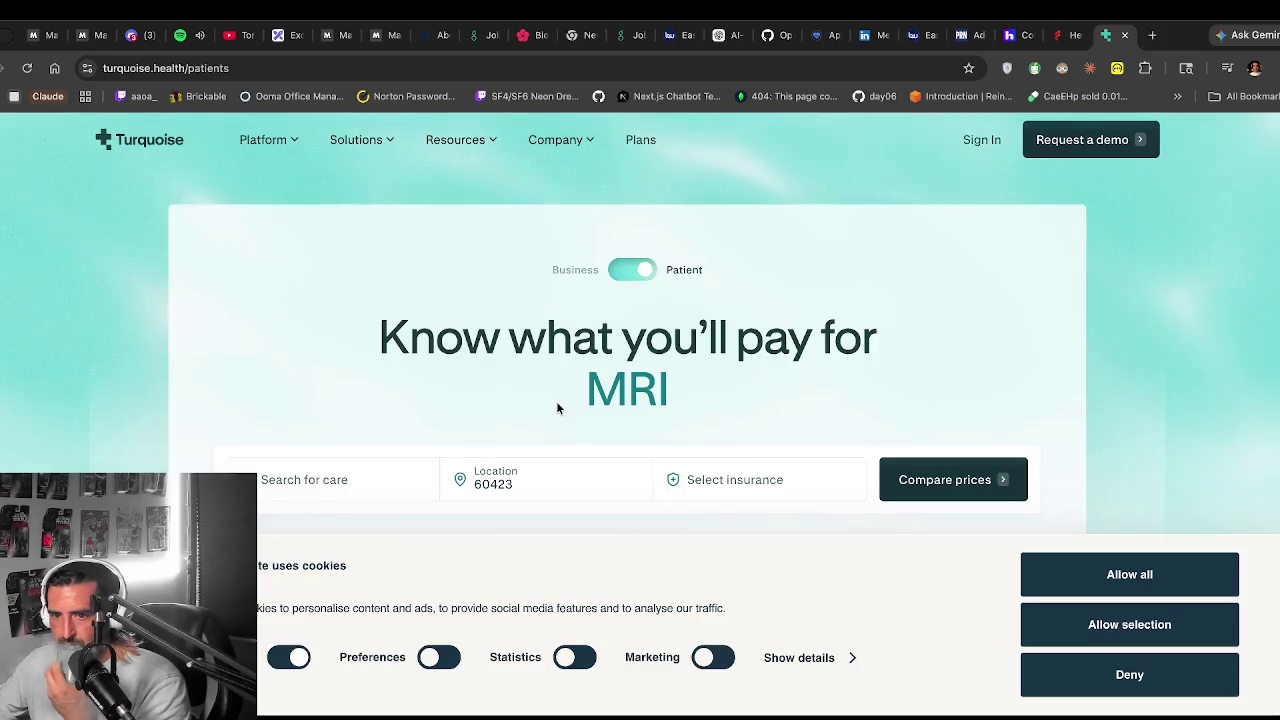
scroll(556, 401, down, 3)
scroll(557, 408, down, 4)
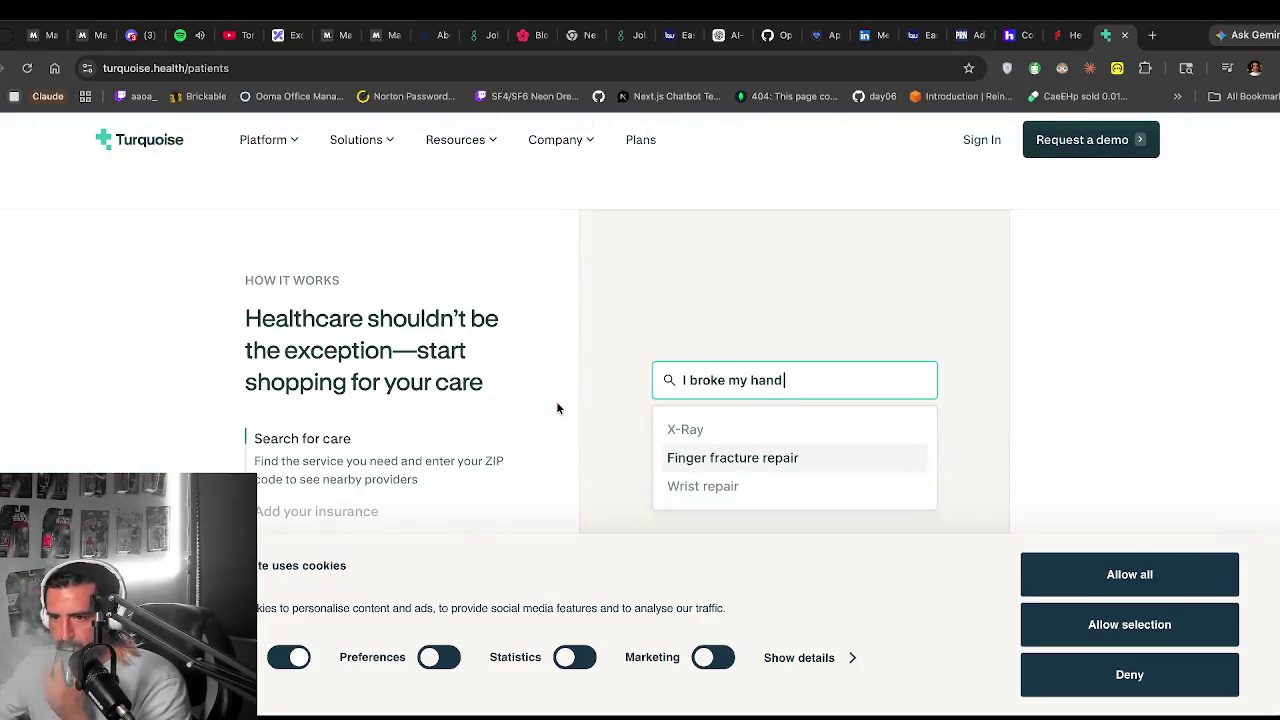
scroll(557, 408, down, 2)
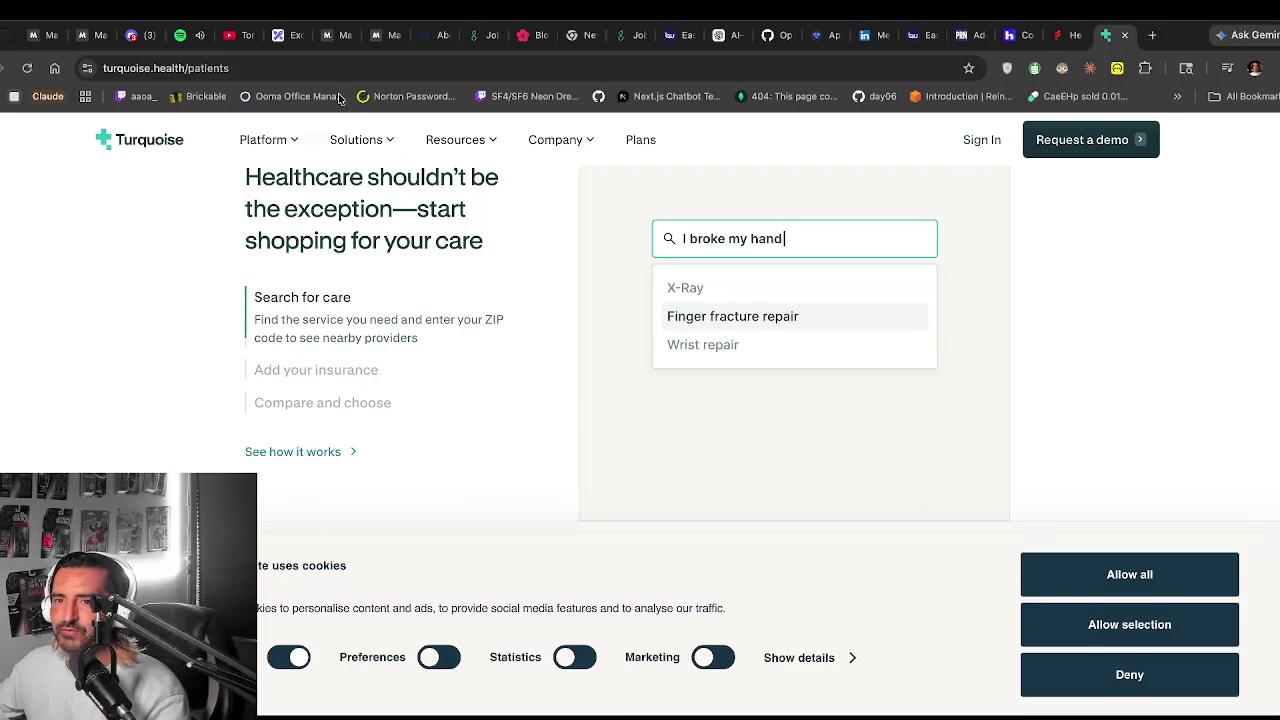
click(277, 66)
click(235, 275)
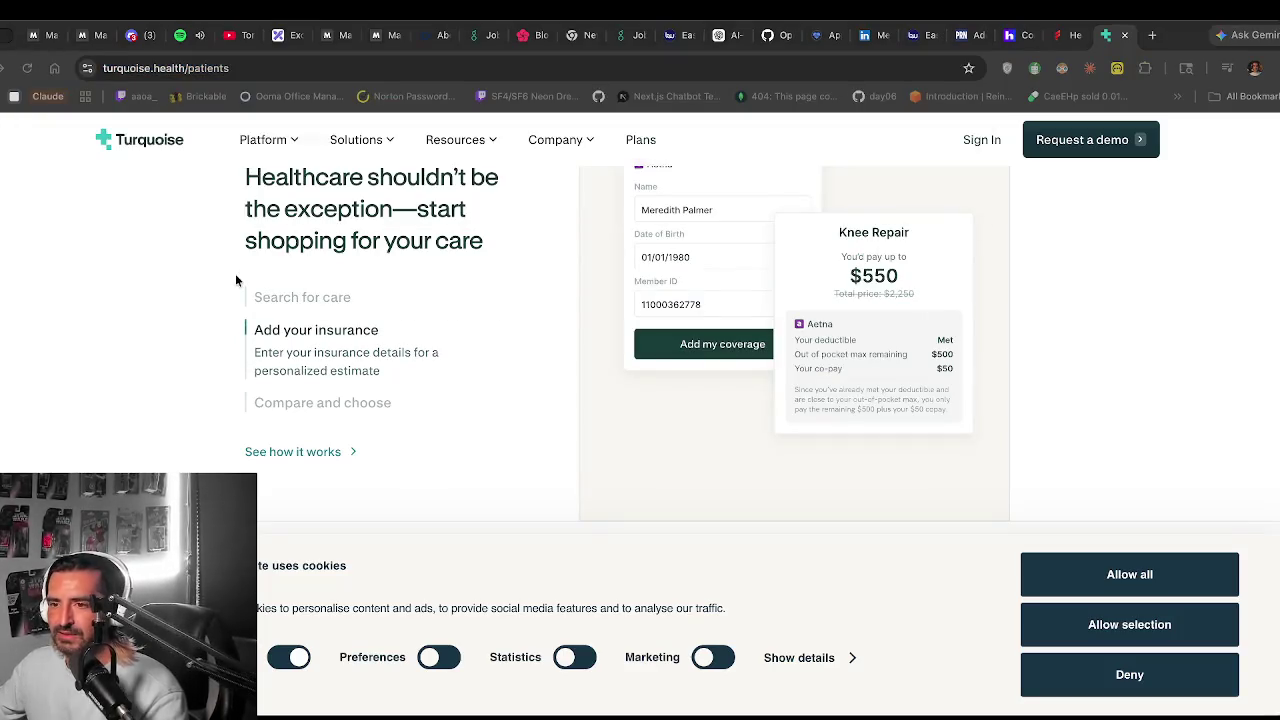
click(280, 67)
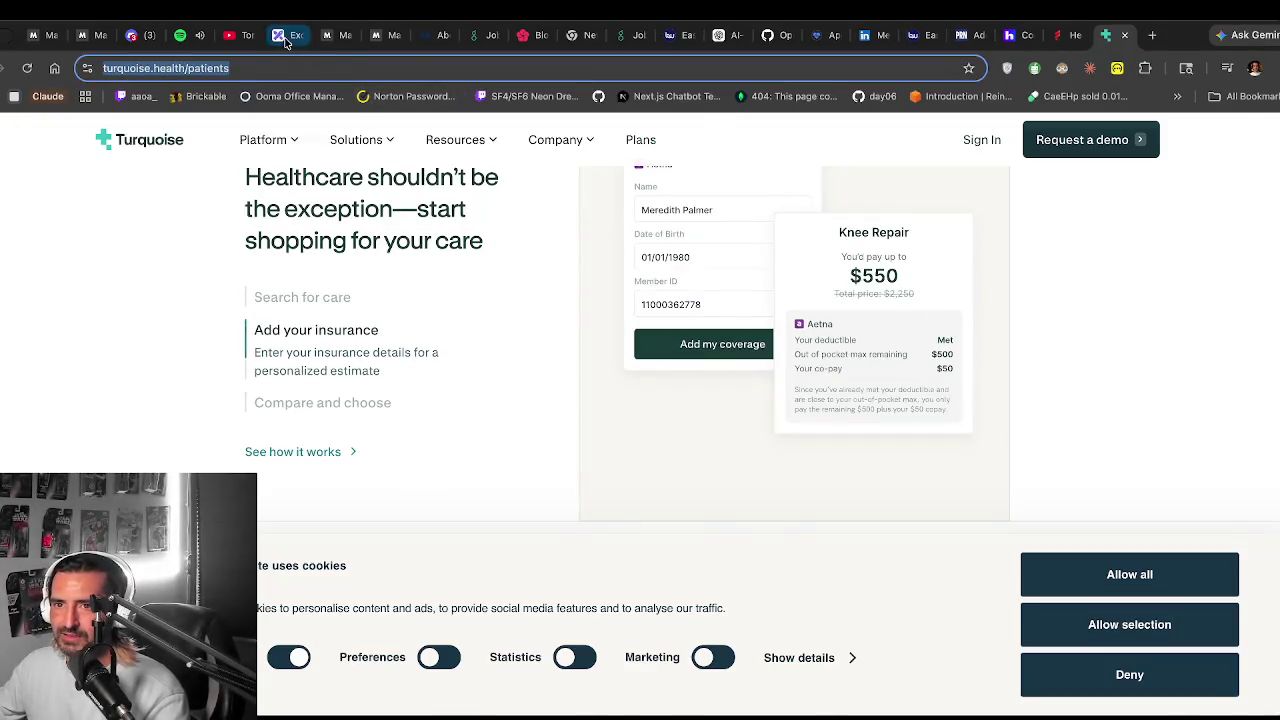
Step: Underline Turquoise Health in red on the AI Personalized Medicine list in Excalidraw
click(286, 40)
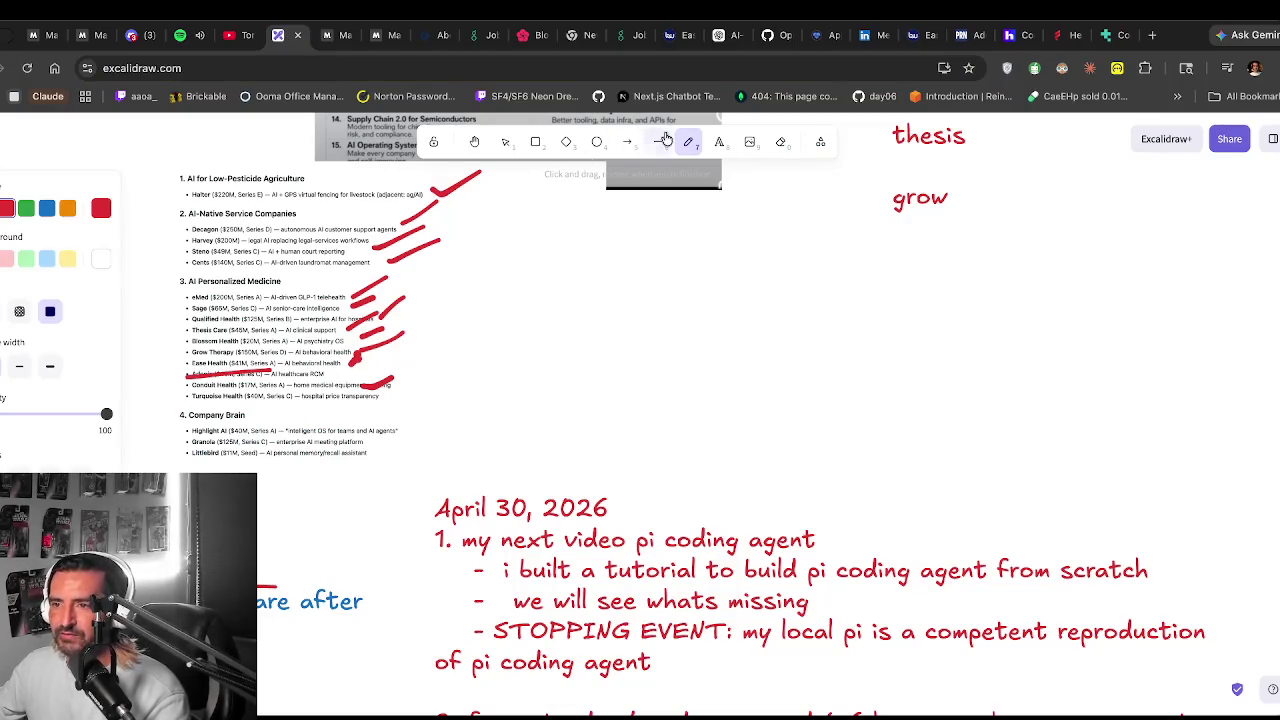
drag(187, 405, 259, 403)
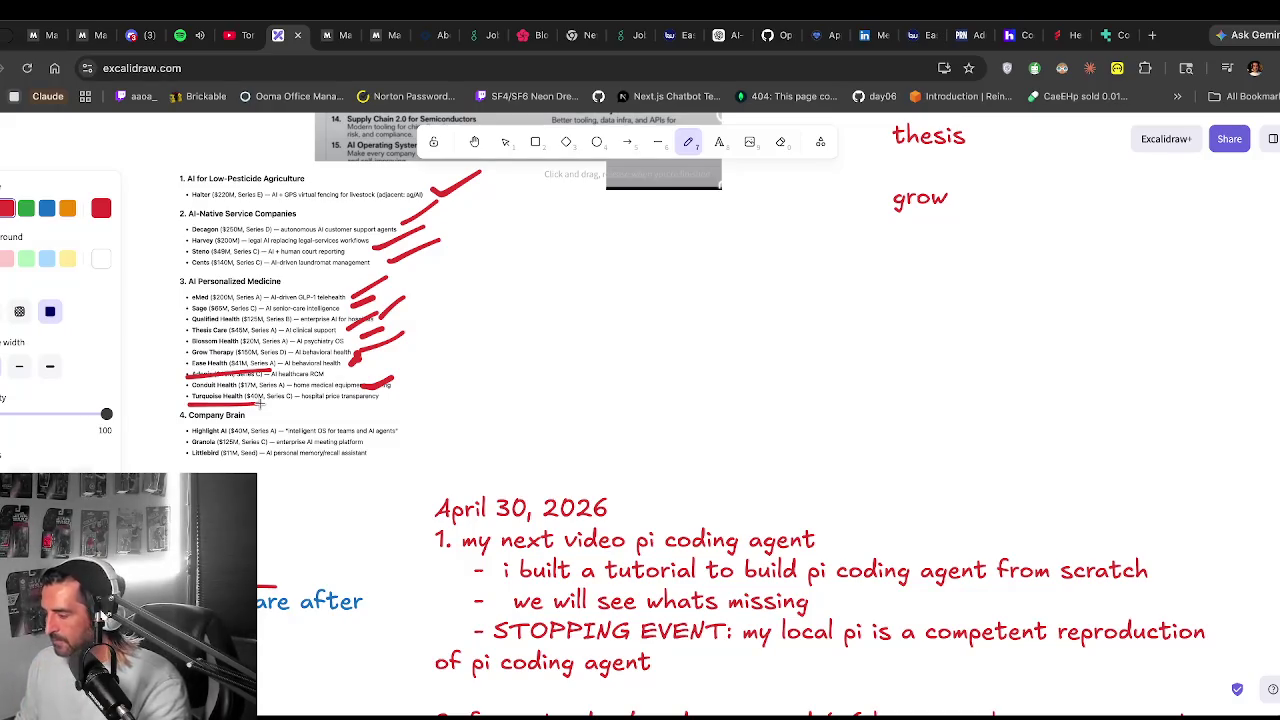
scroll(261, 403, down, 3)
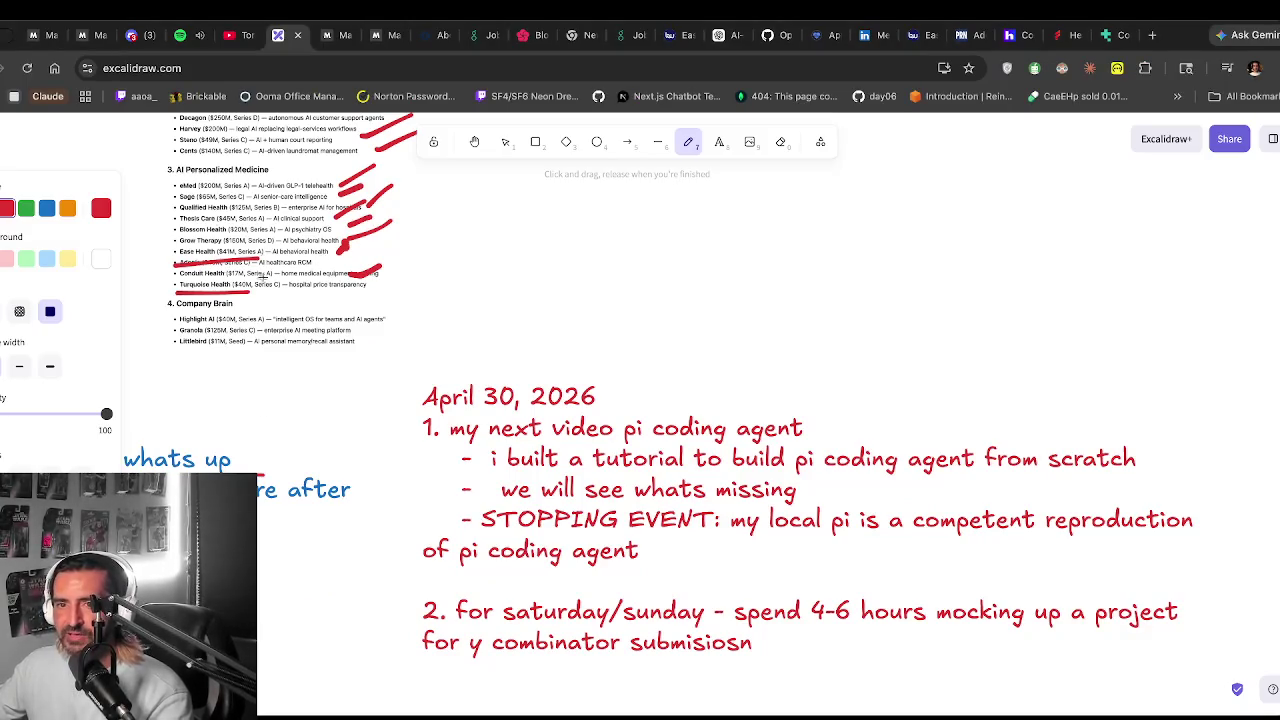
scroll(221, 186, up, 3)
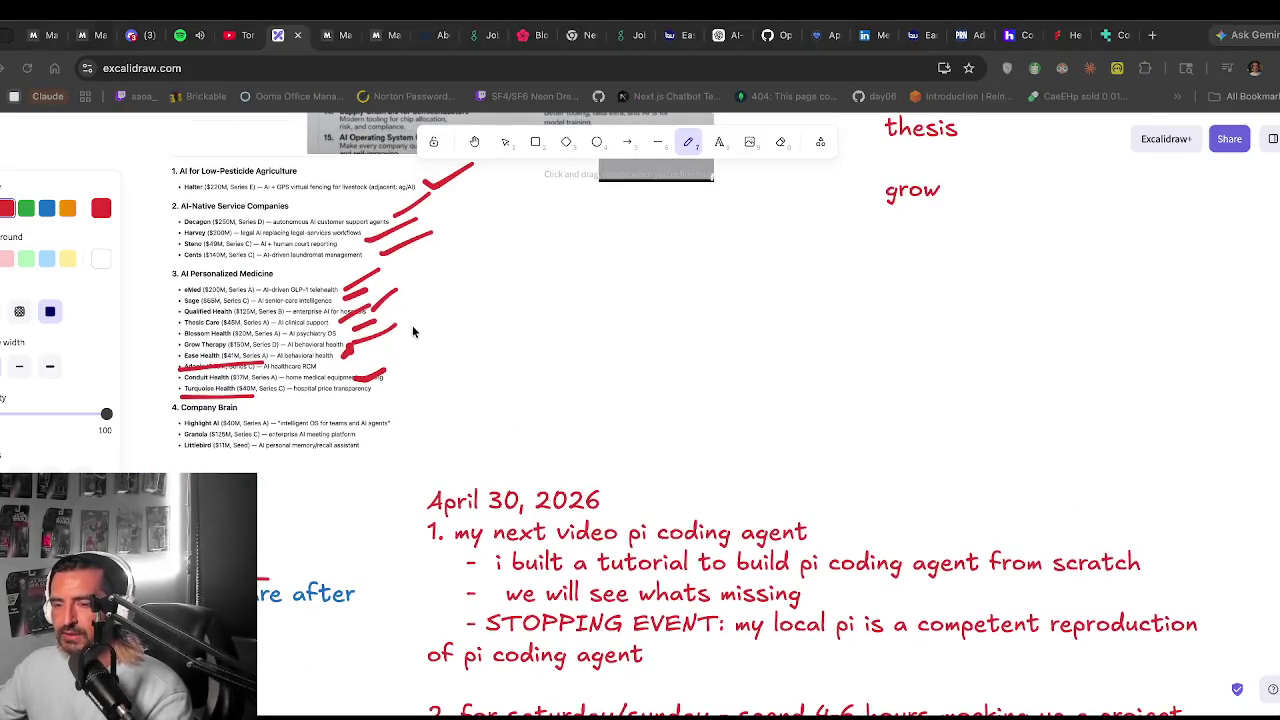
scroll(410, 327, up, 10)
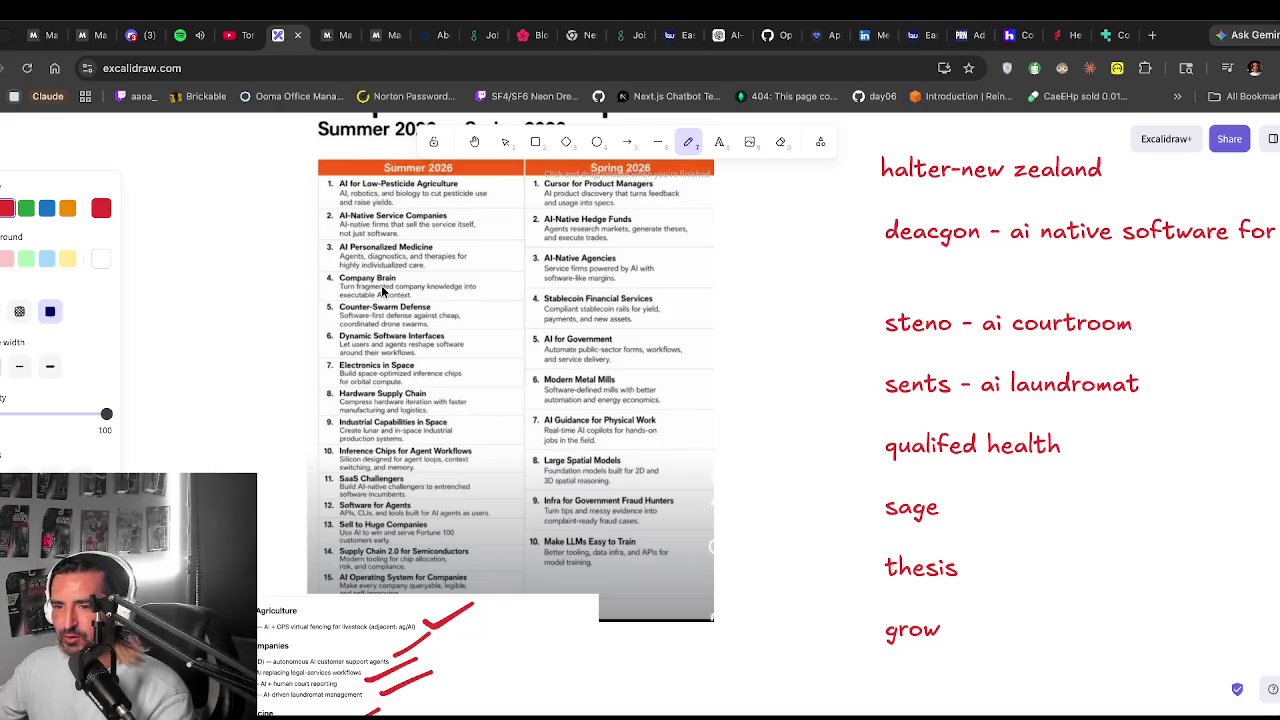
scroll(366, 288, down, 5)
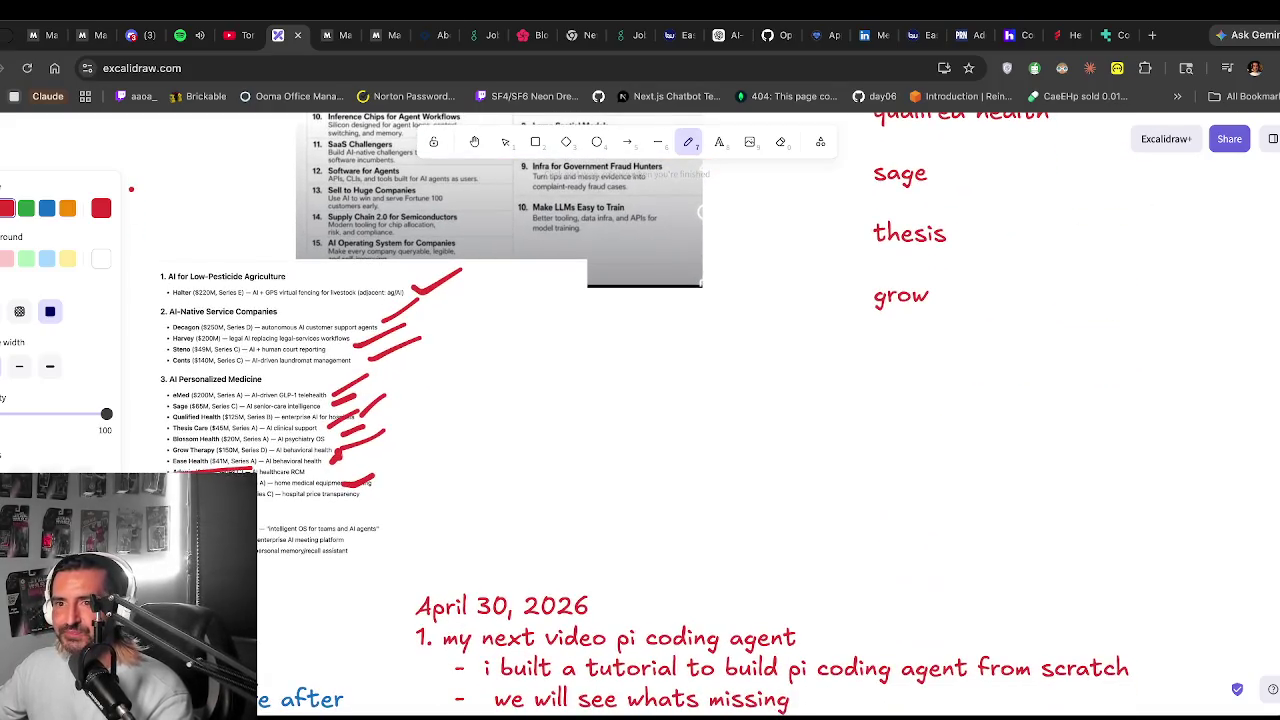
click(338, 35)
Step: Scroll the startup list to 4. Company Brain and select Highlight AI
scroll(352, 410, down, 3)
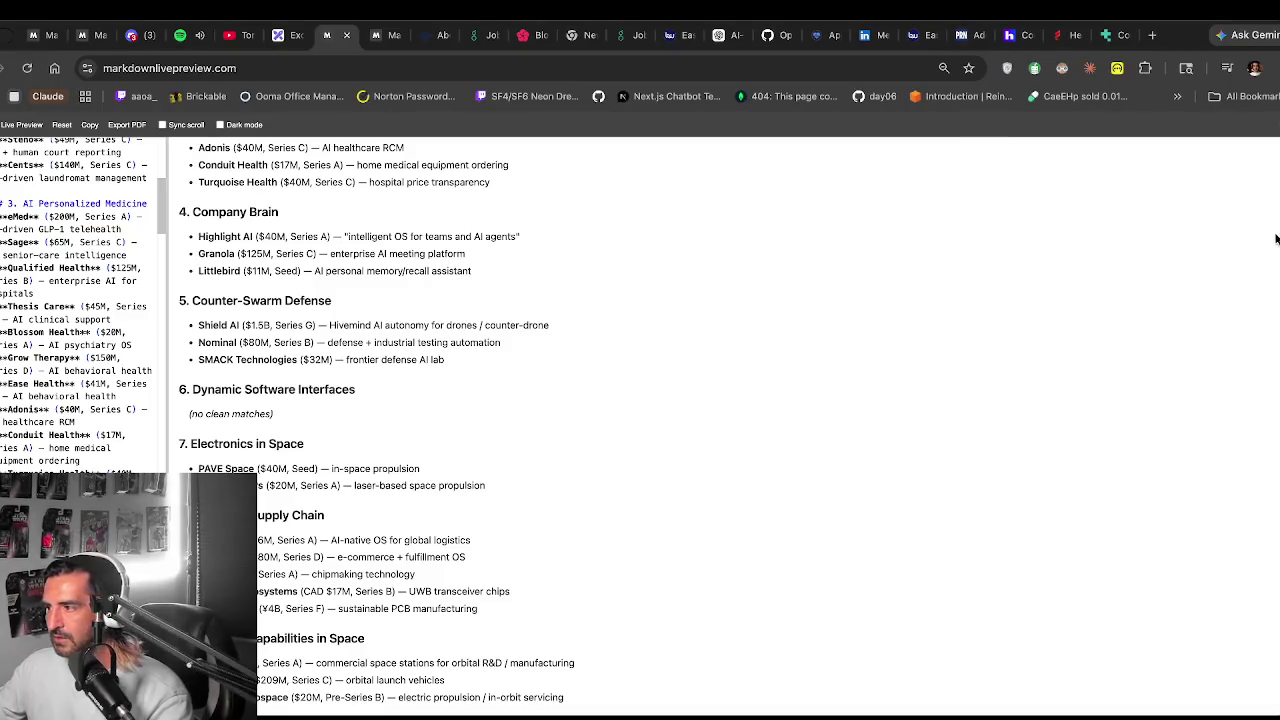
scroll(771, 314, down, 1)
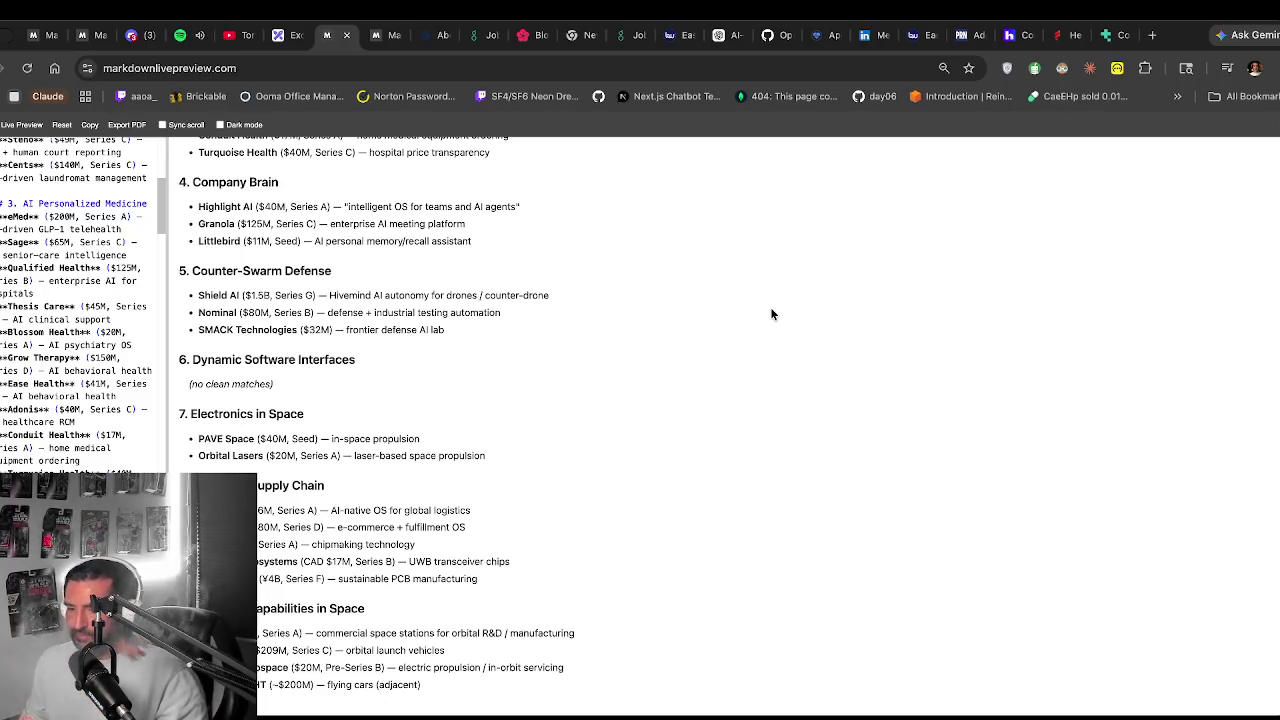
scroll(771, 314, up, 2)
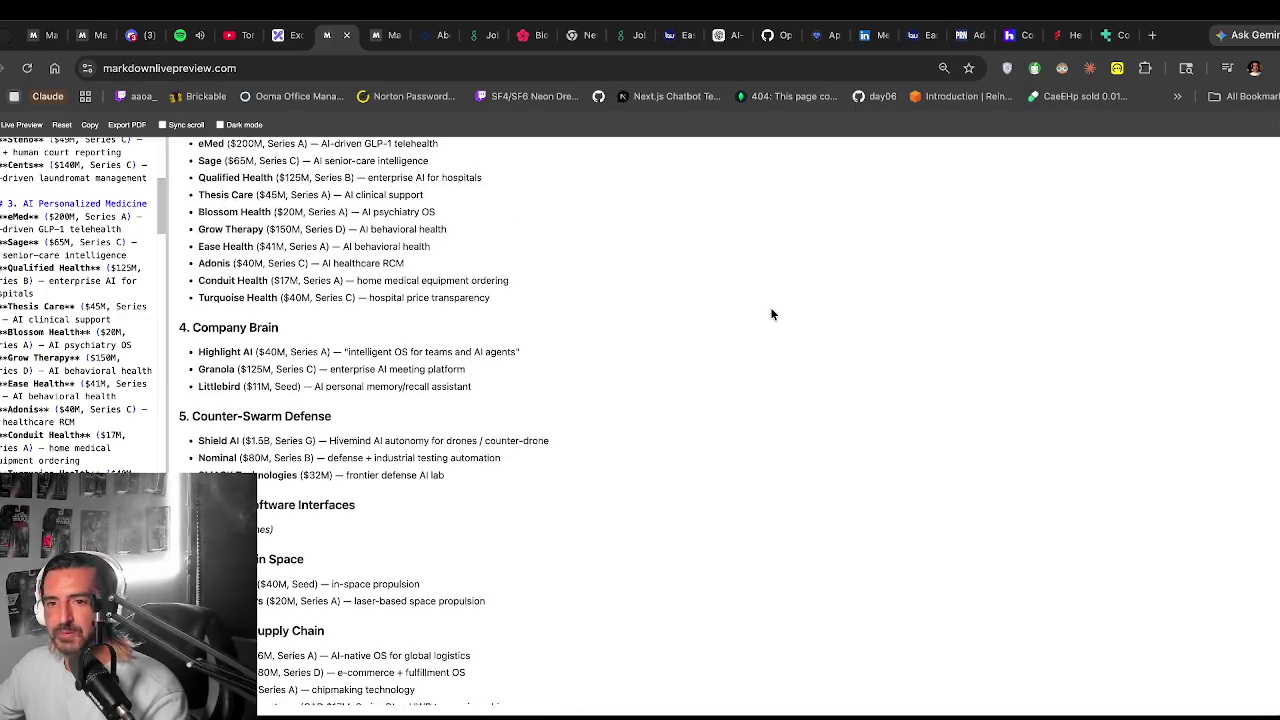
scroll(771, 314, up, 1)
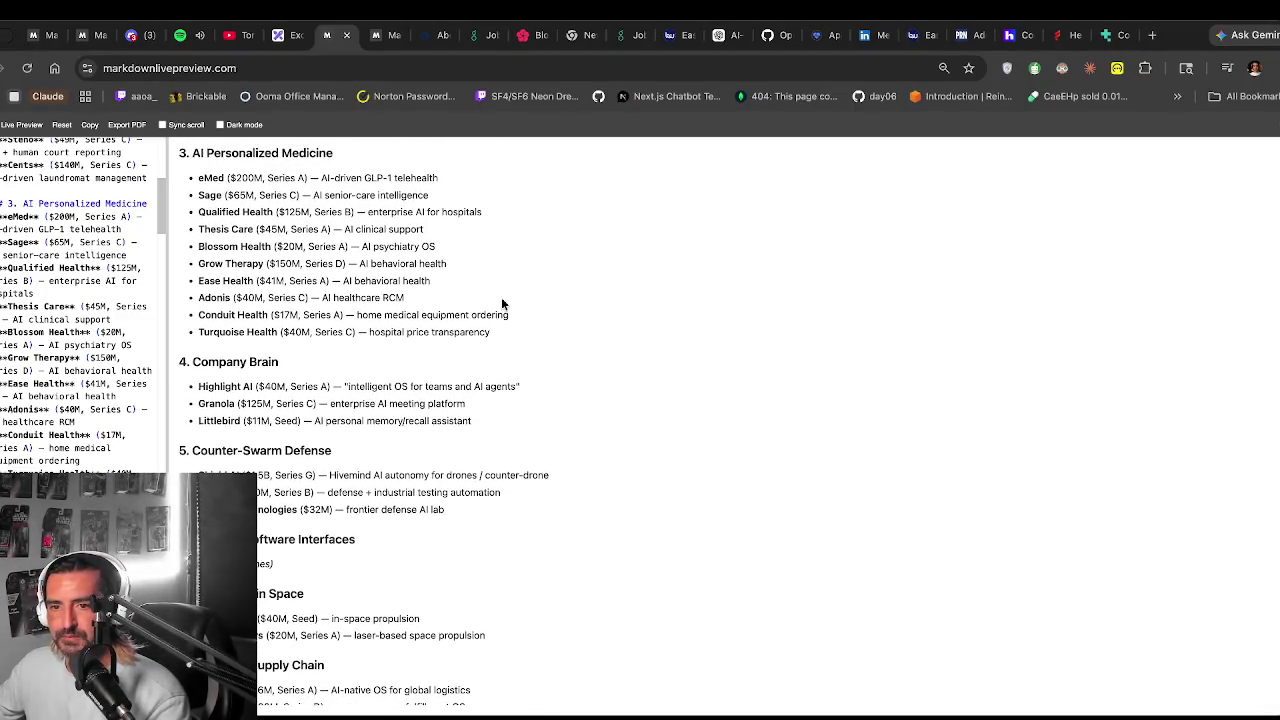
scroll(391, 344, down, 2)
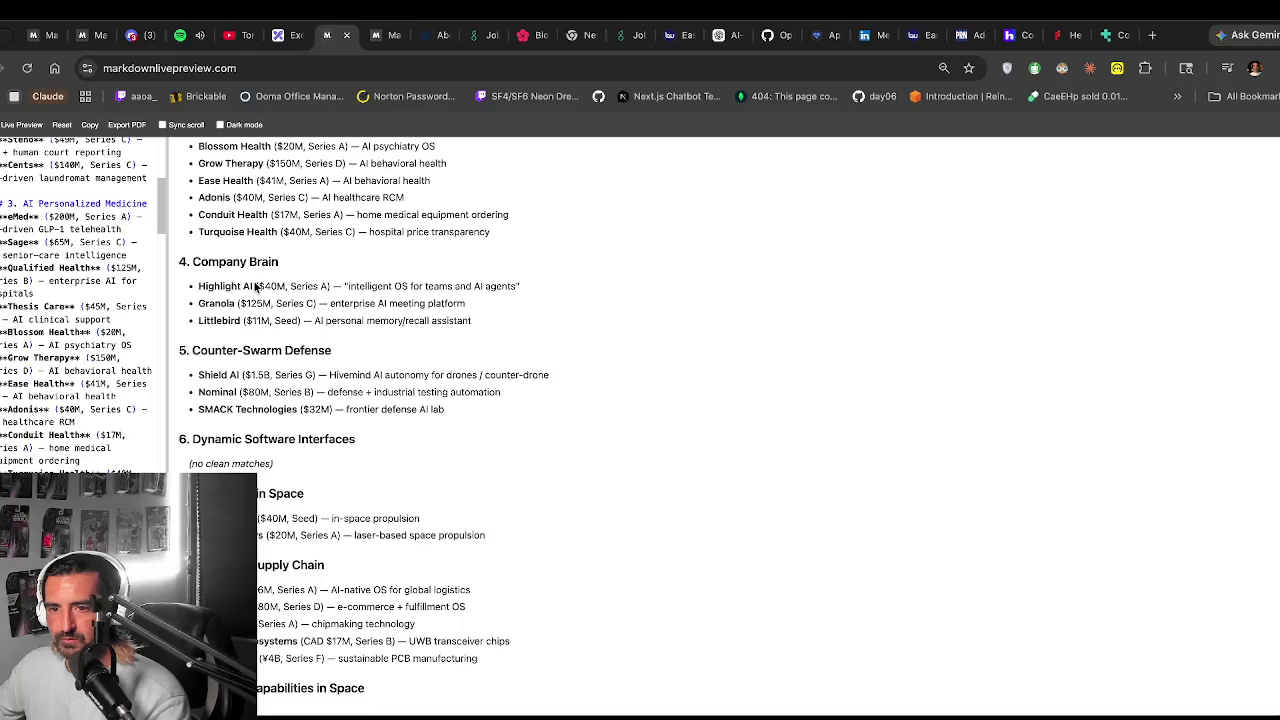
drag(254, 289, 195, 289)
key(ctrl+c)
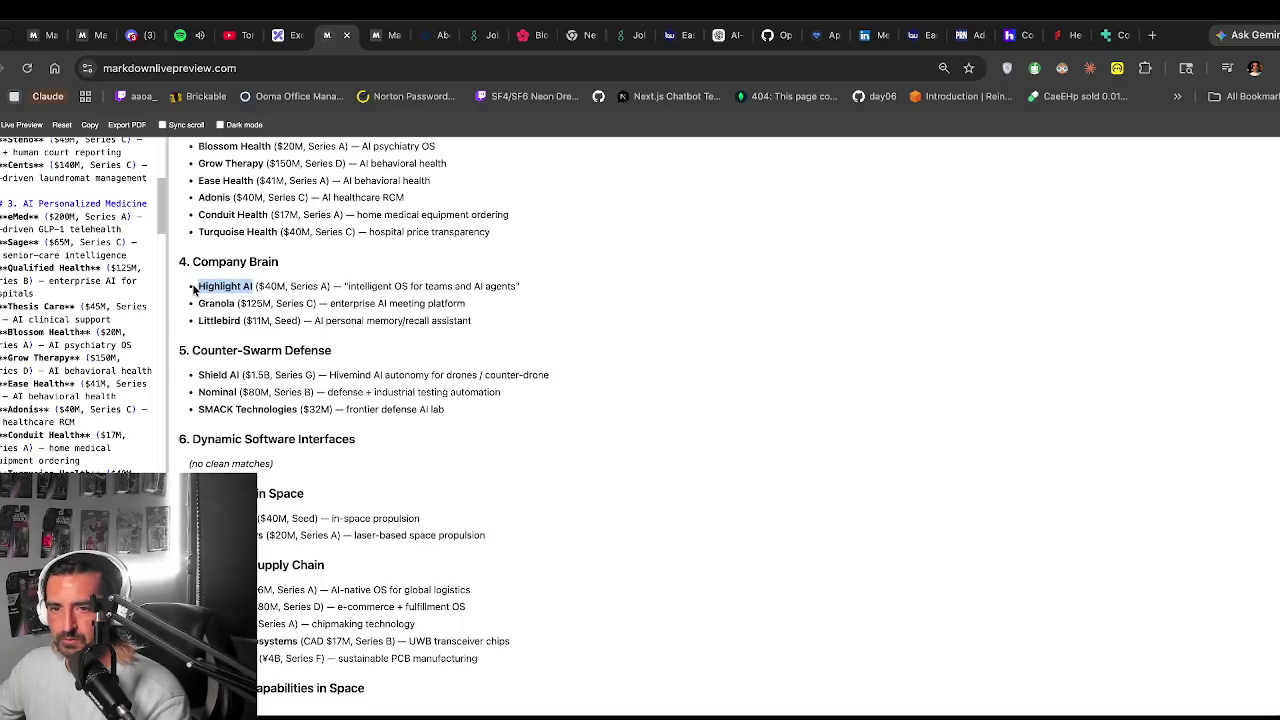
click(280, 346)
Step: Search Highlight AI funding and find BusinessWire's $40 million Series A announcement
key(ctrl+t)
key(ctrl+v)
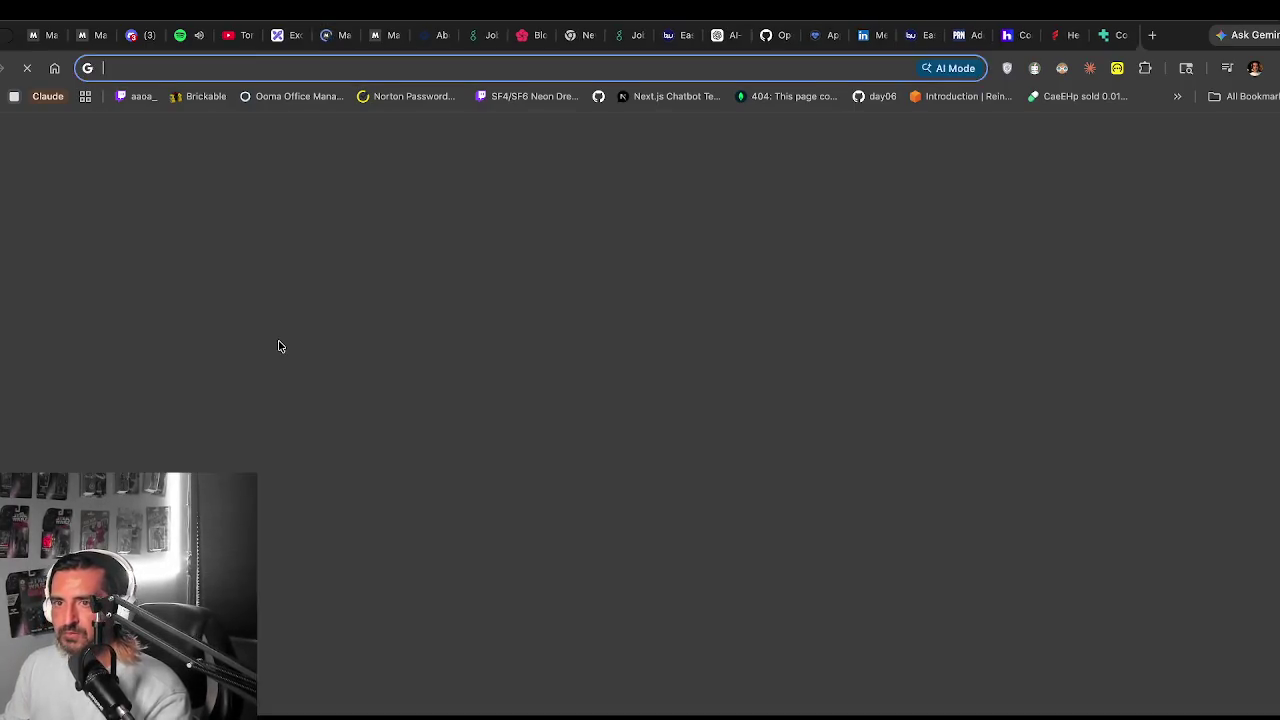
text(fu)
key(Return)
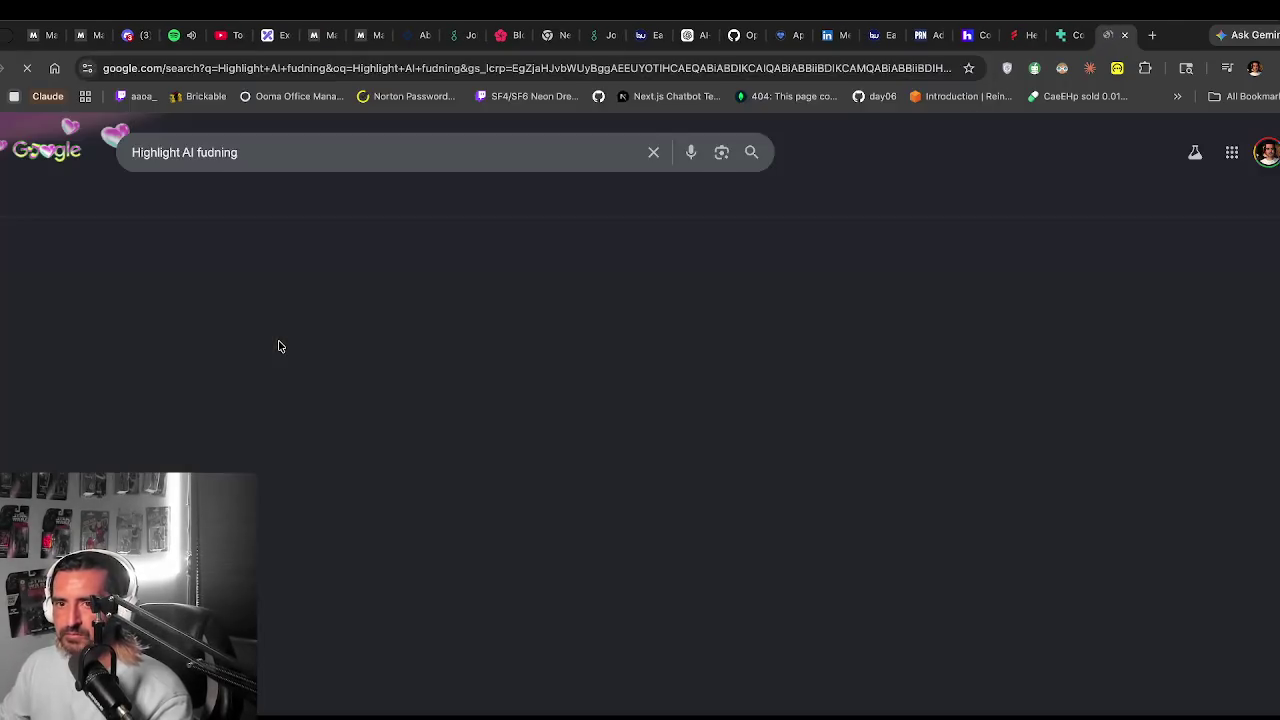
click(236, 332)
scroll(523, 417, down, 3)
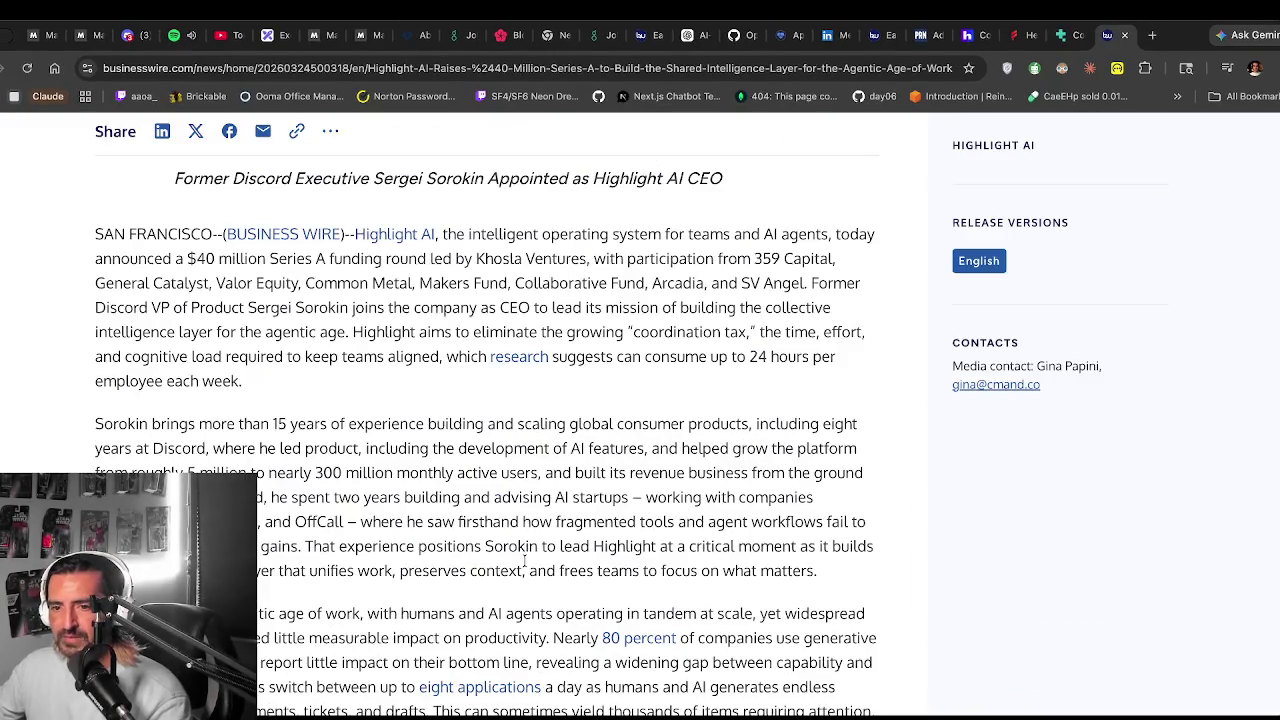
drag(521, 232, 600, 356)
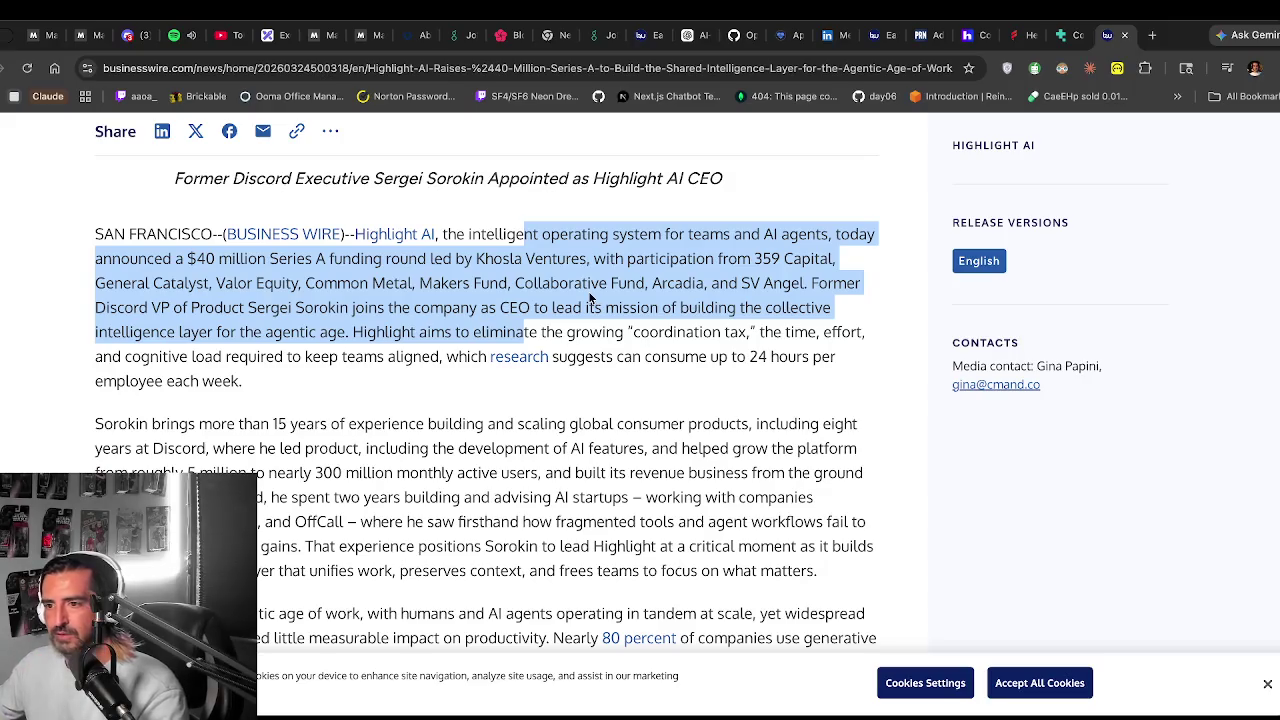
Step: On Highlight's careers page, filter Department to Engineering and open the Head of AI posting
click(385, 234)
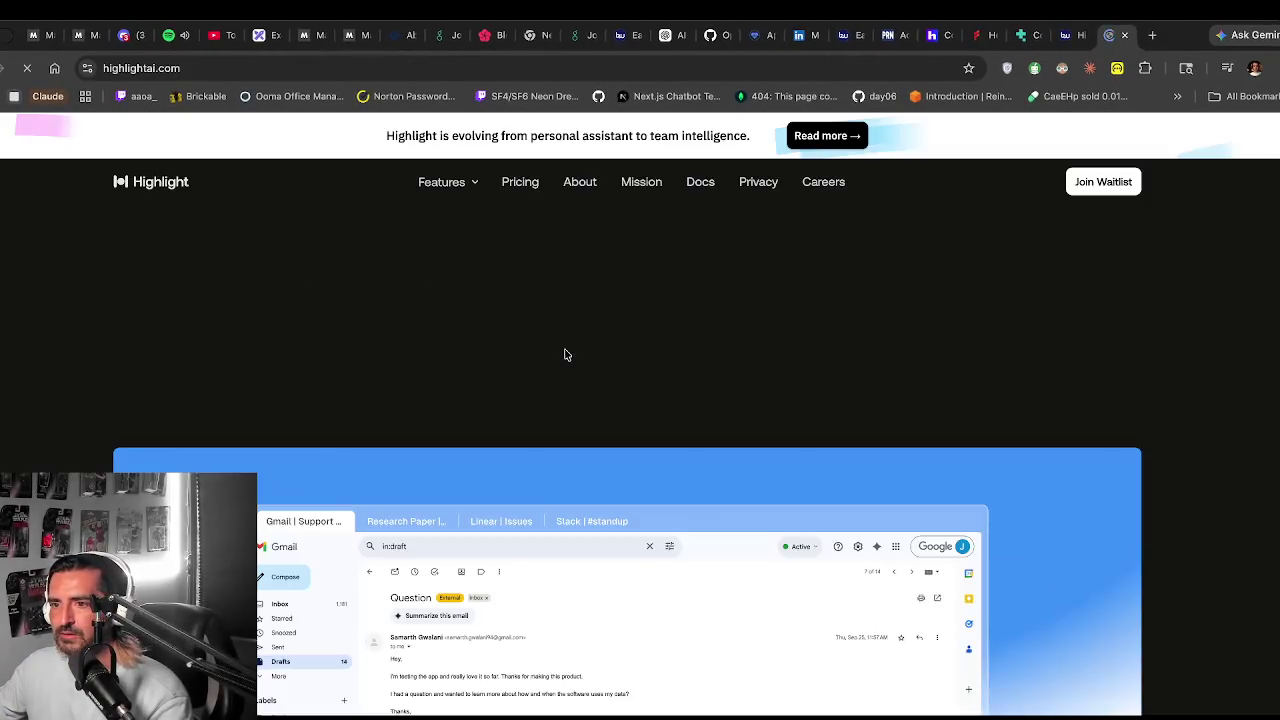
click(838, 189)
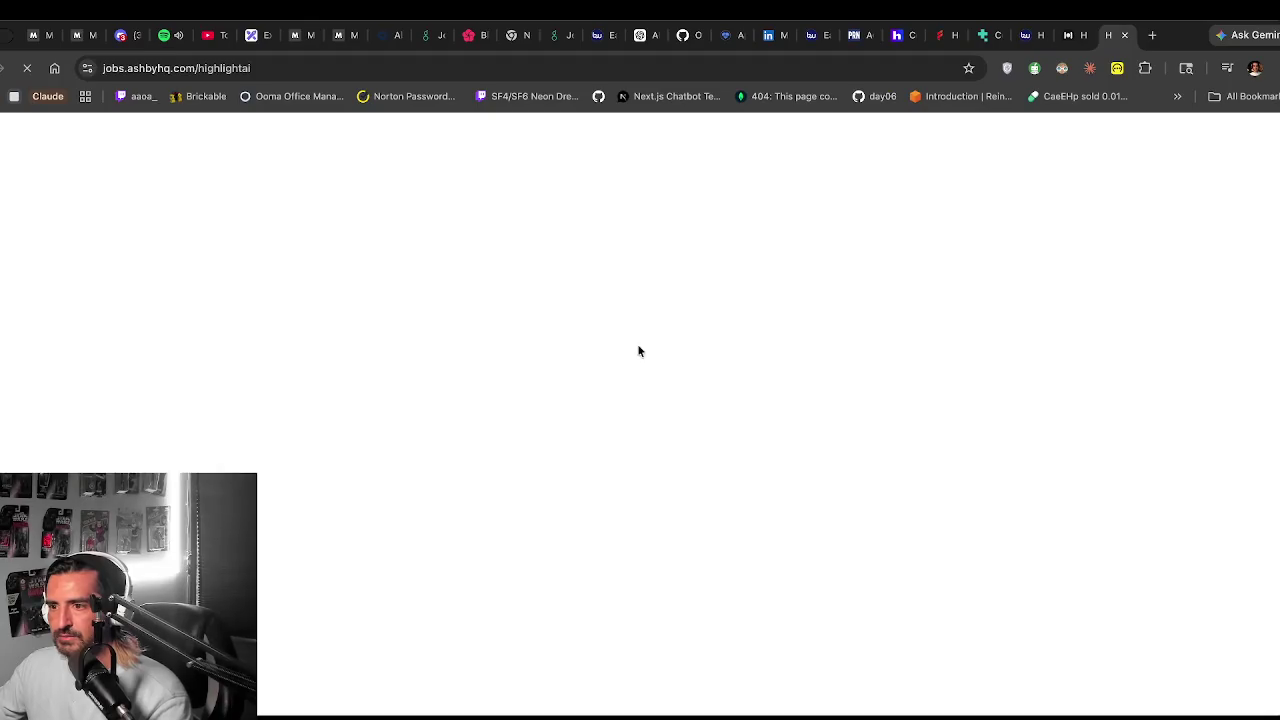
scroll(484, 390, down, 1)
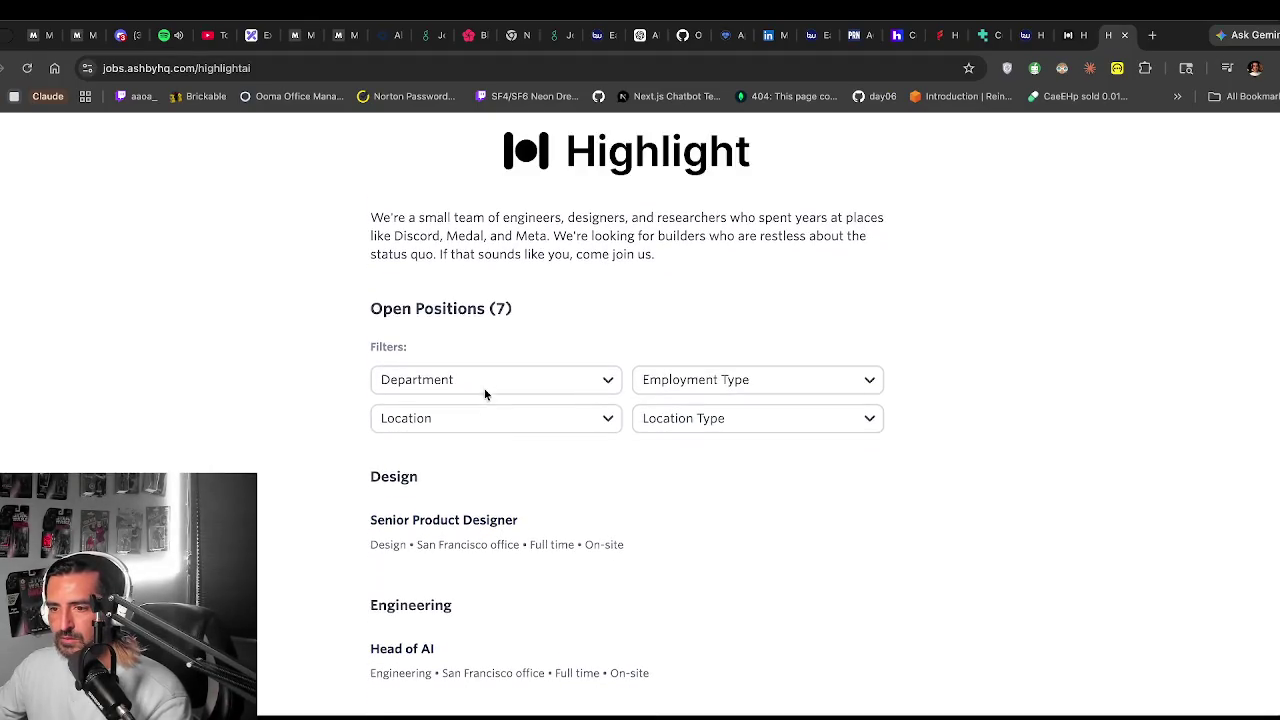
click(484, 388)
click(488, 412)
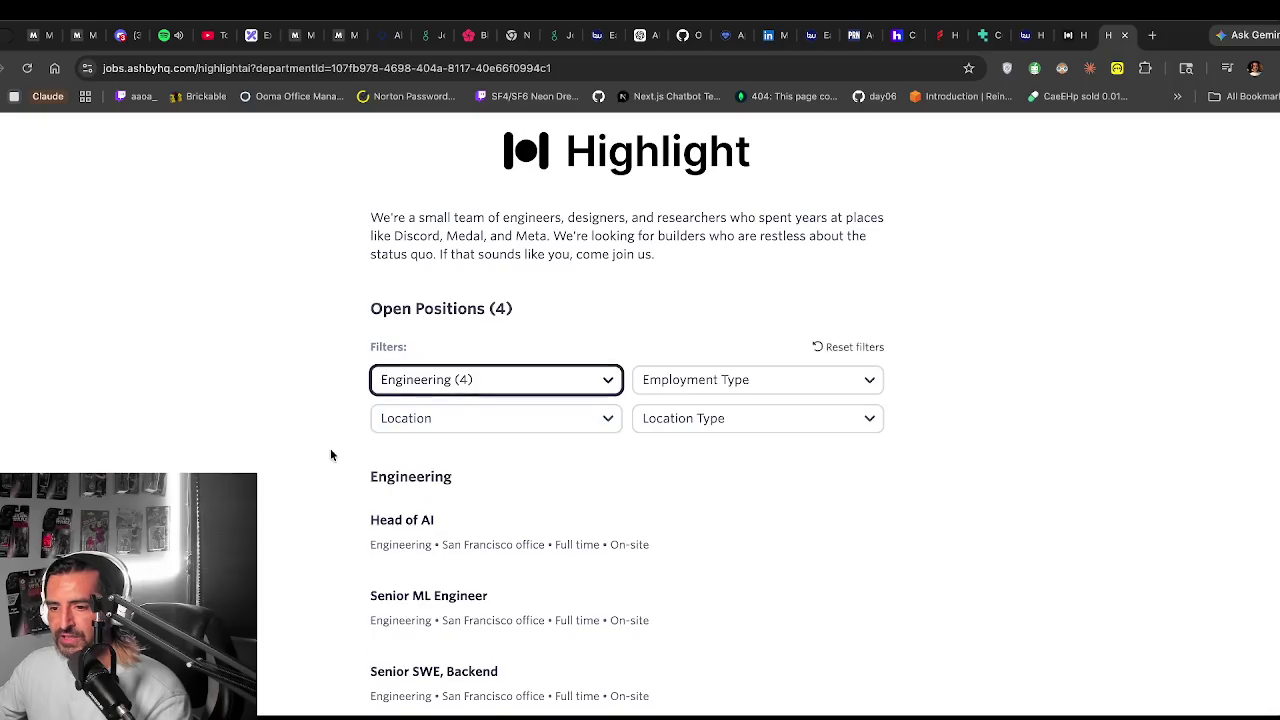
scroll(331, 455, down, 3)
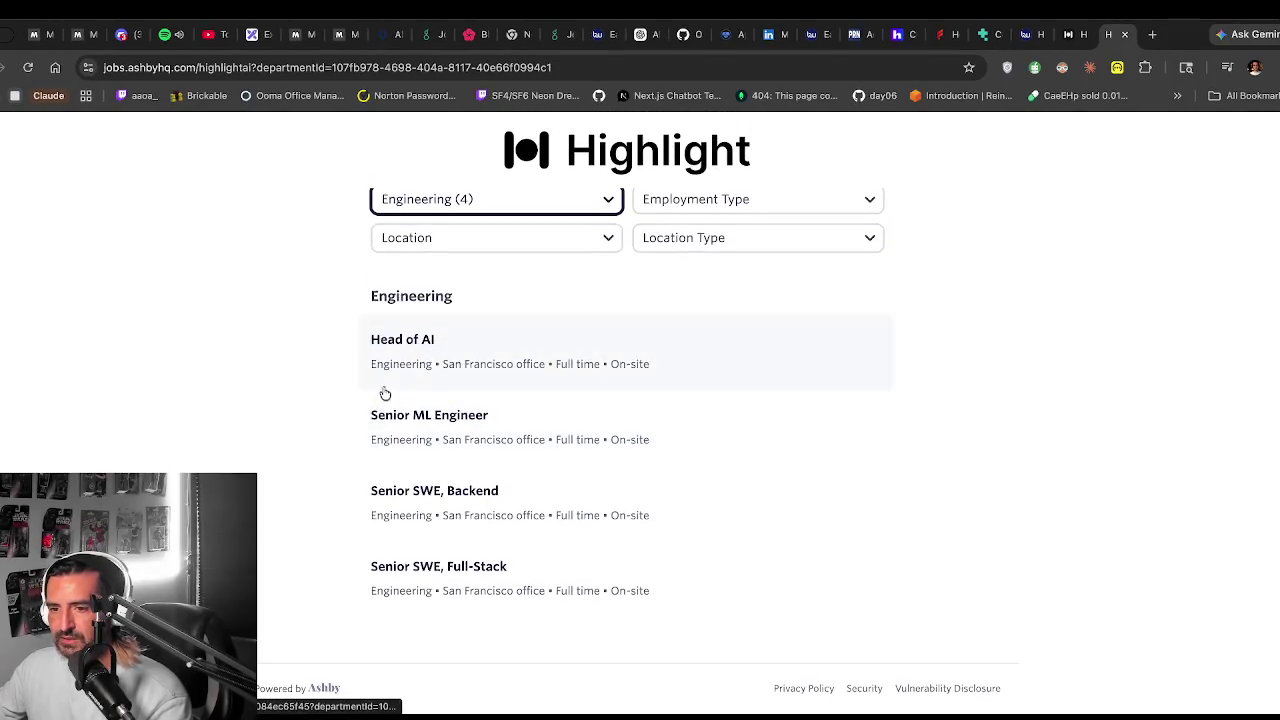
scroll(311, 489, up, 3)
scroll(241, 327, down, 3)
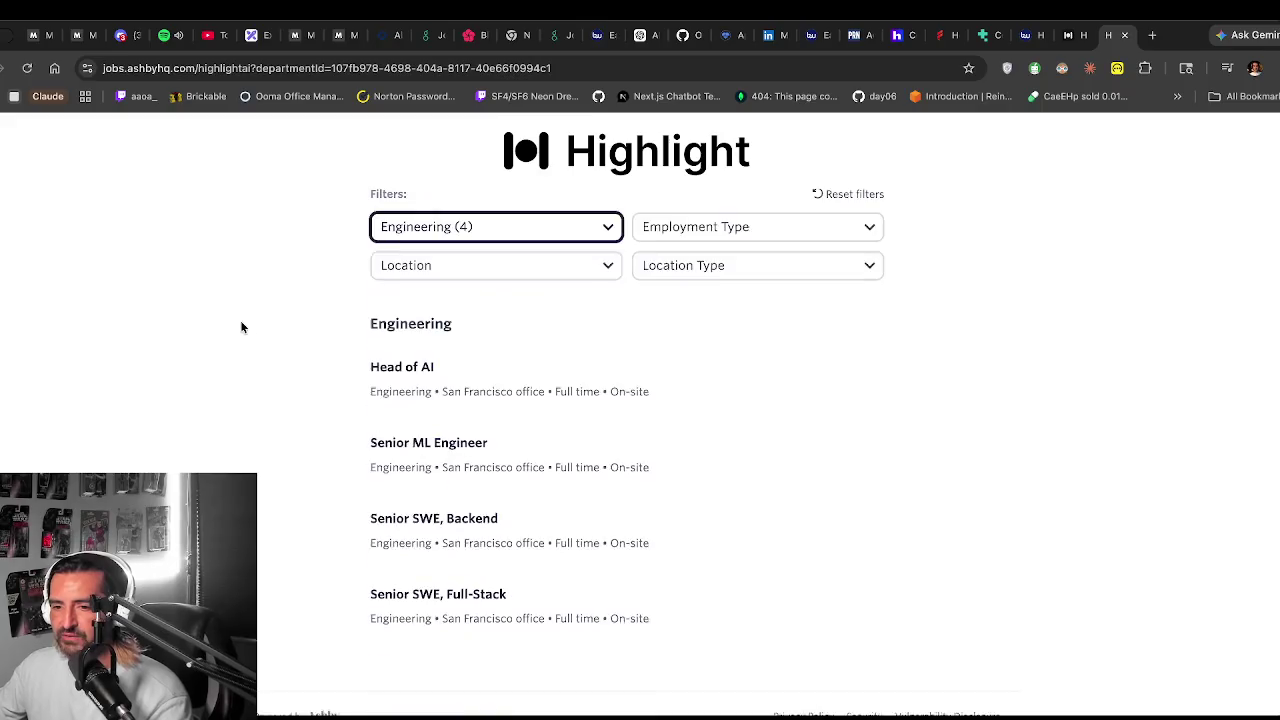
click(424, 370)
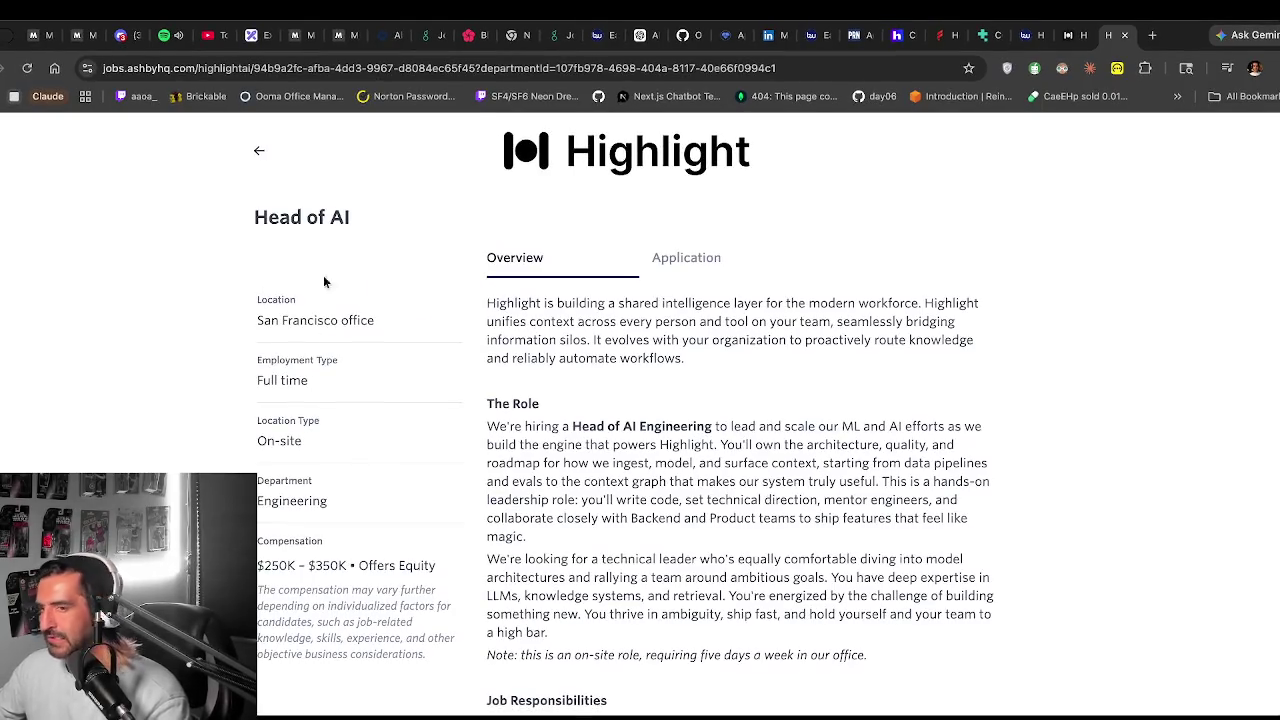
click(442, 70)
click(131, 246)
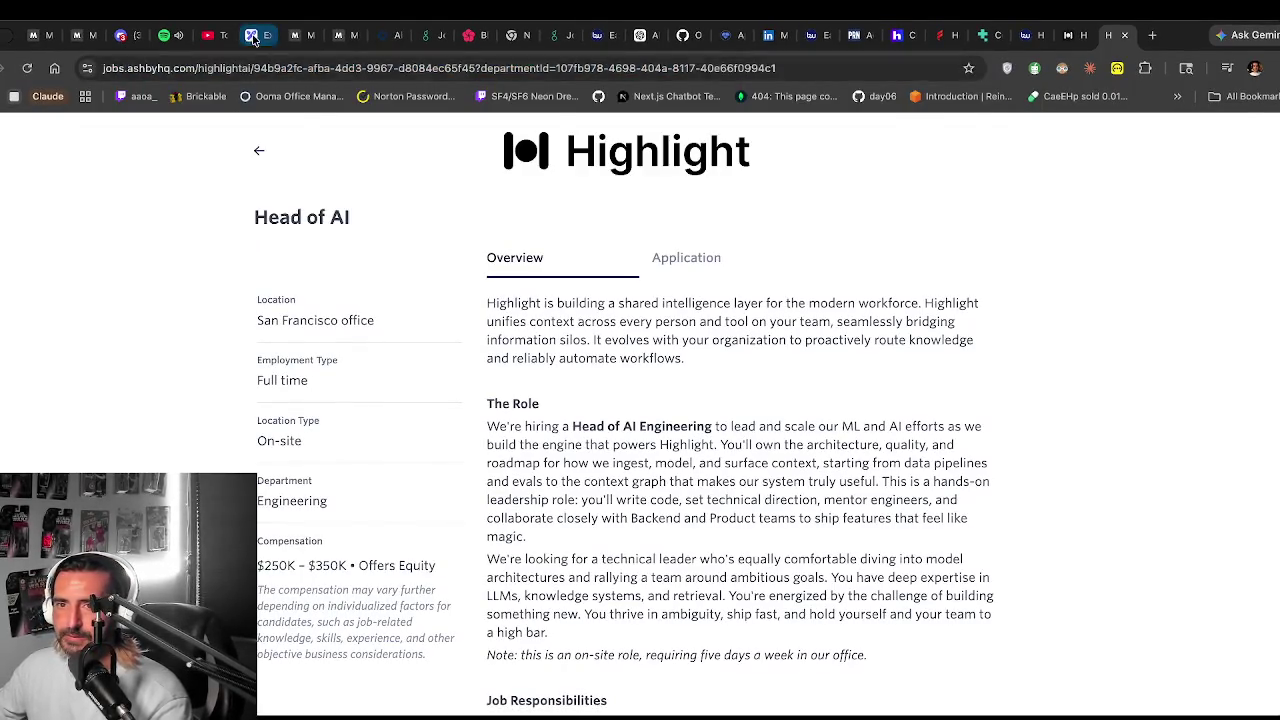
Step: Draw a red check beside 'Intelligent OS for teams and AI agents' on the Excalidraw board
click(253, 38)
scroll(649, 317, up, 2)
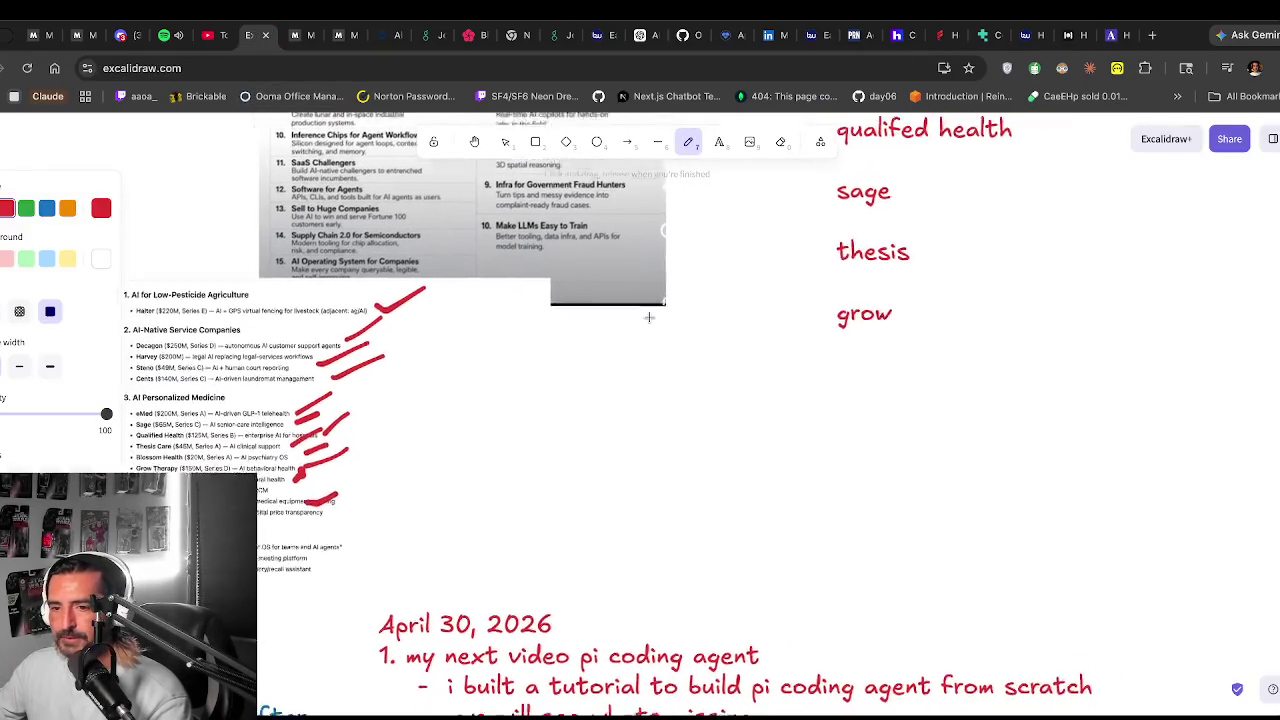
scroll(649, 317, down, 2)
scroll(649, 317, left, 2)
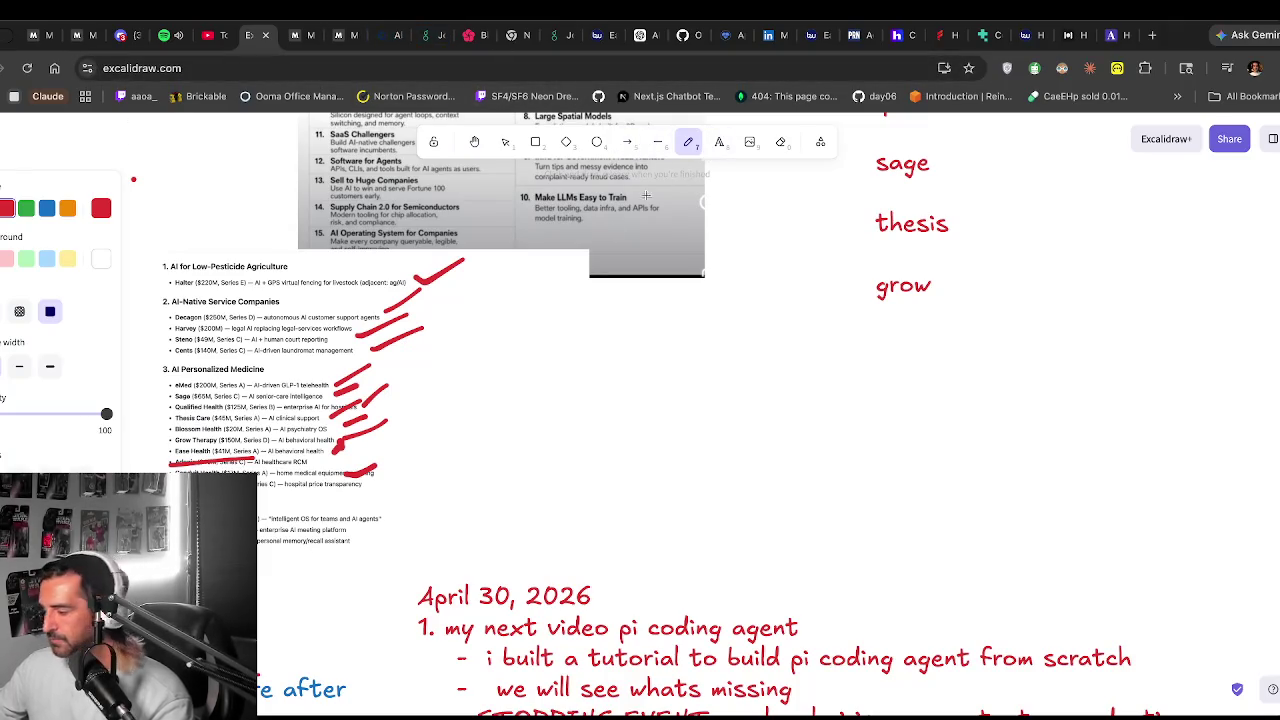
drag(268, 516, 317, 502)
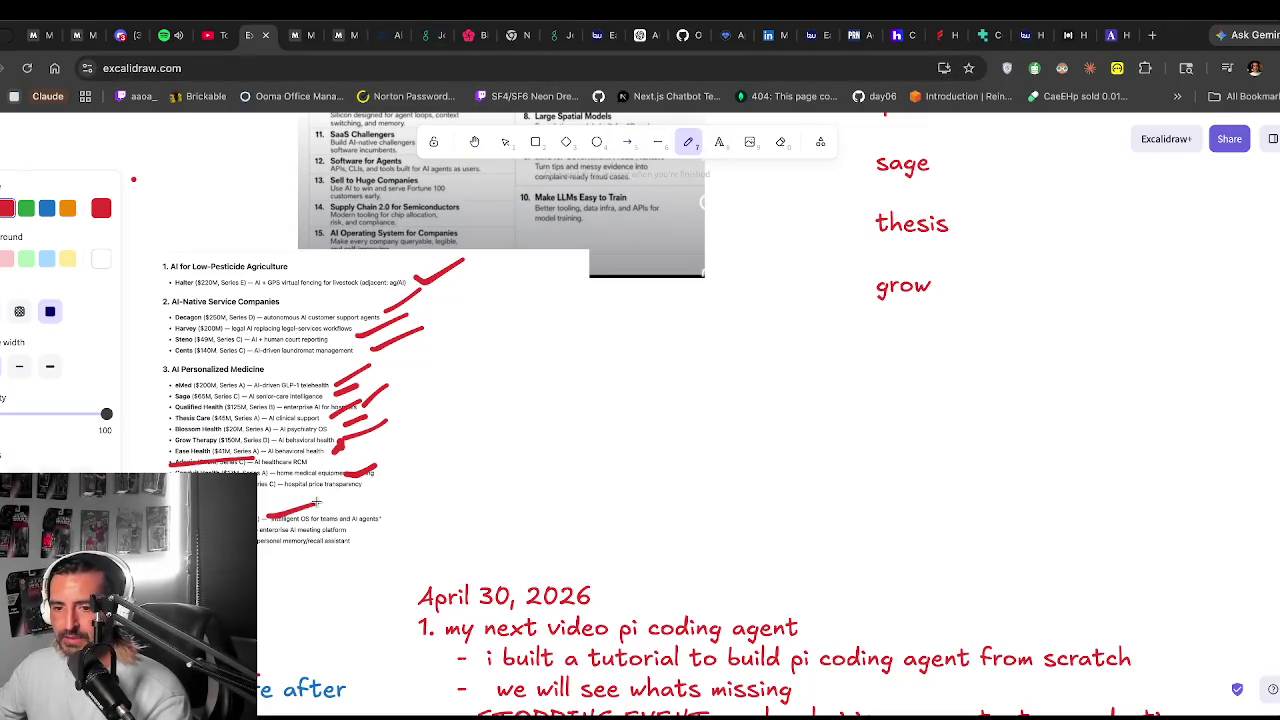
key(ctrl+t)
Step: Search 'granola funding', open the granola.ai Series C blog post, and accept its cookies
text(granola ai)
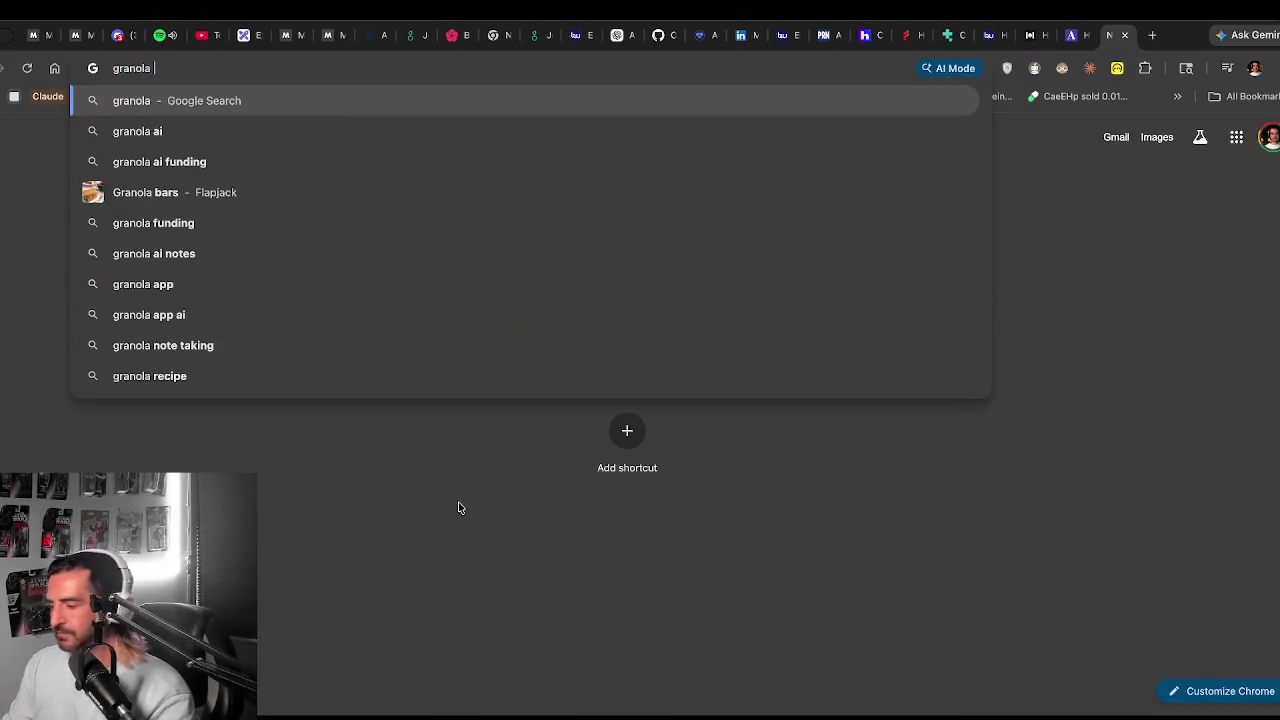
key(BackSpace)
key(BackSpace)
key(BackSpace)
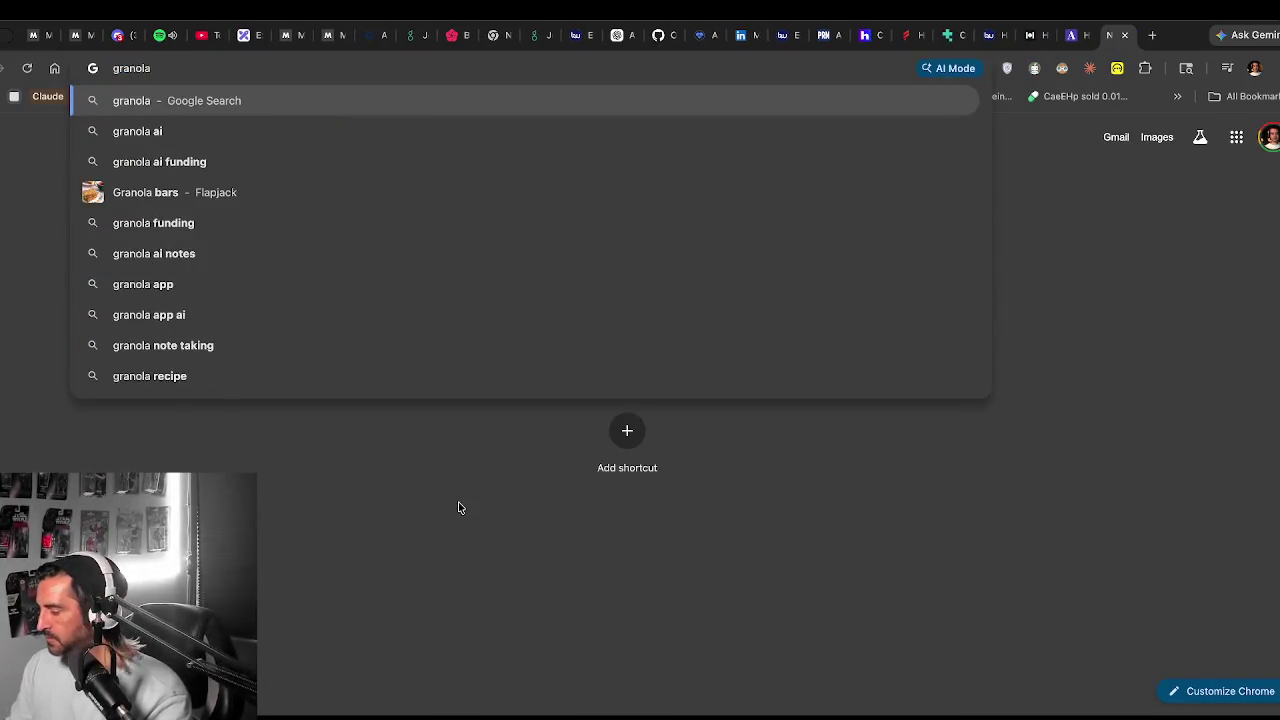
text(funding)
key(Return)
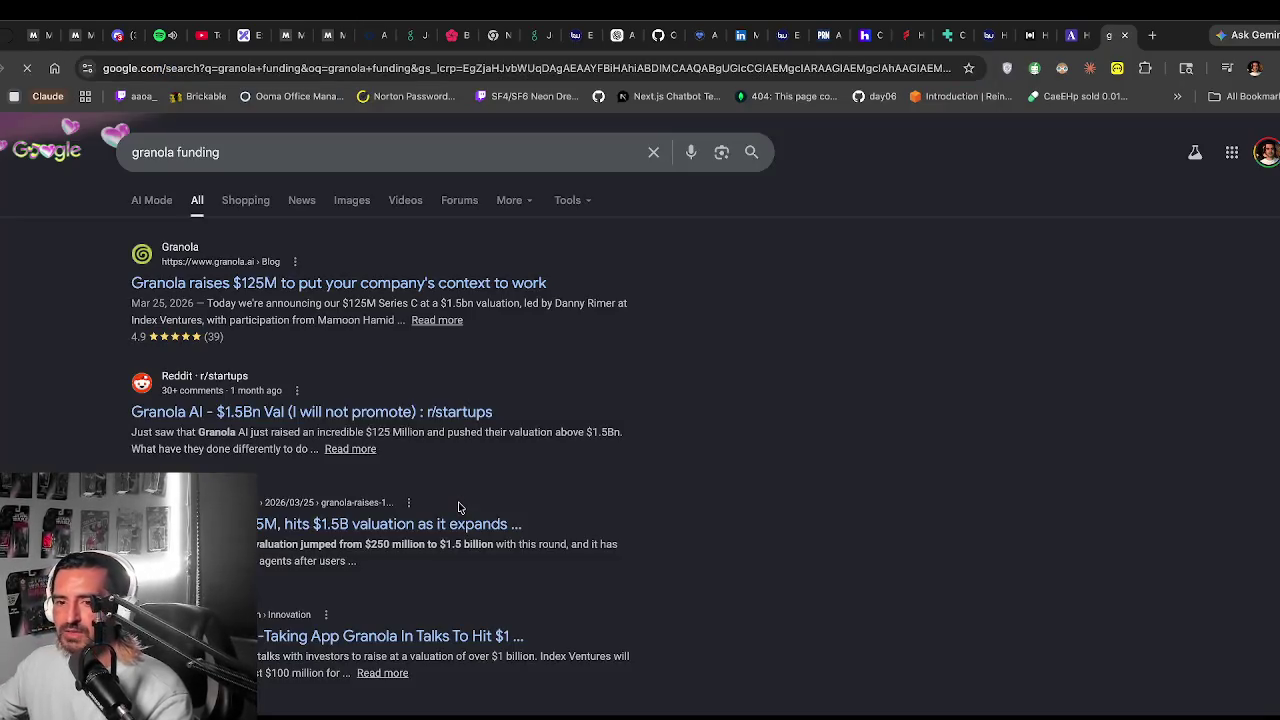
click(345, 284)
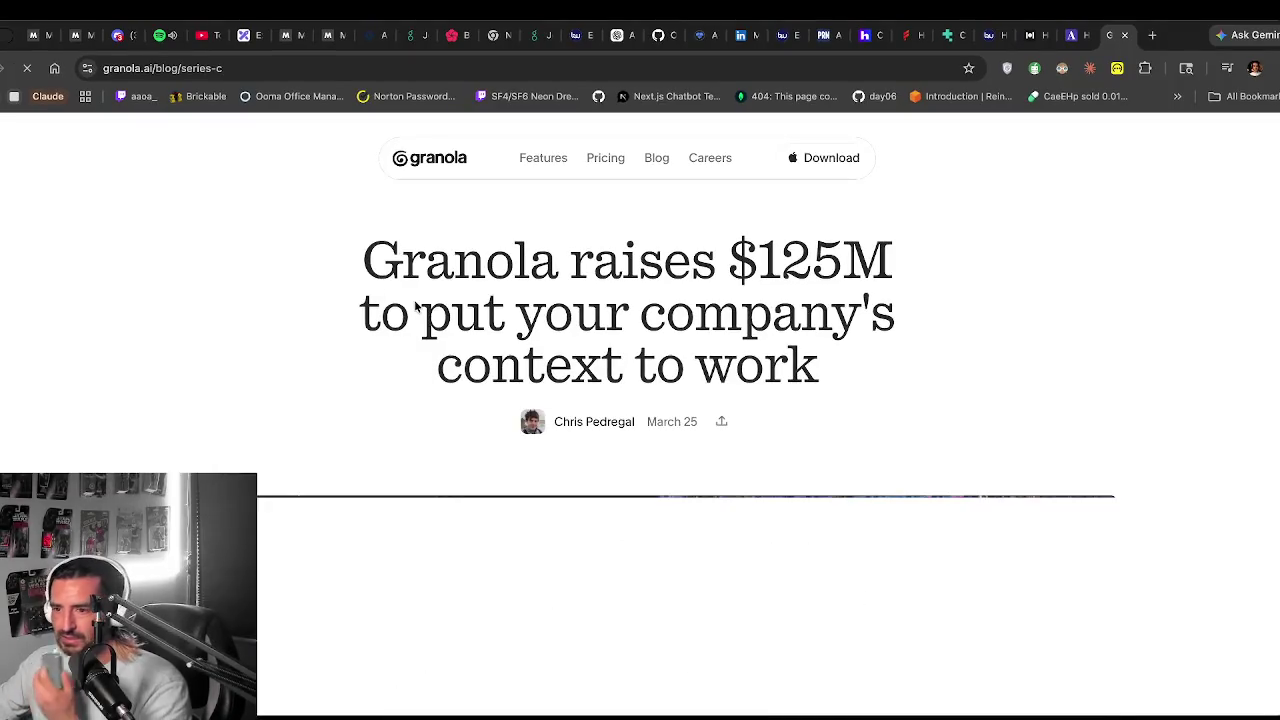
scroll(418, 307, down, 5)
scroll(416, 306, down, 3)
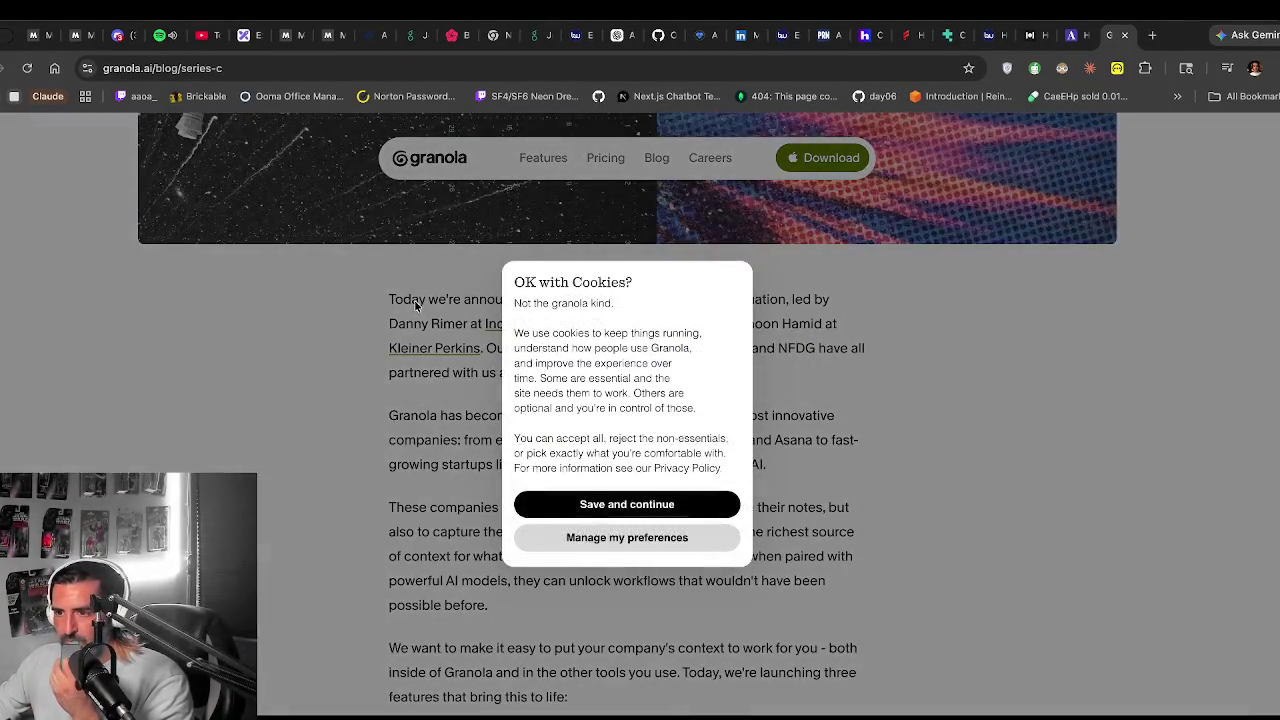
click(666, 510)
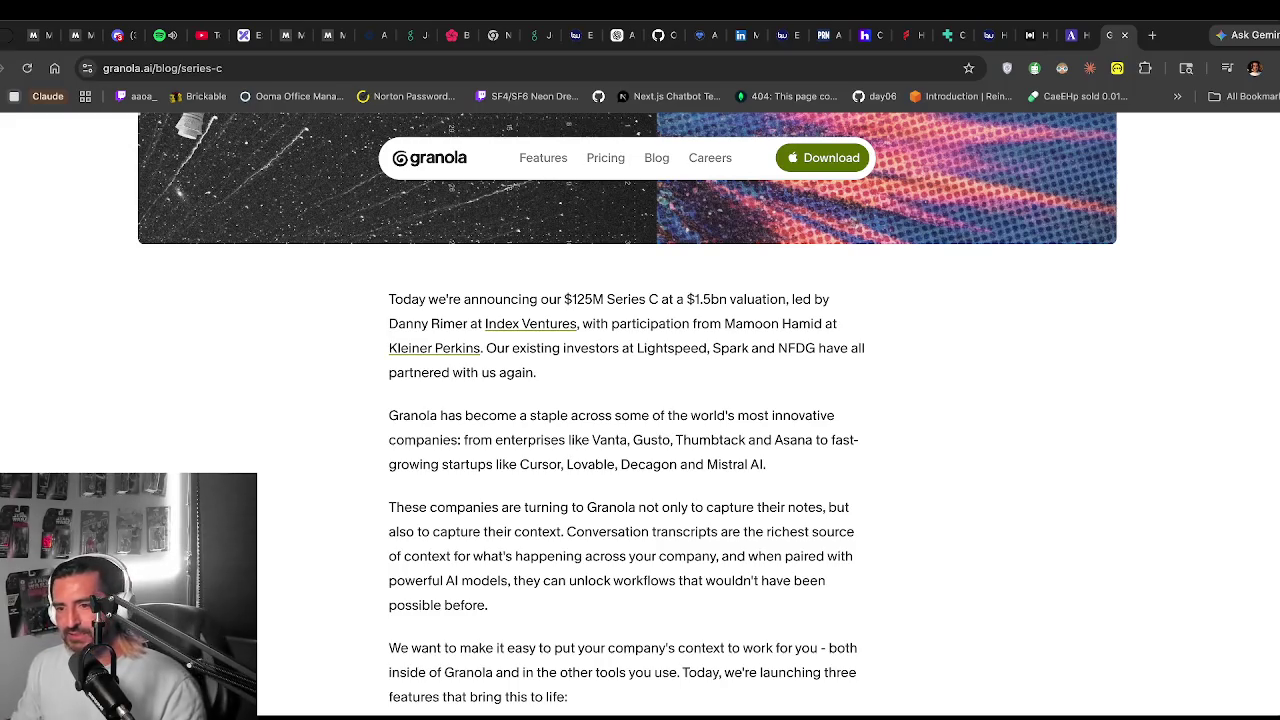
Step: Read through the $125M raise post, highlighting the customers paragraph and the new APIs lines
scroll(550, 360, down, 1)
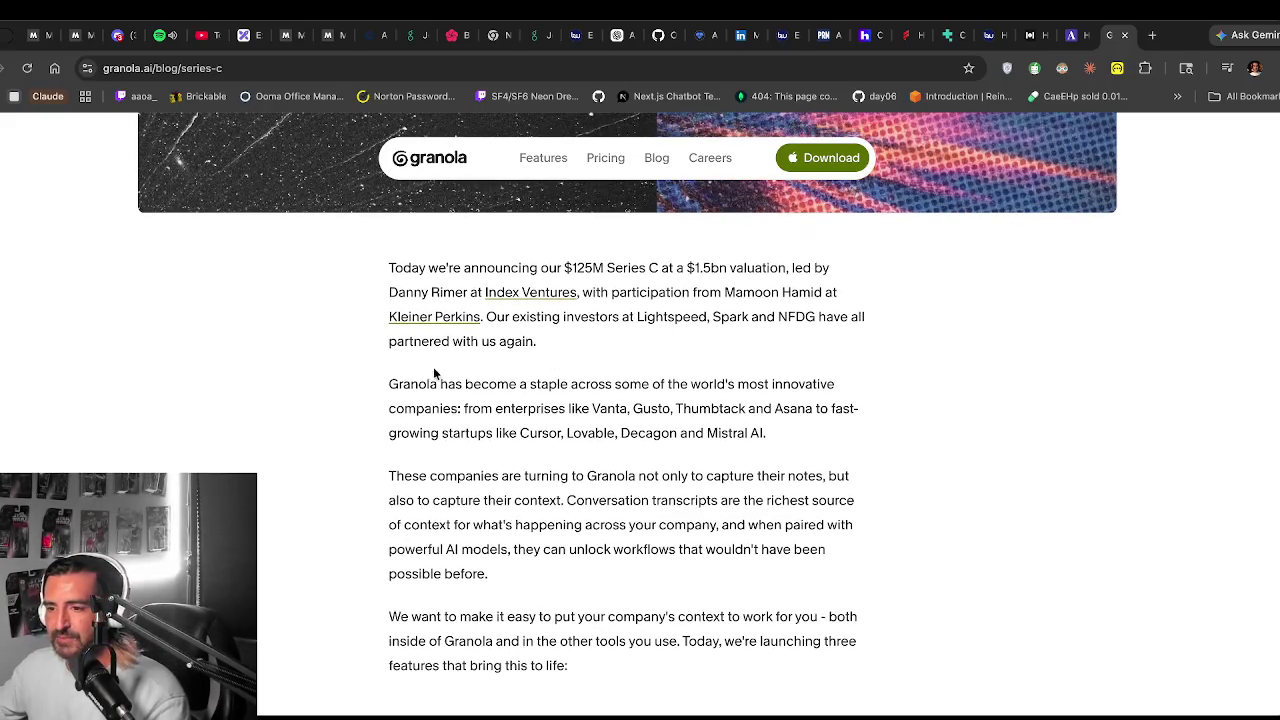
triple_click(434, 373)
scroll(434, 455, down, 1)
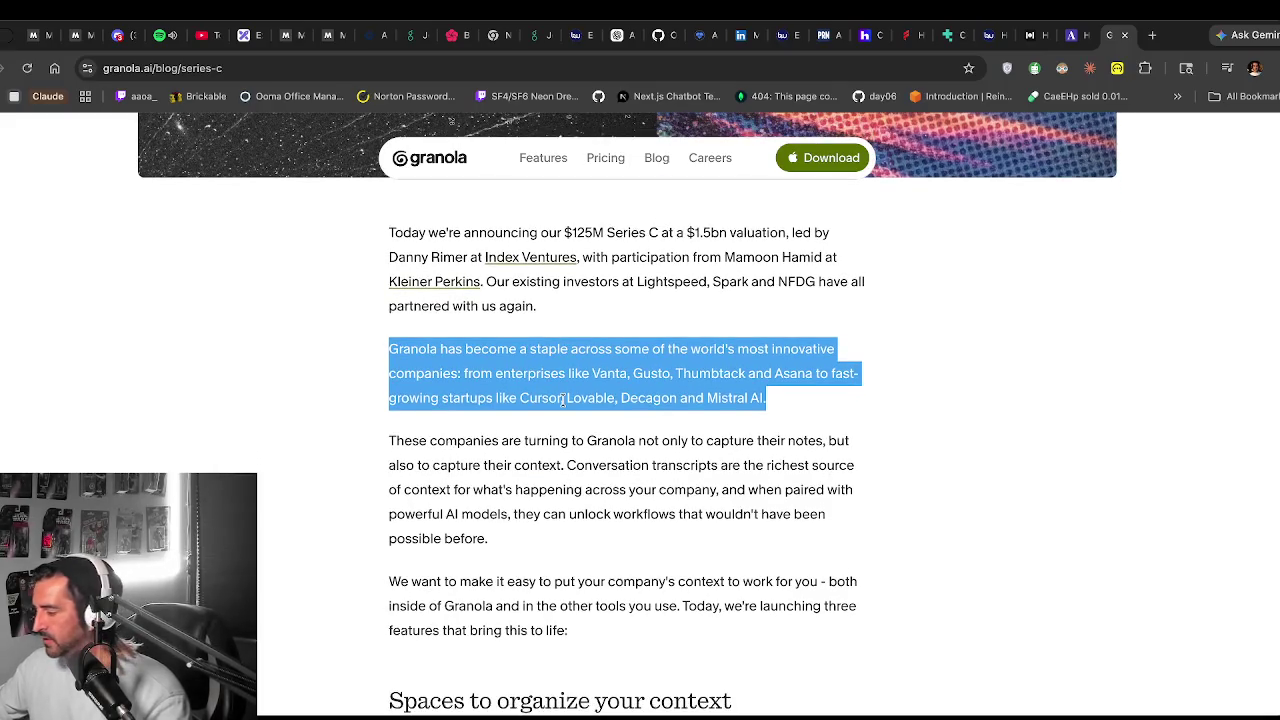
scroll(648, 436, down, 1)
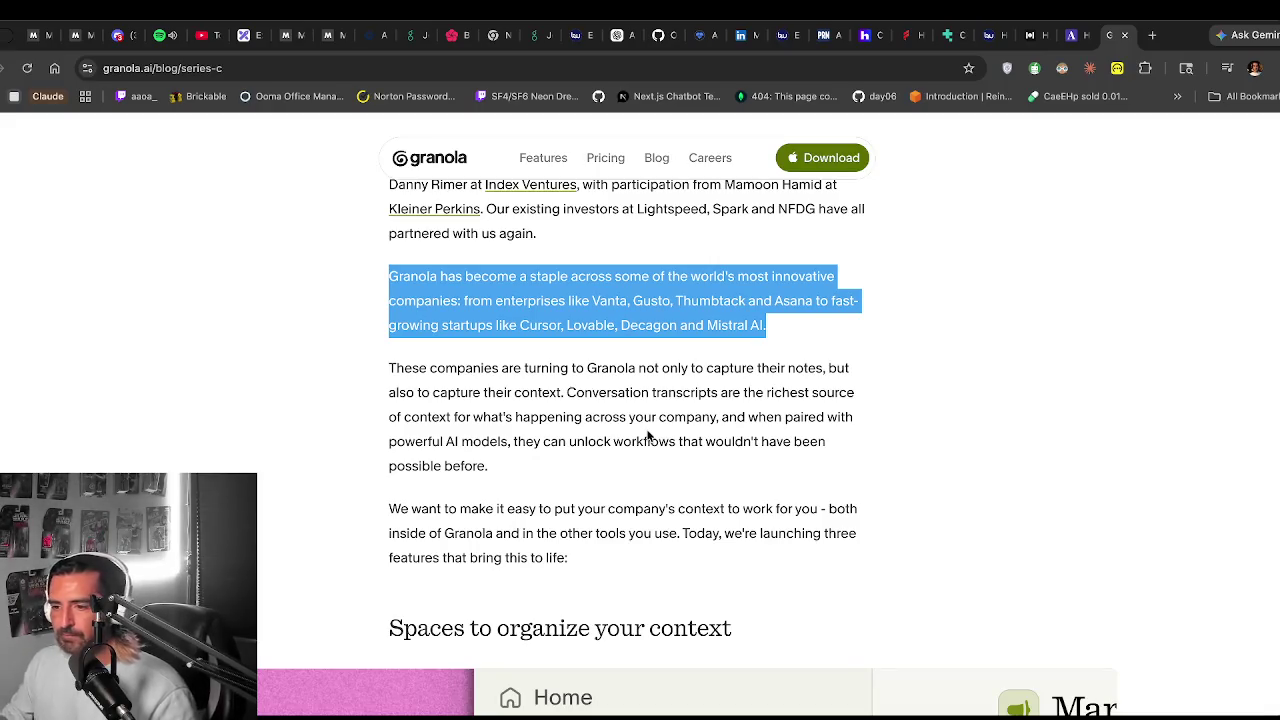
scroll(648, 436, down, 5)
scroll(648, 436, down, 8)
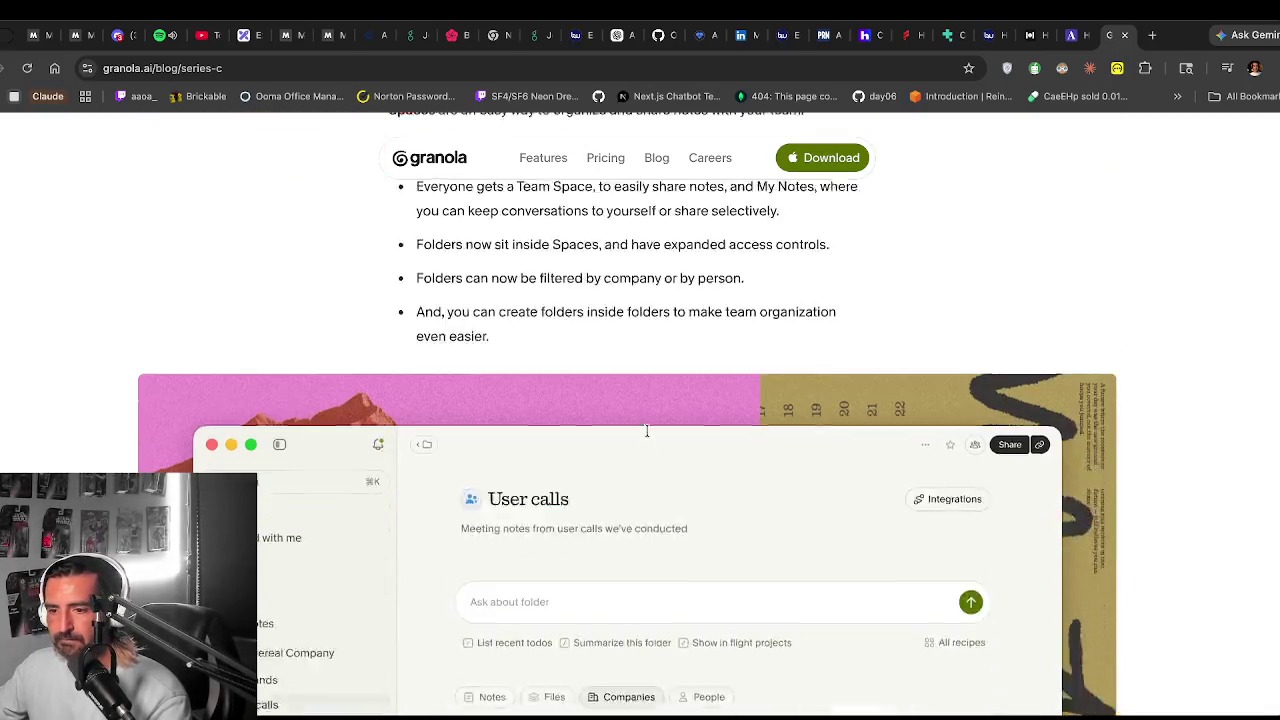
scroll(648, 436, down, 10)
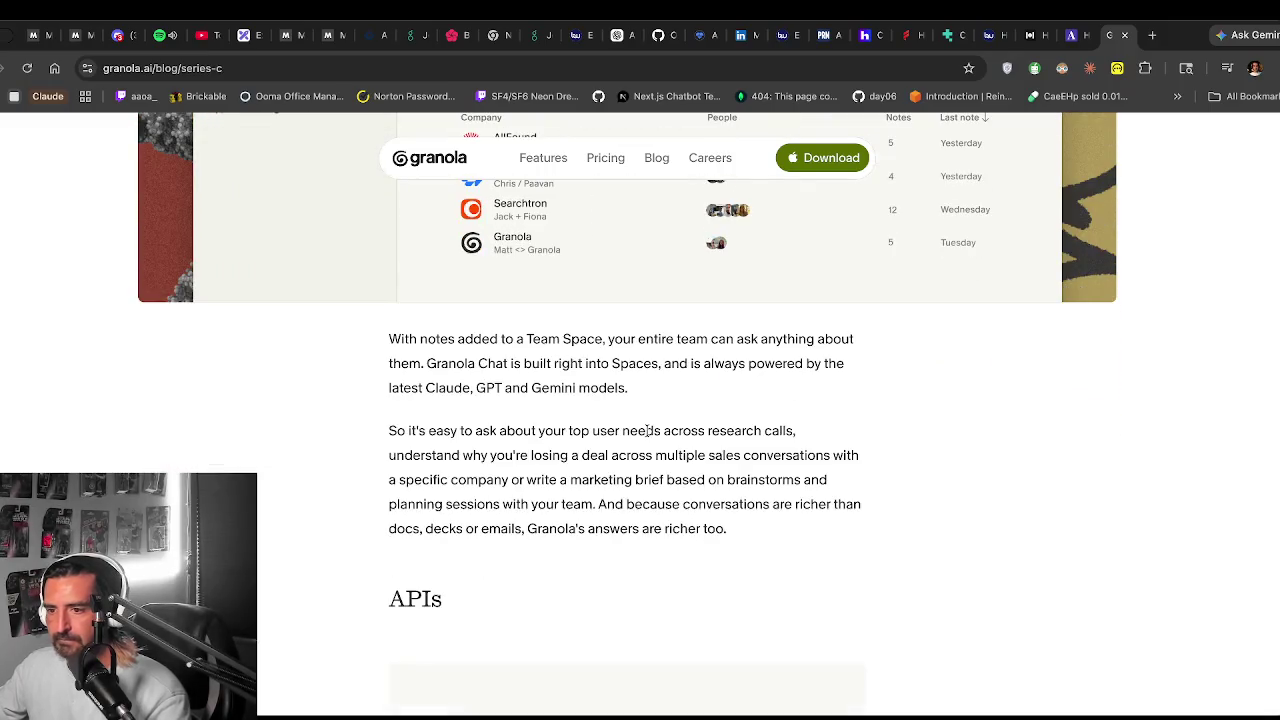
drag(492, 445, 556, 470)
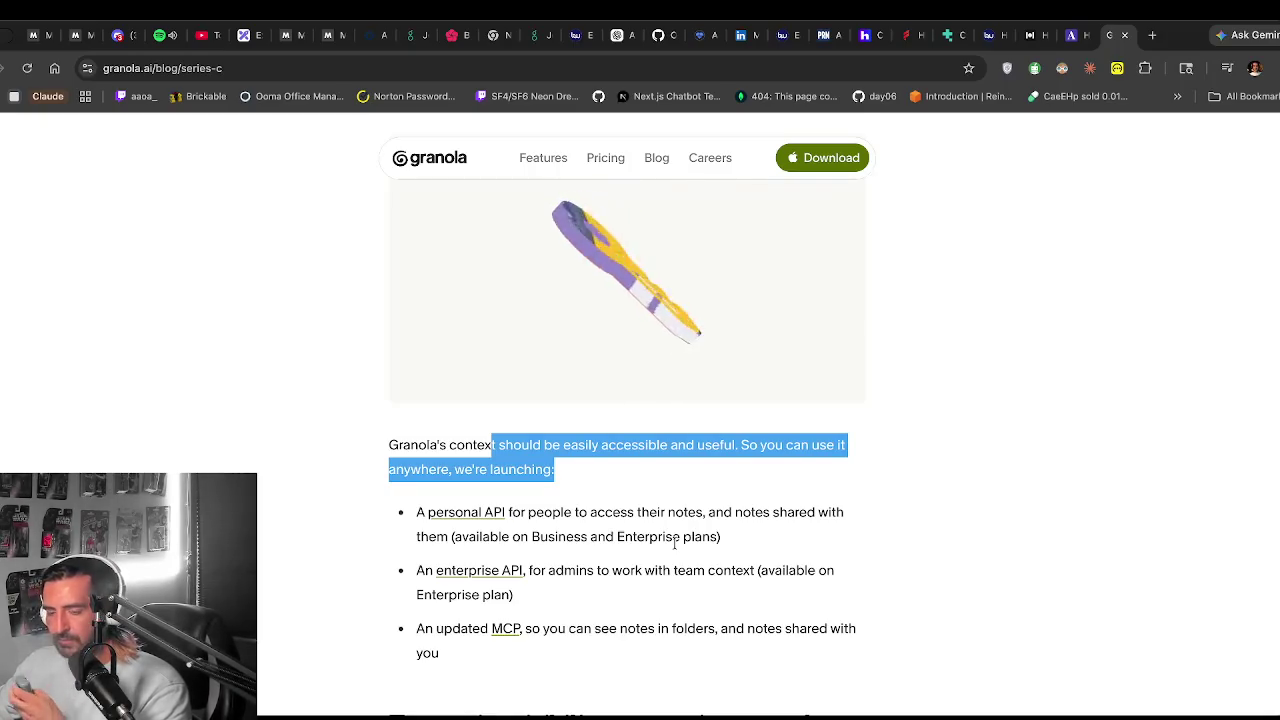
scroll(674, 543, down, 1)
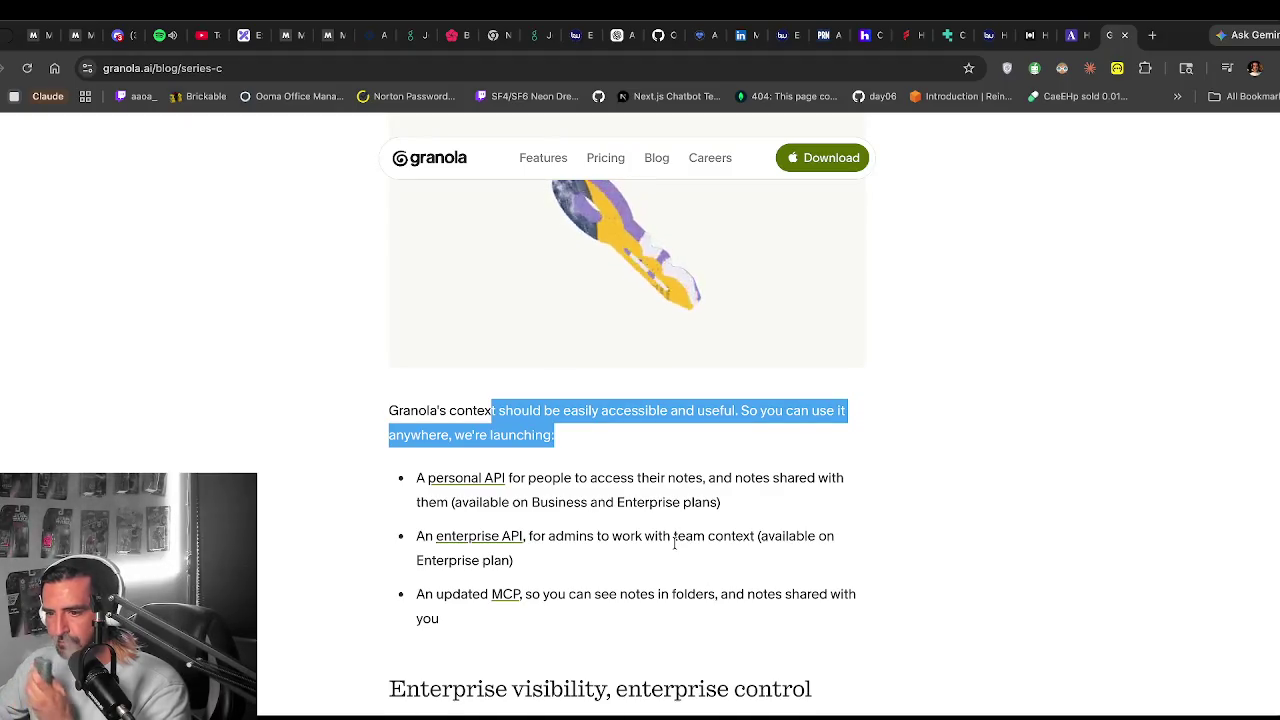
scroll(674, 541, down, 2)
drag(597, 417, 597, 441)
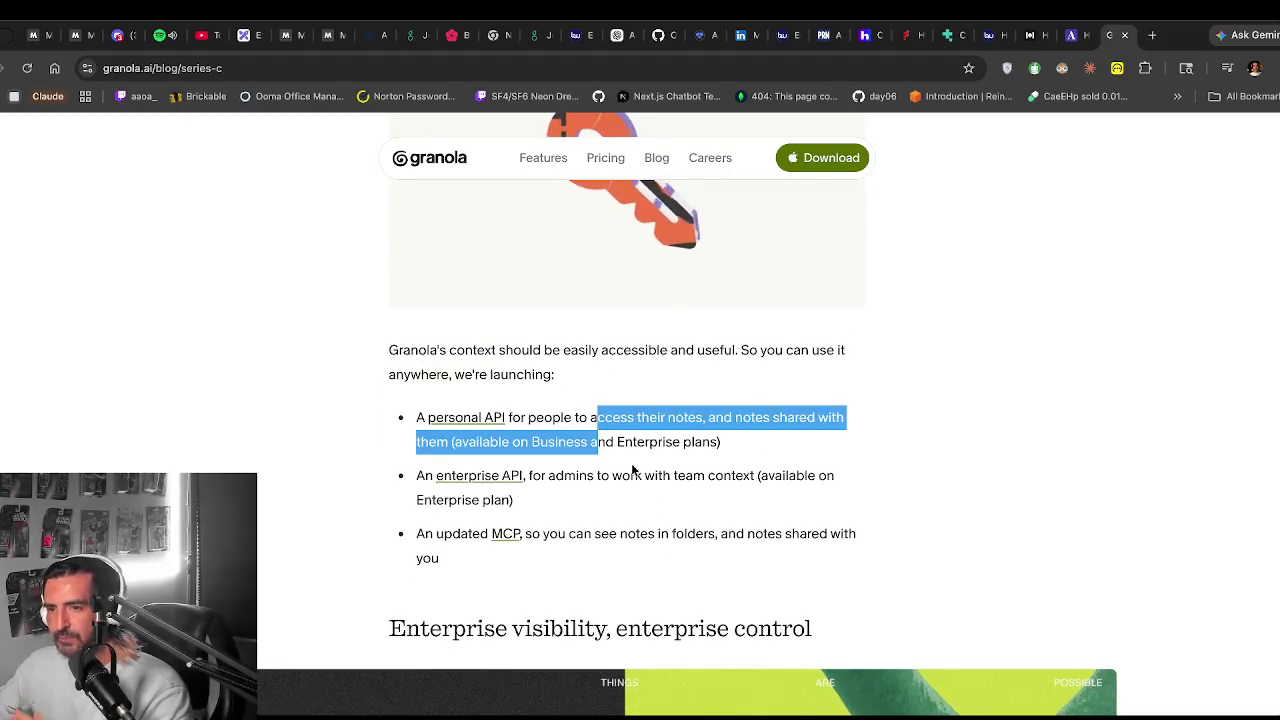
scroll(726, 450, up, 20)
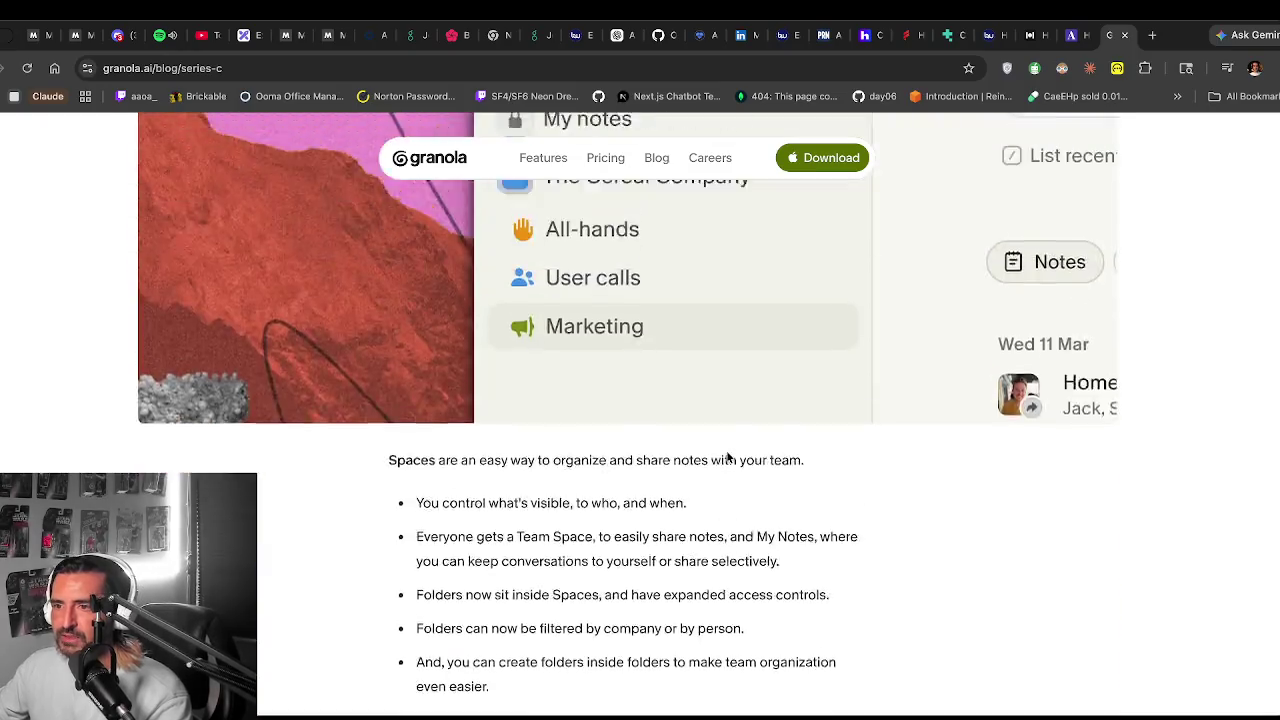
scroll(608, 244, down, 1)
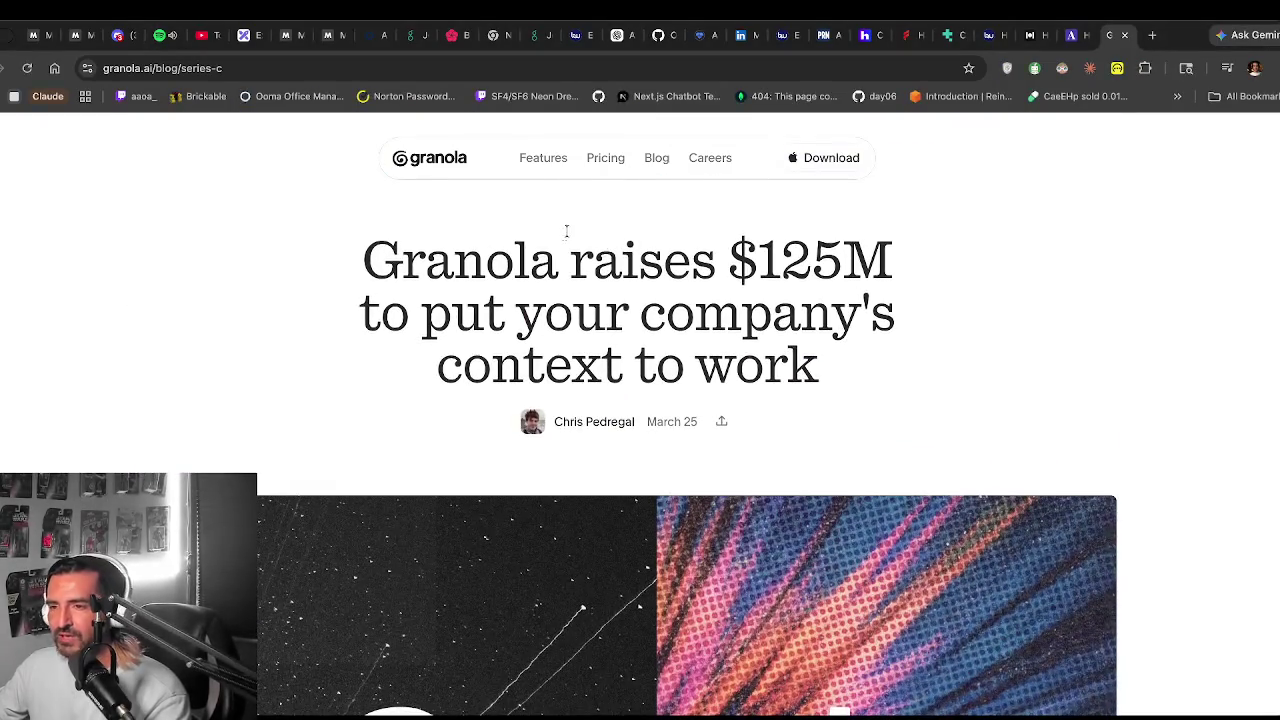
Step: Browse granola.ai/jobs for Engineering, Design, Marketing, Operations and Sales roles in London and San Francisco
click(697, 158)
scroll(347, 480, down, 7)
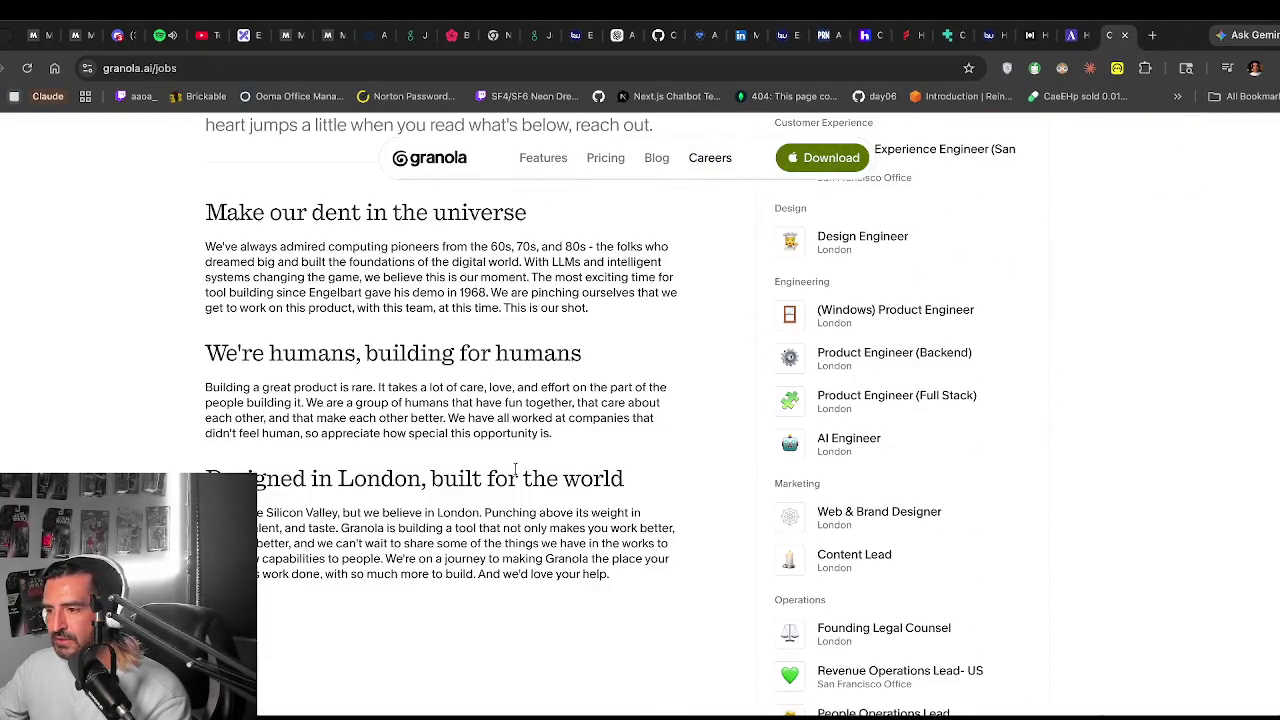
scroll(758, 460, down, 3)
scroll(758, 463, up, 3)
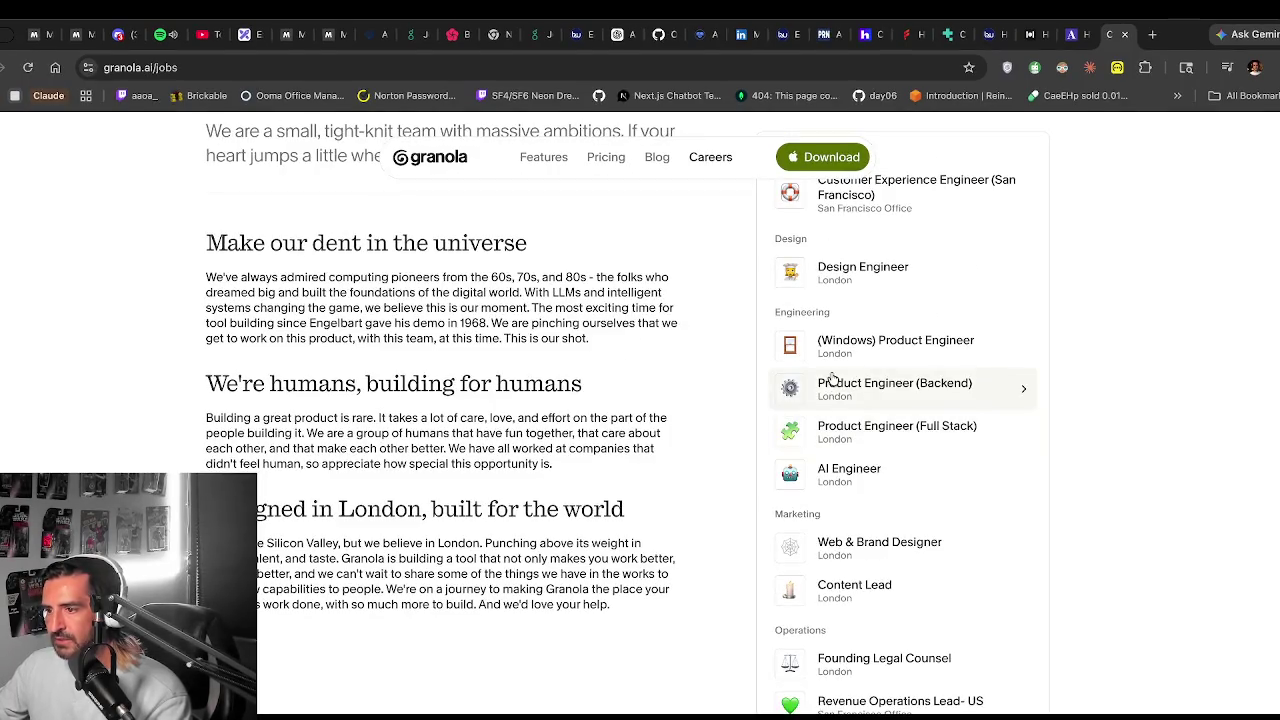
scroll(832, 378, up, 3)
scroll(834, 374, down, 3)
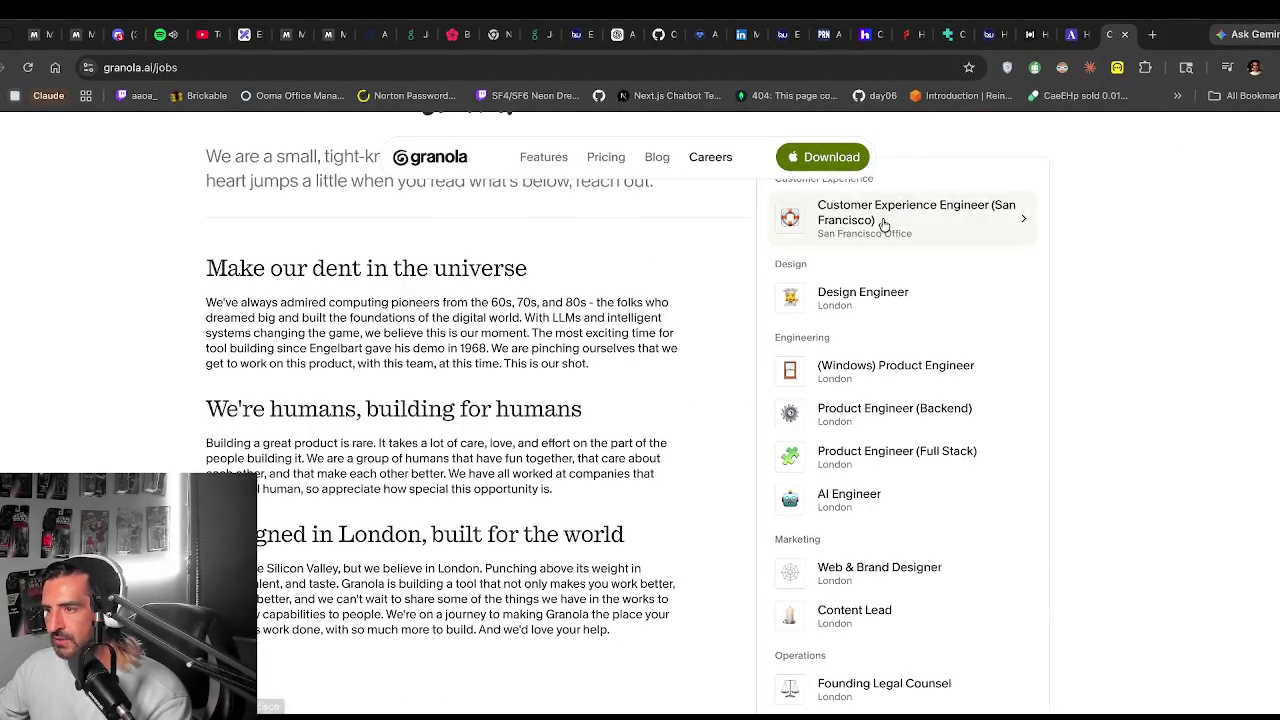
scroll(850, 250, down, 5)
scroll(826, 271, up, 1)
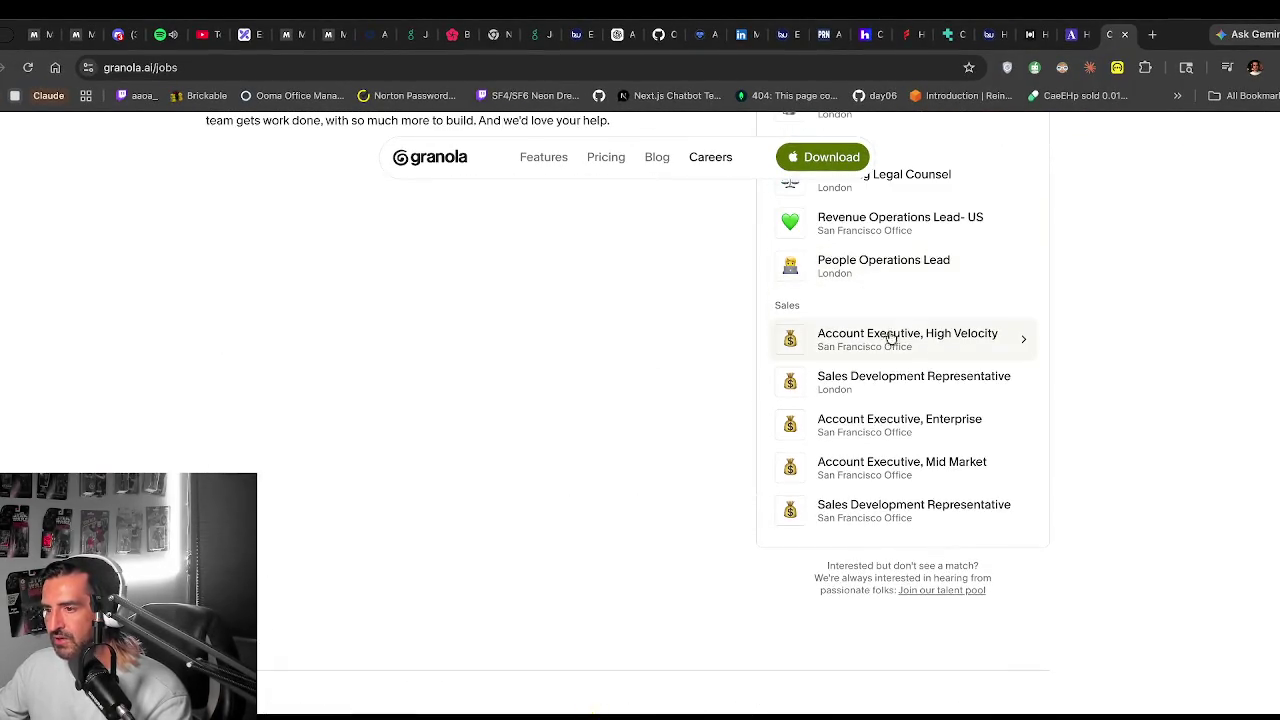
scroll(965, 311, up, 1)
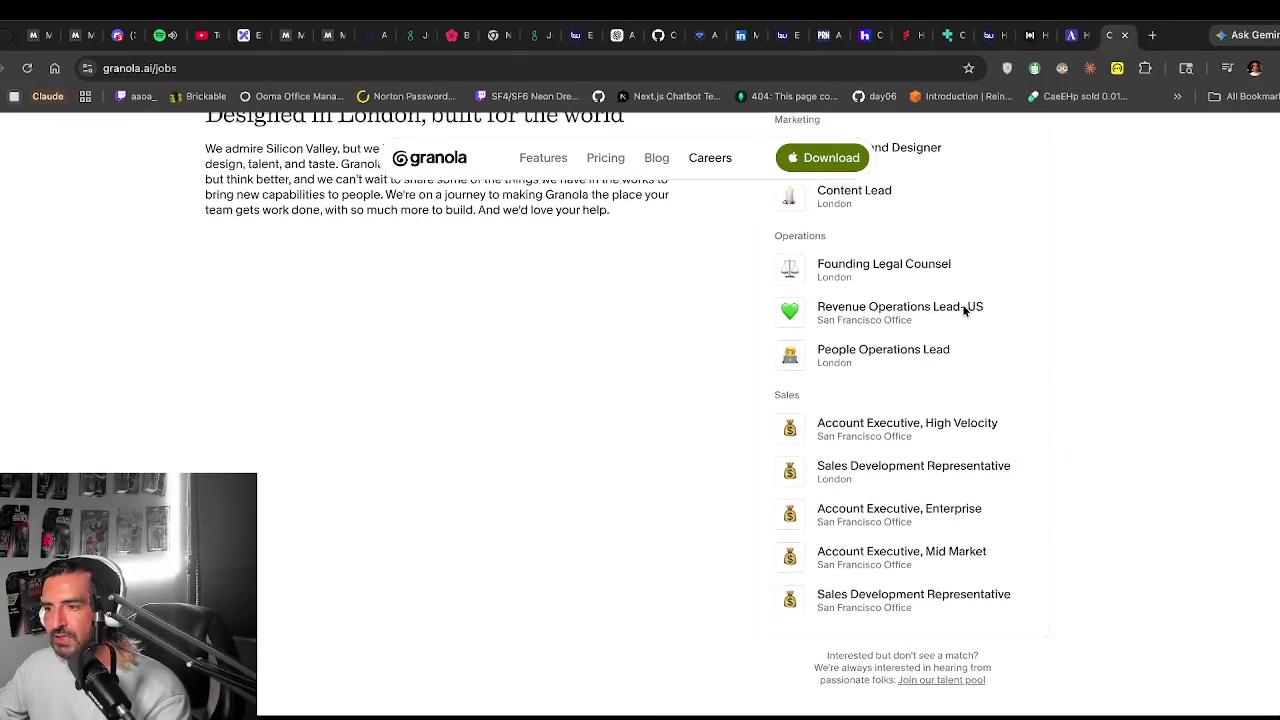
scroll(964, 311, up, 2)
scroll(934, 289, up, 4)
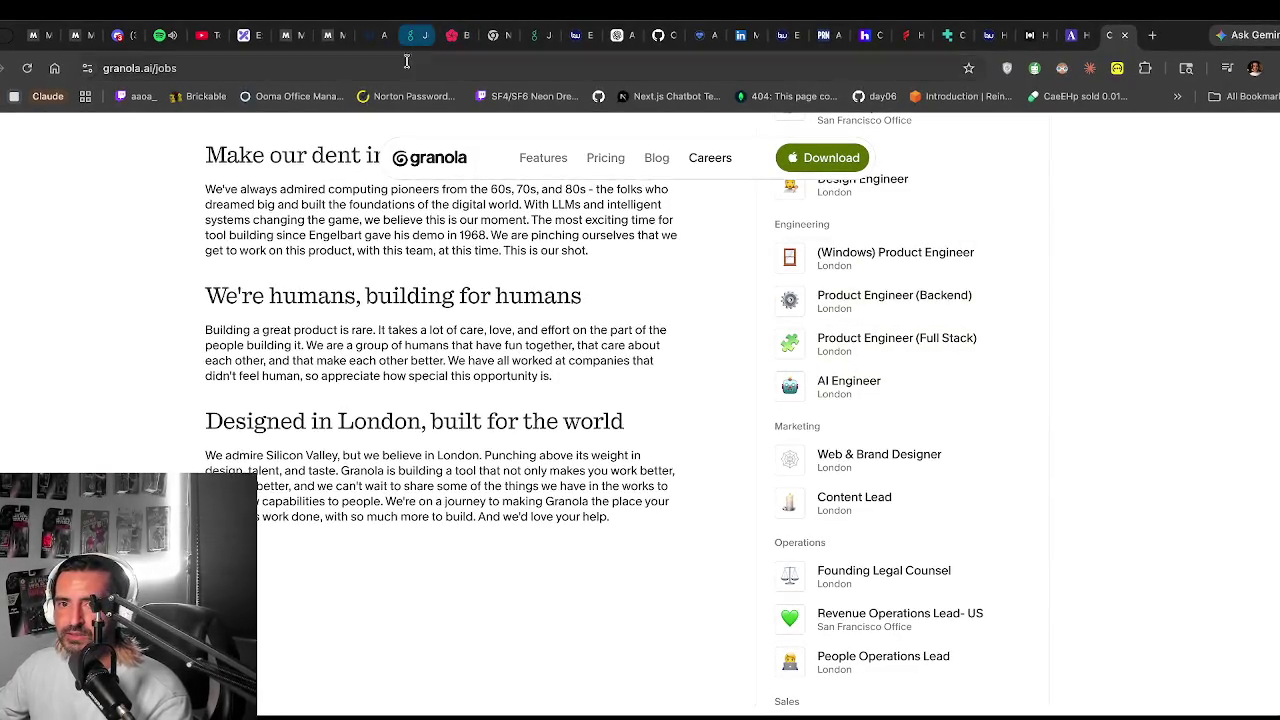
click(410, 62)
Step: Post the granola.ai/jobs link in Discord's #jobs channel, then return to the Excalidraw board
click(118, 35)
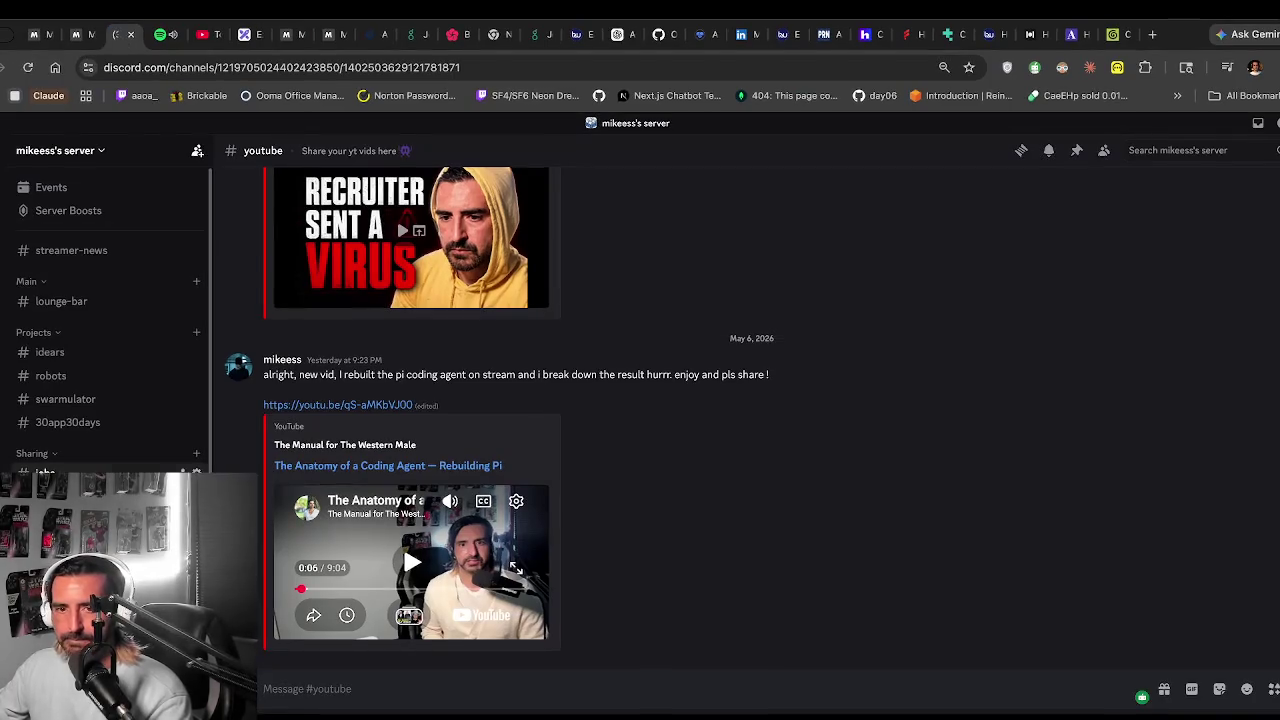
click(45, 474)
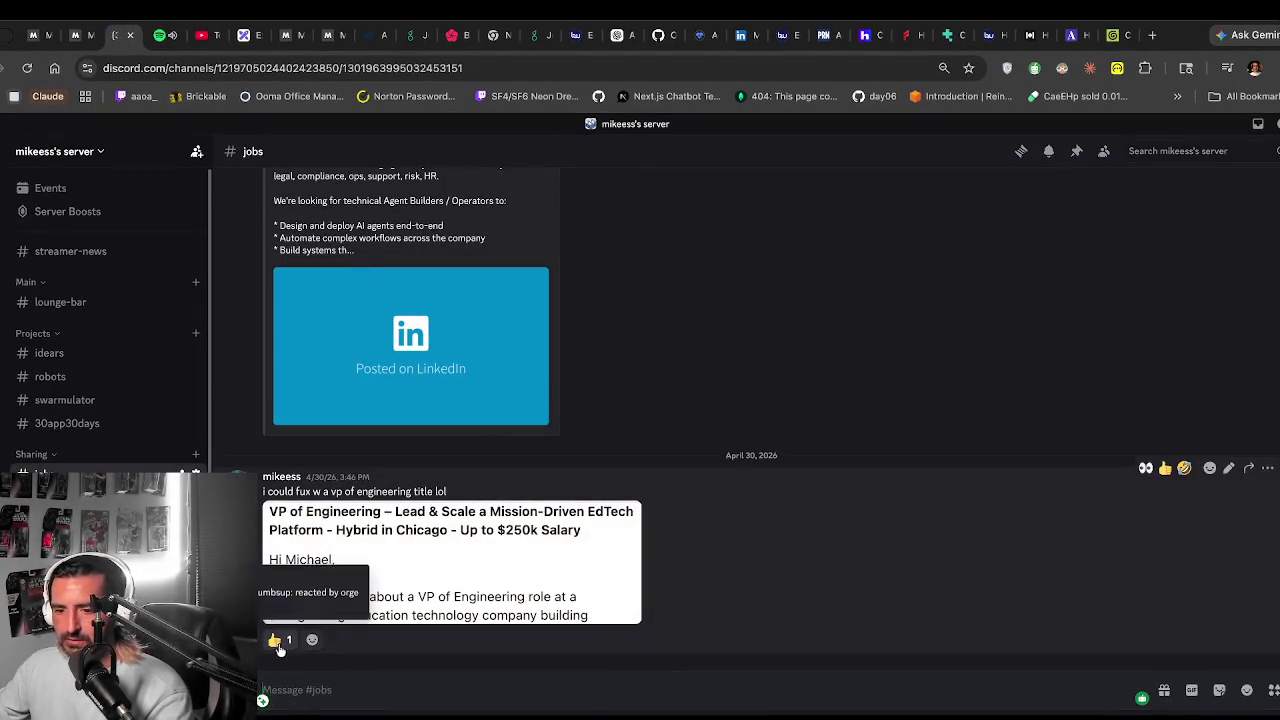
text(for my homies in Great Britain,)
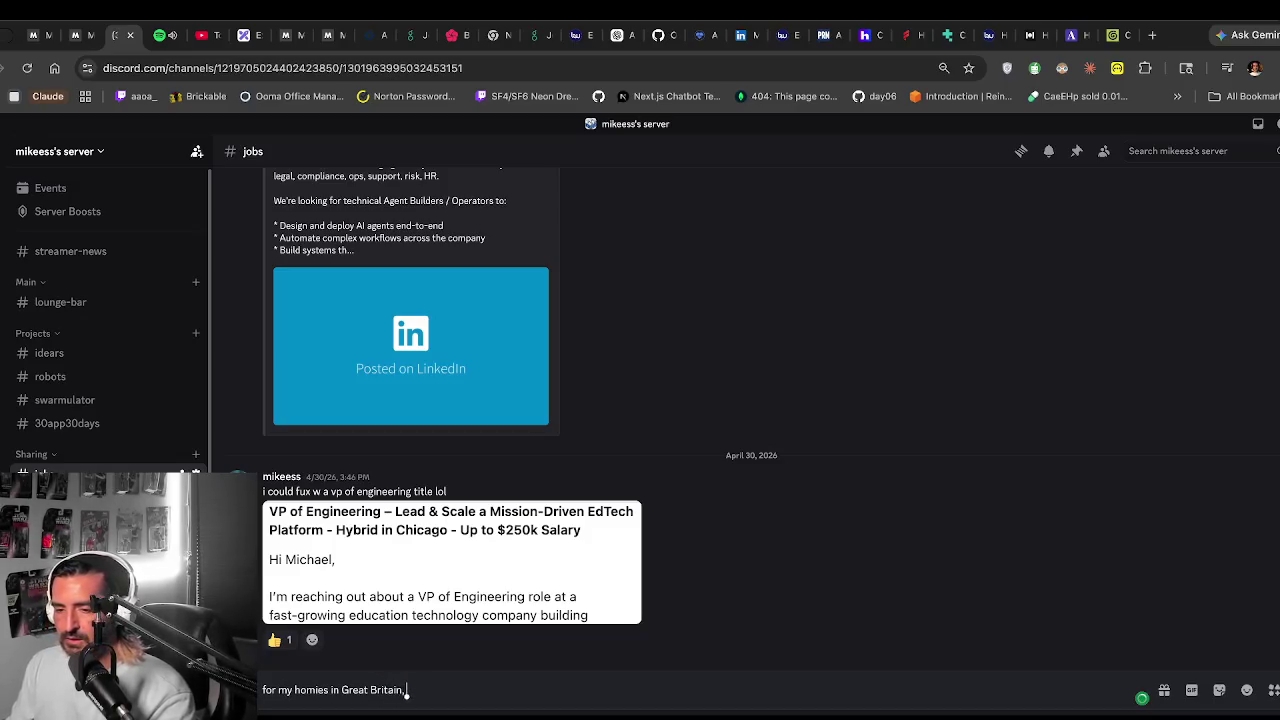
text(https://www.granola.ai/jobs)
key(Return)
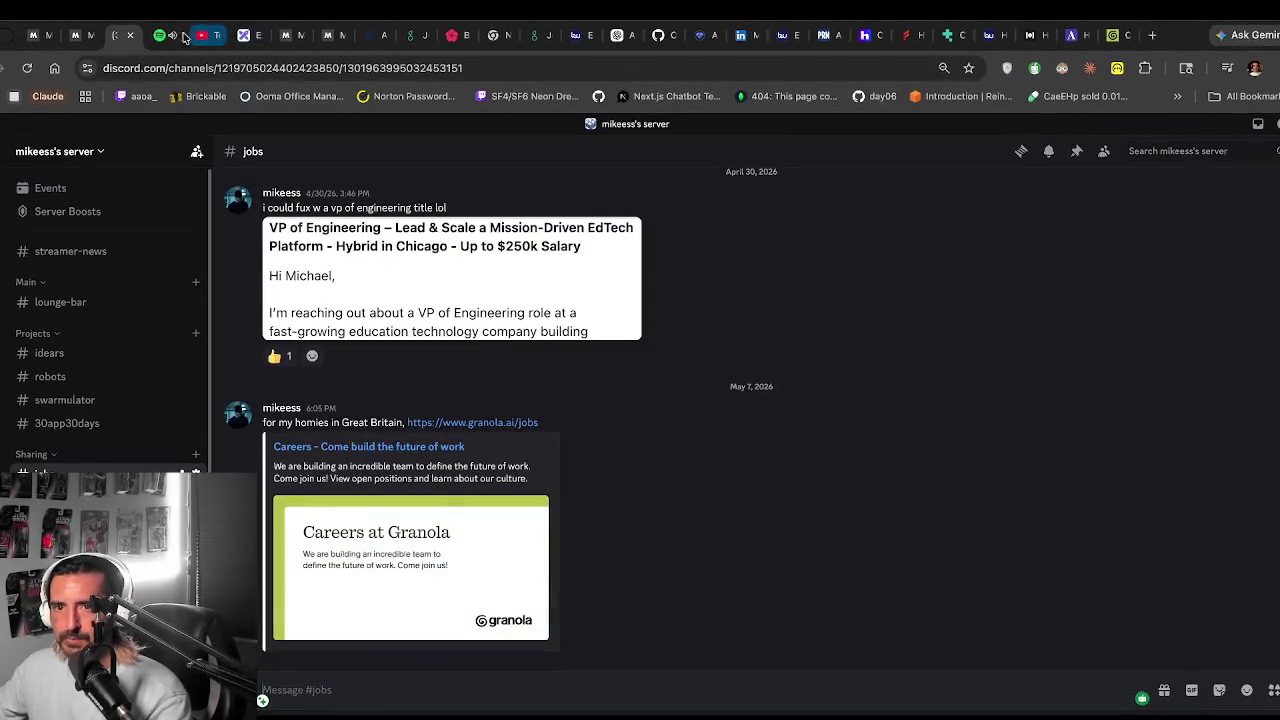
click(246, 38)
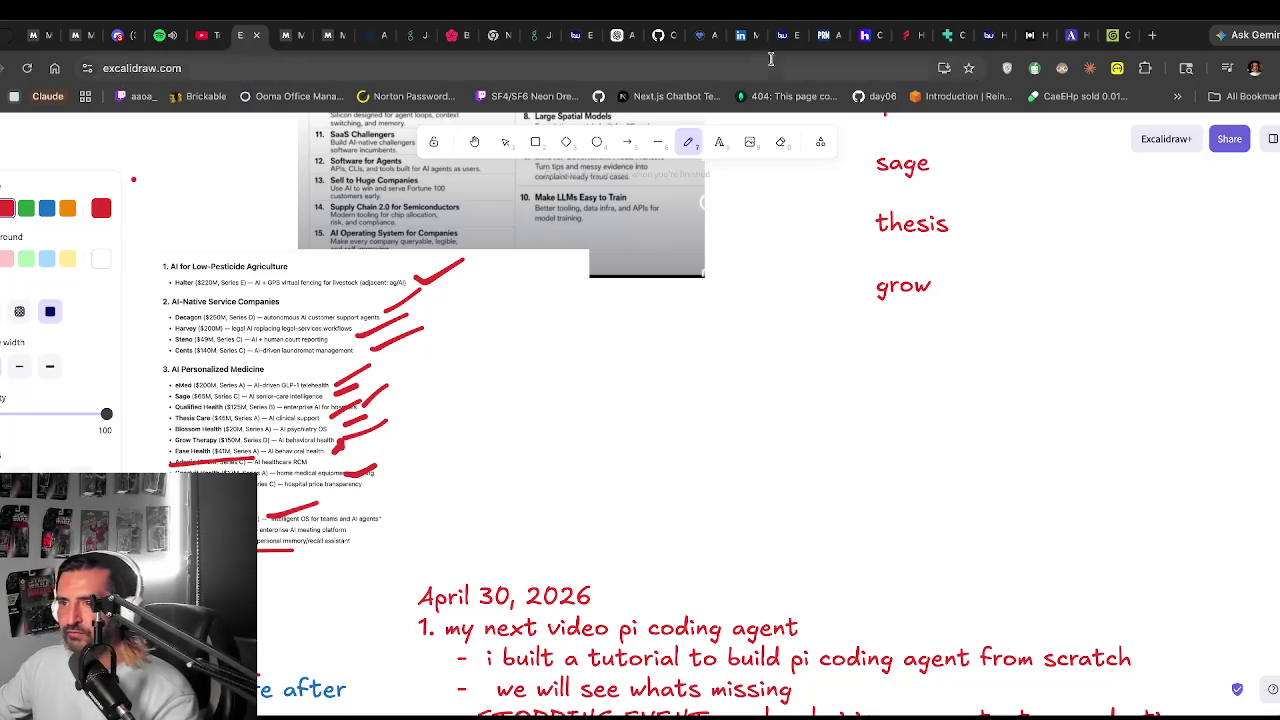
Step: Search LinkedIn for 'littlebird' and read the top Littlebird demo post while its video plays
click(740, 35)
click(340, 68)
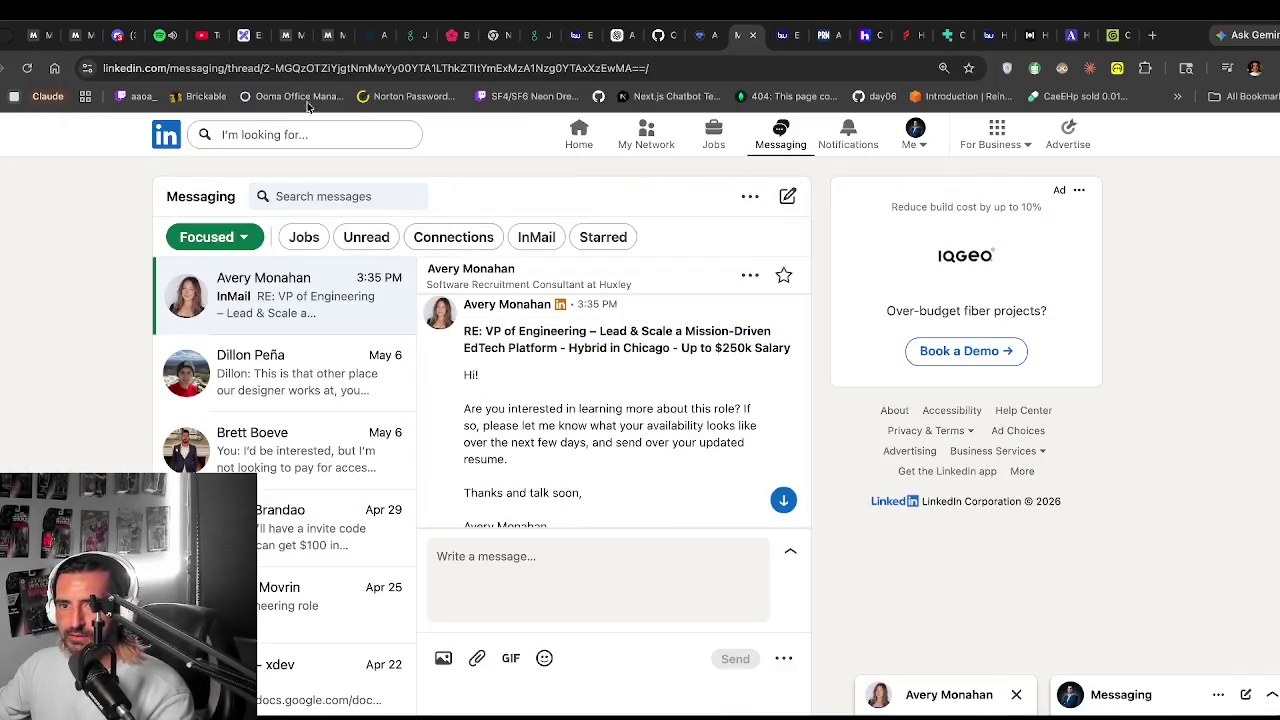
click(310, 134)
text(l)
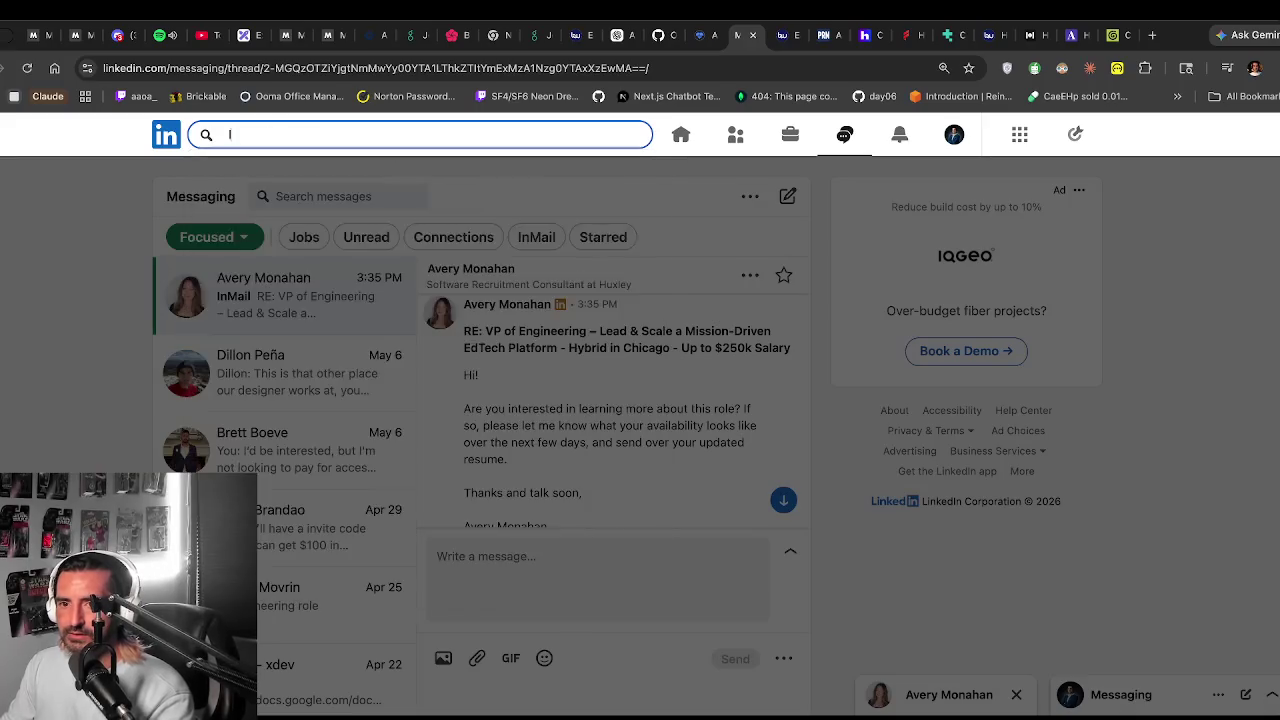
text(ittlebird)
key(Return)
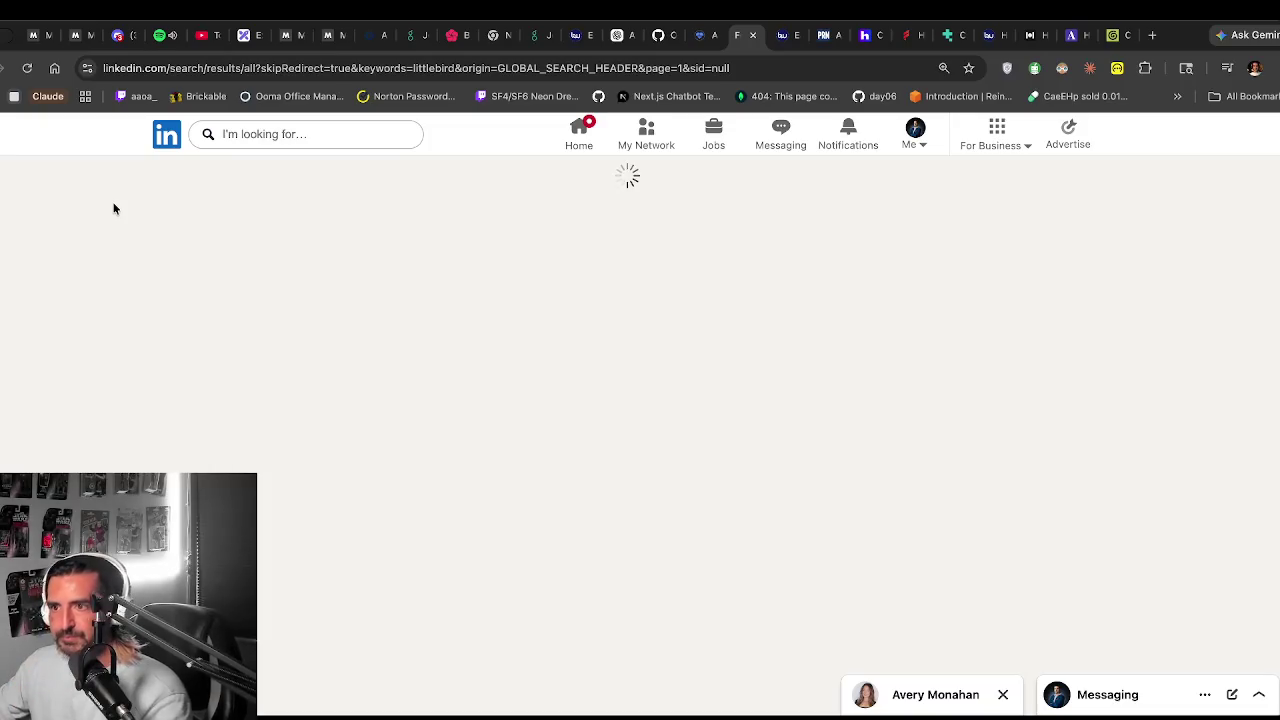
scroll(177, 343, down, 3)
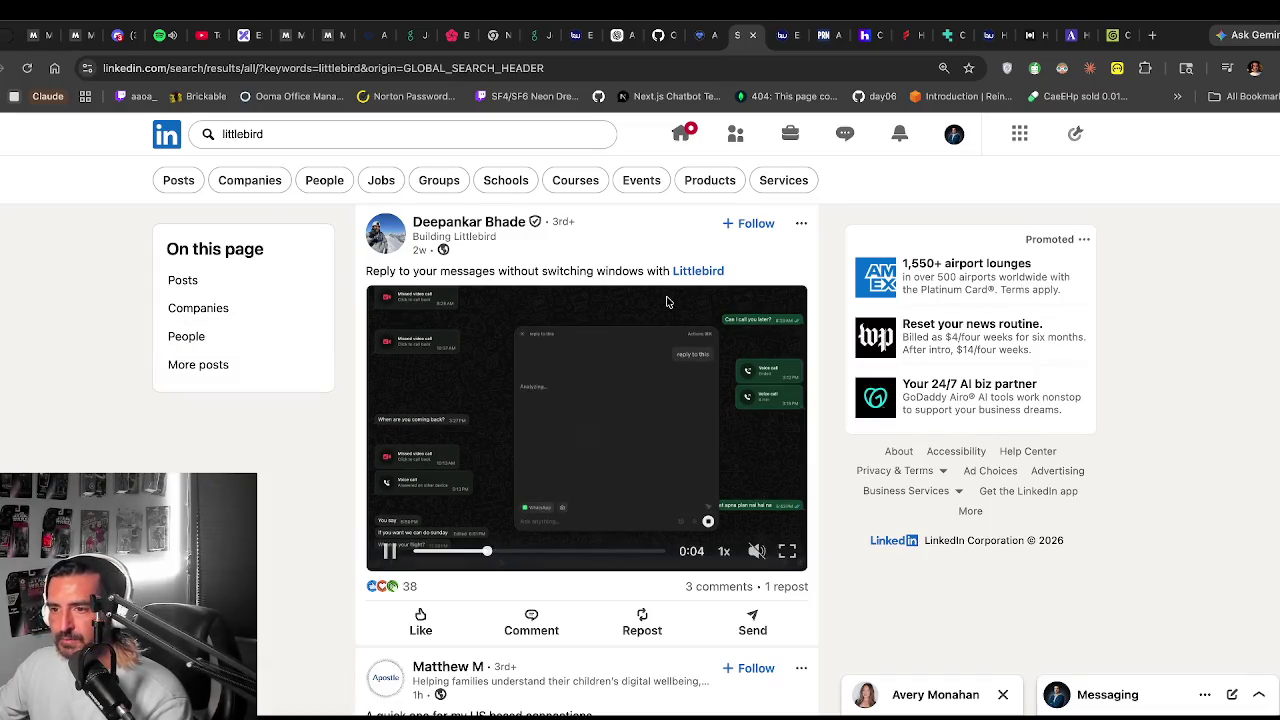
drag(433, 271, 537, 264)
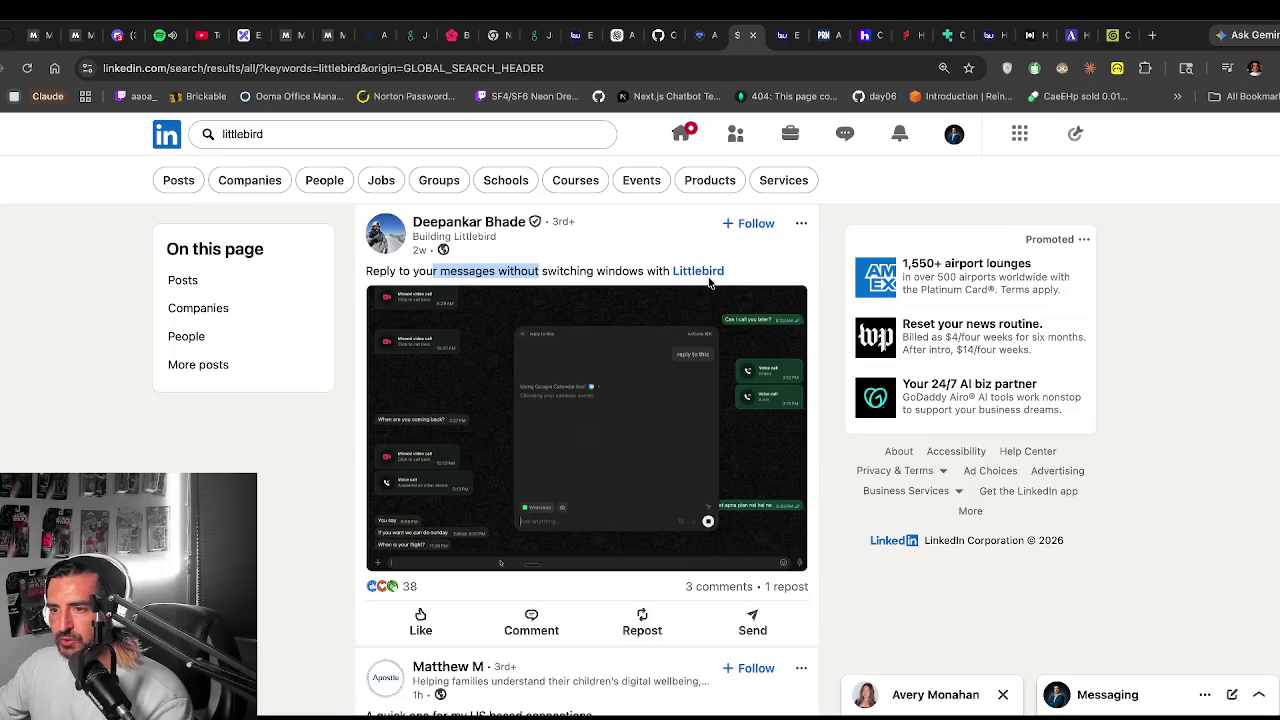
mouse_move(678, 310)
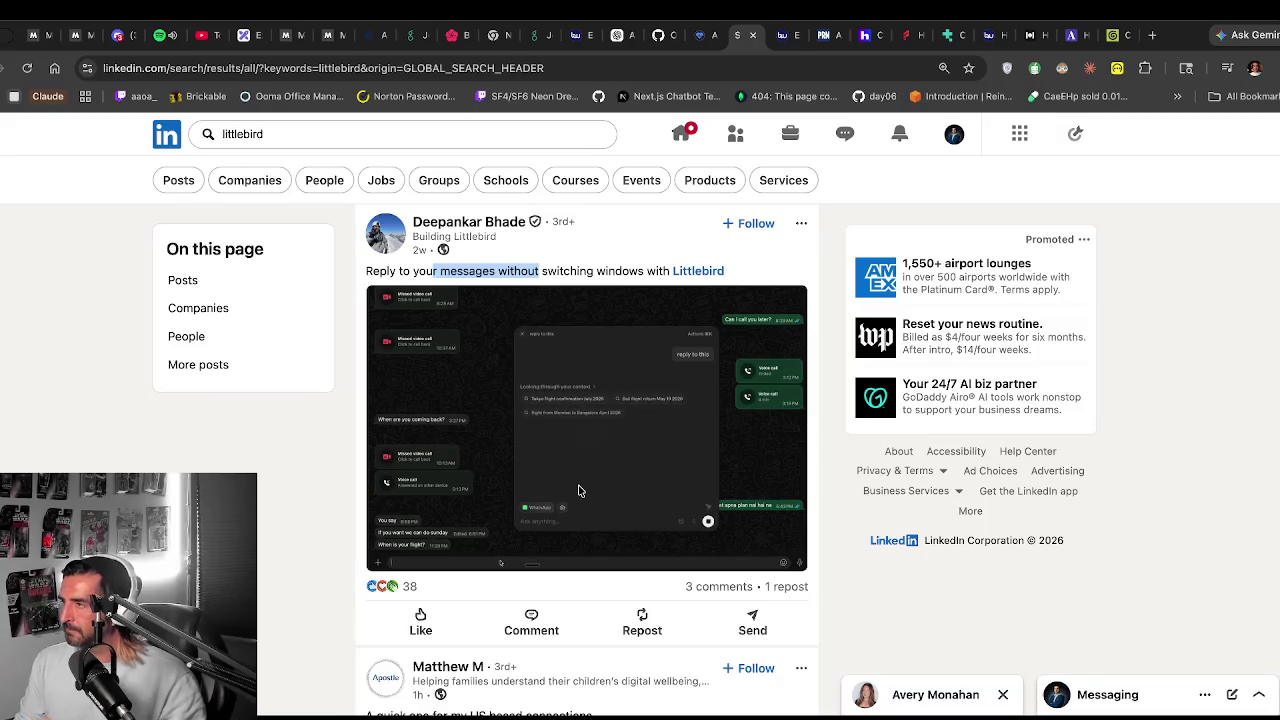
click(160, 35)
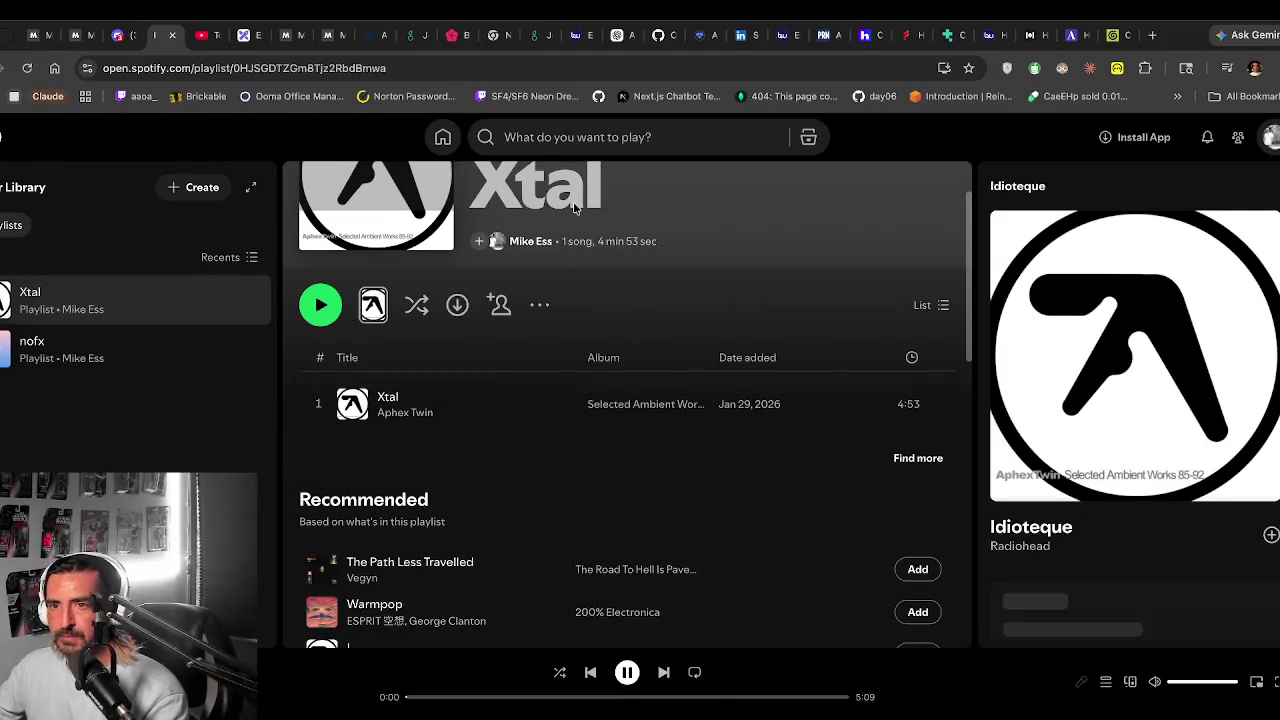
Step: On the Excalidraw board, start a text note to the right of the company list
click(240, 35)
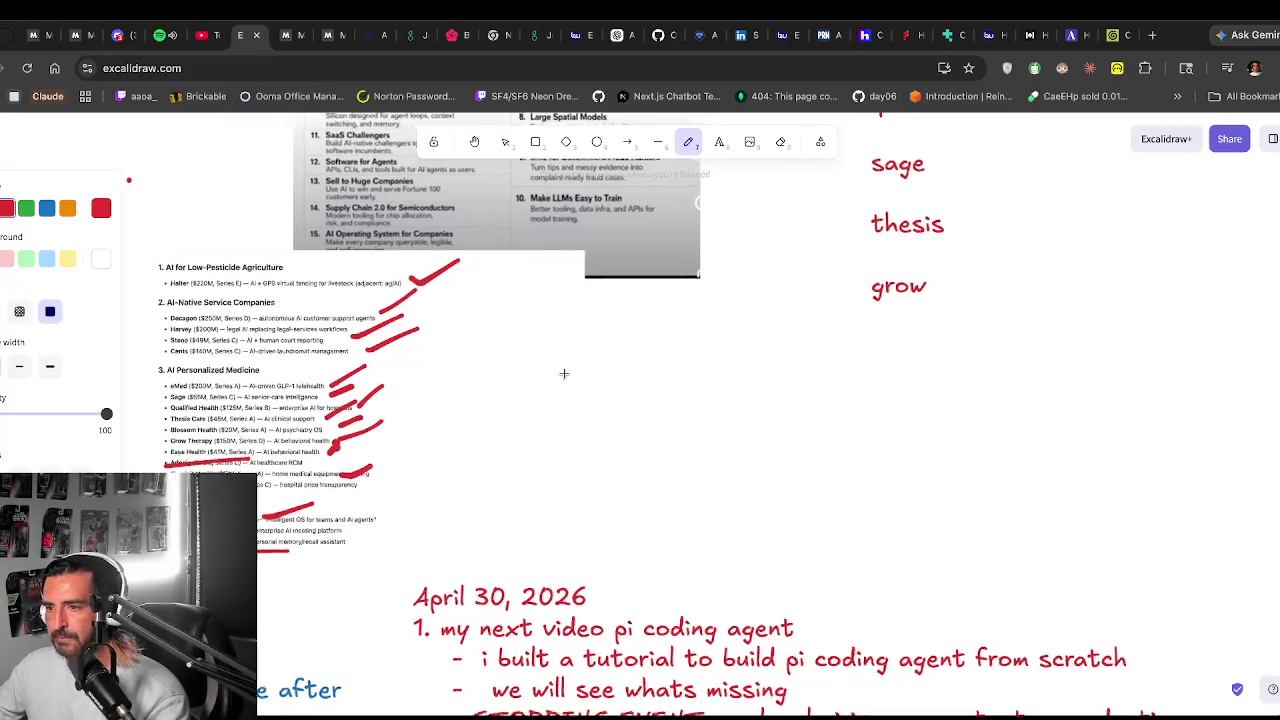
scroll(564, 374, up, 2)
scroll(564, 374, up, 5)
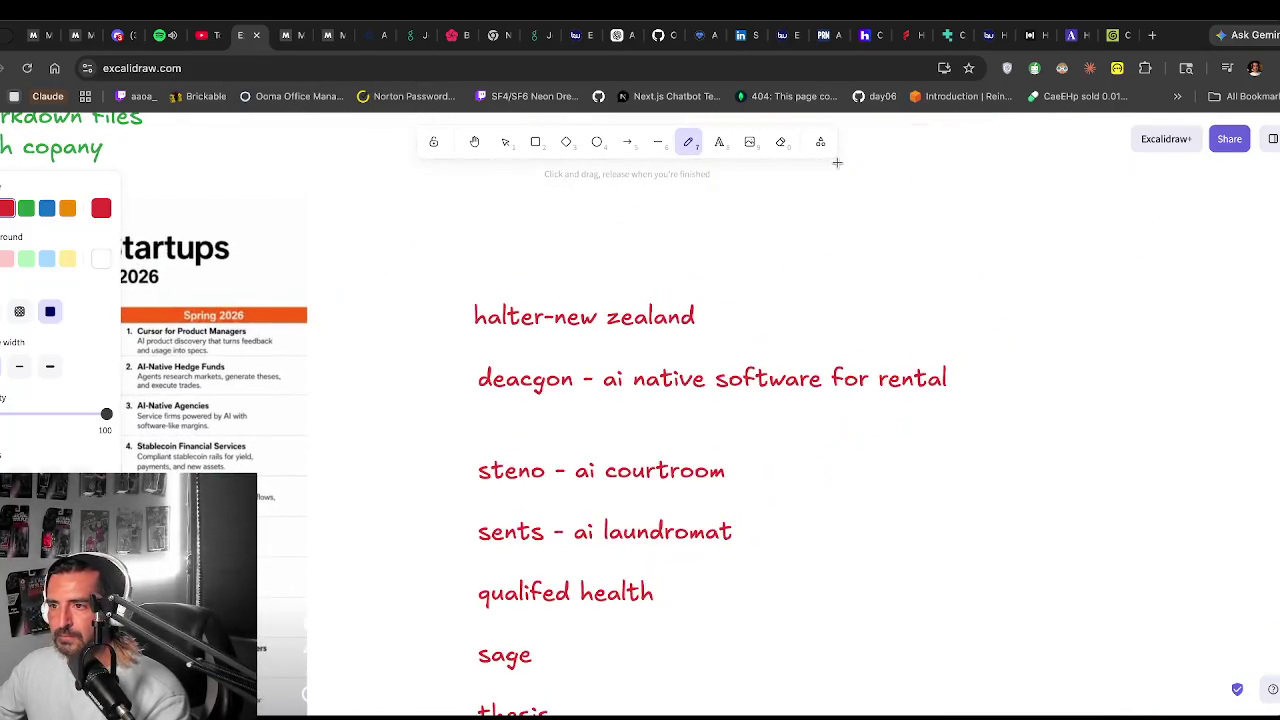
click(719, 141)
scroll(695, 306, right, 5)
click(794, 303)
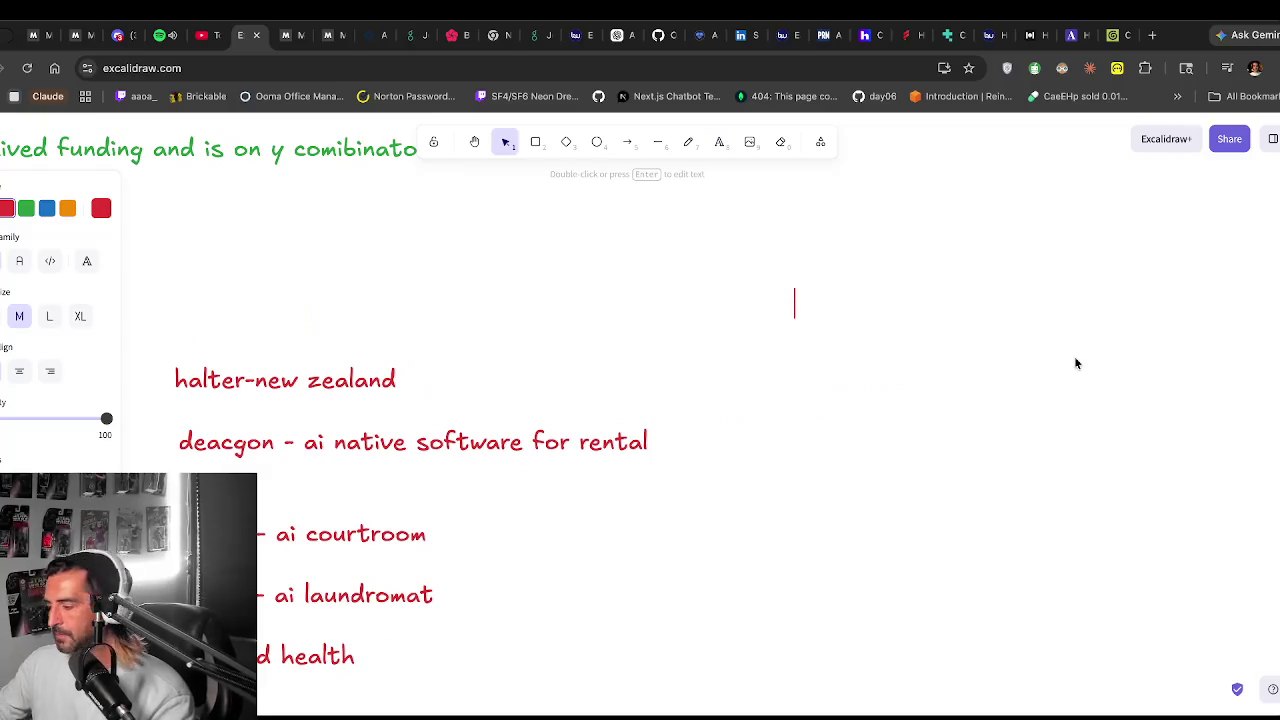
Step: Write the note about using tokens cheaply with the best-results, cheapest-cost model
text(irs tt te)
key(BackSpace)
key(BackSpace)
text(step is tobe able to use as many)
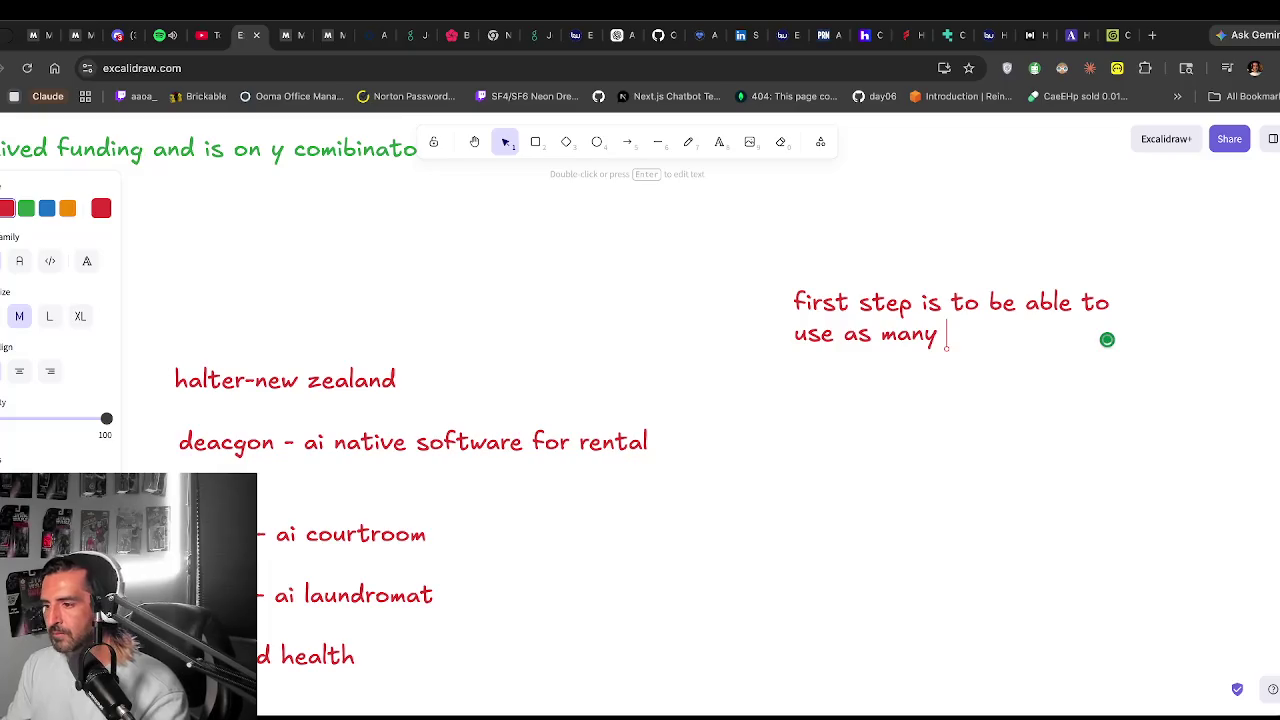
text(tokens as b)
text(ossib)
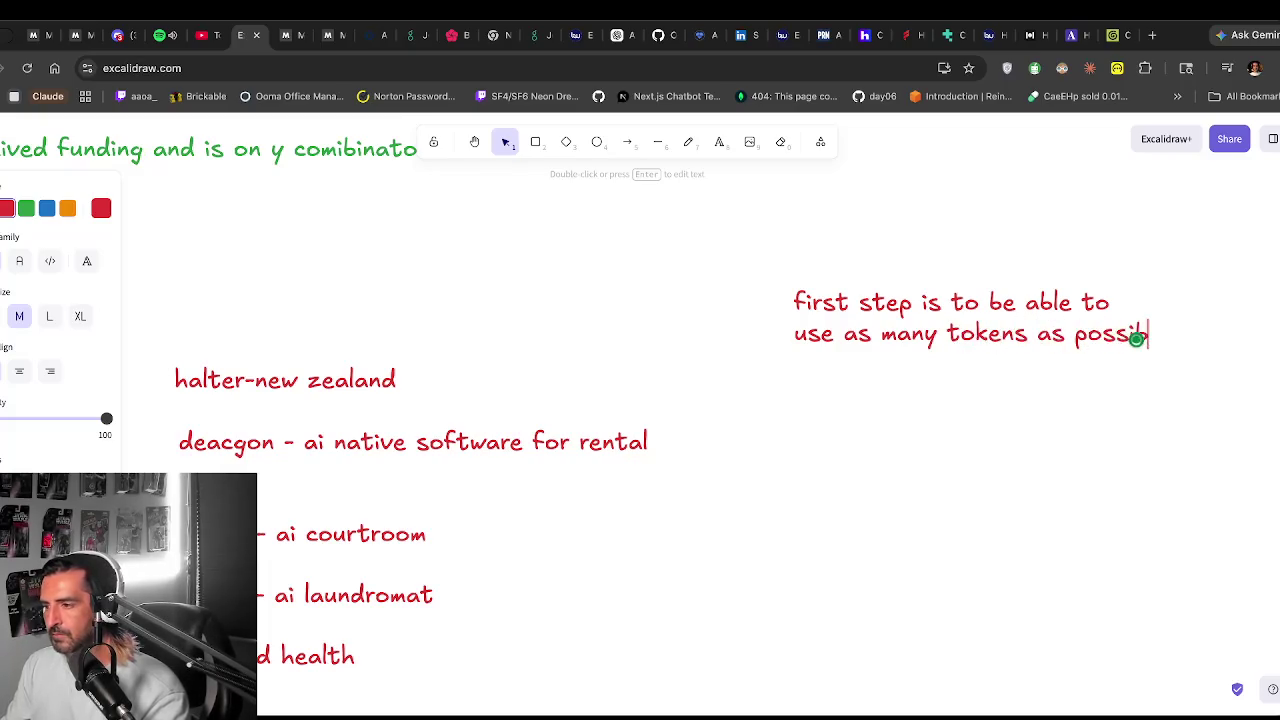
text(leon the)
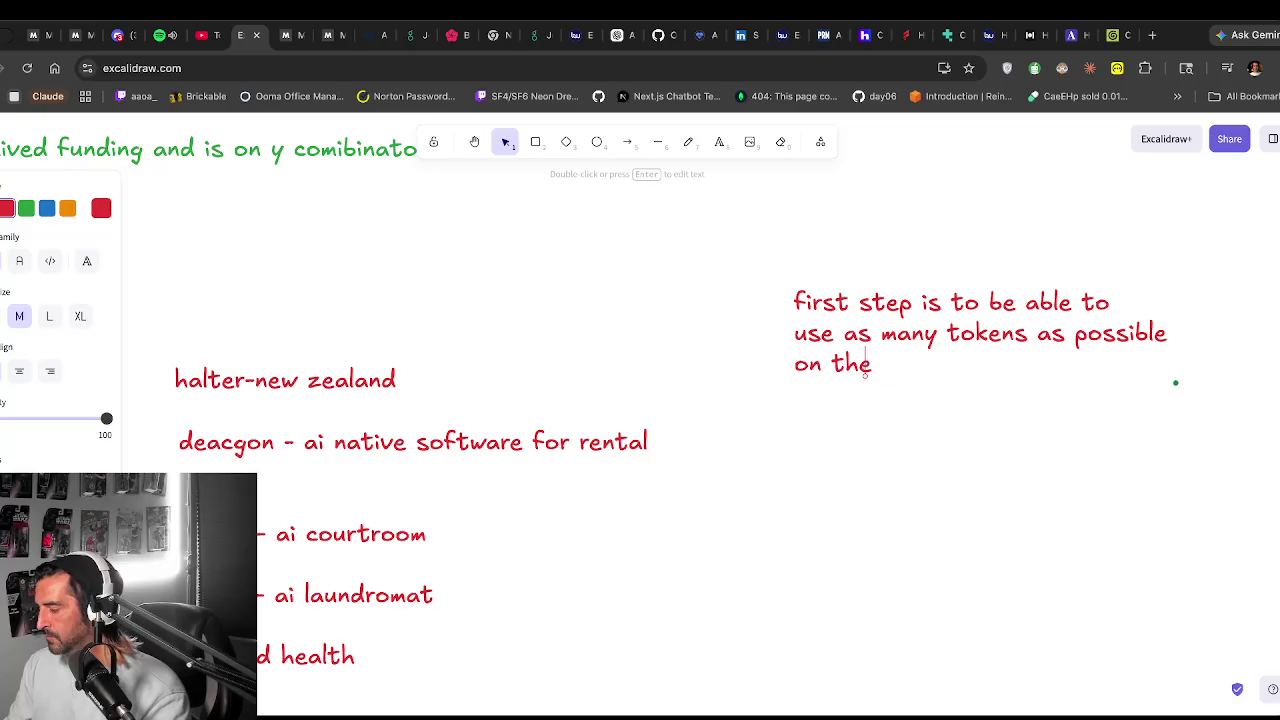
text( cheap --)
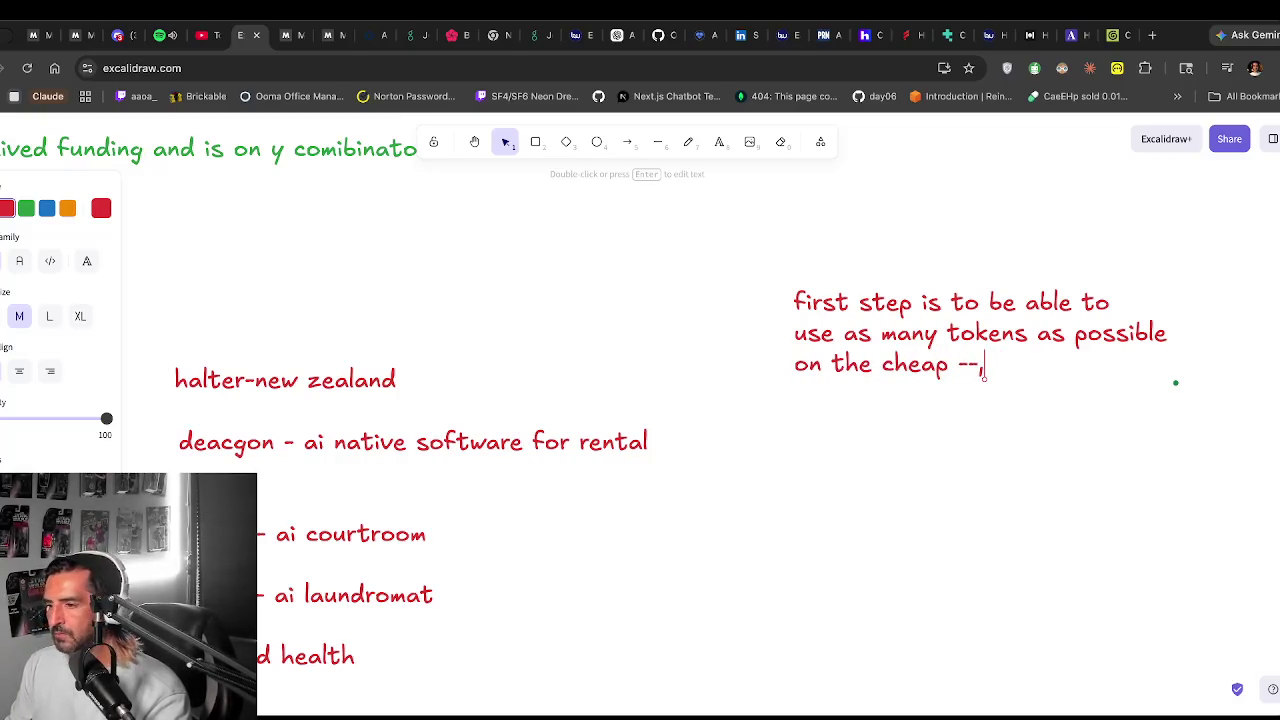
text(model with the)
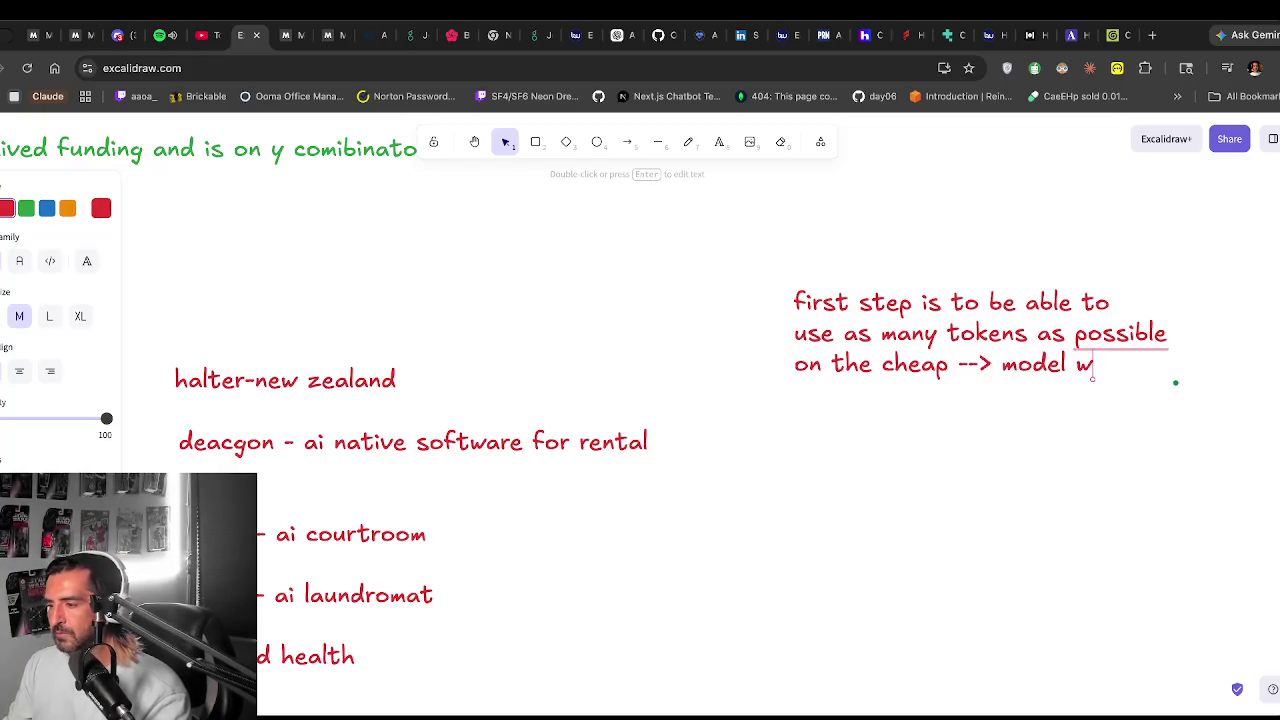
key(Return)
text(highest)
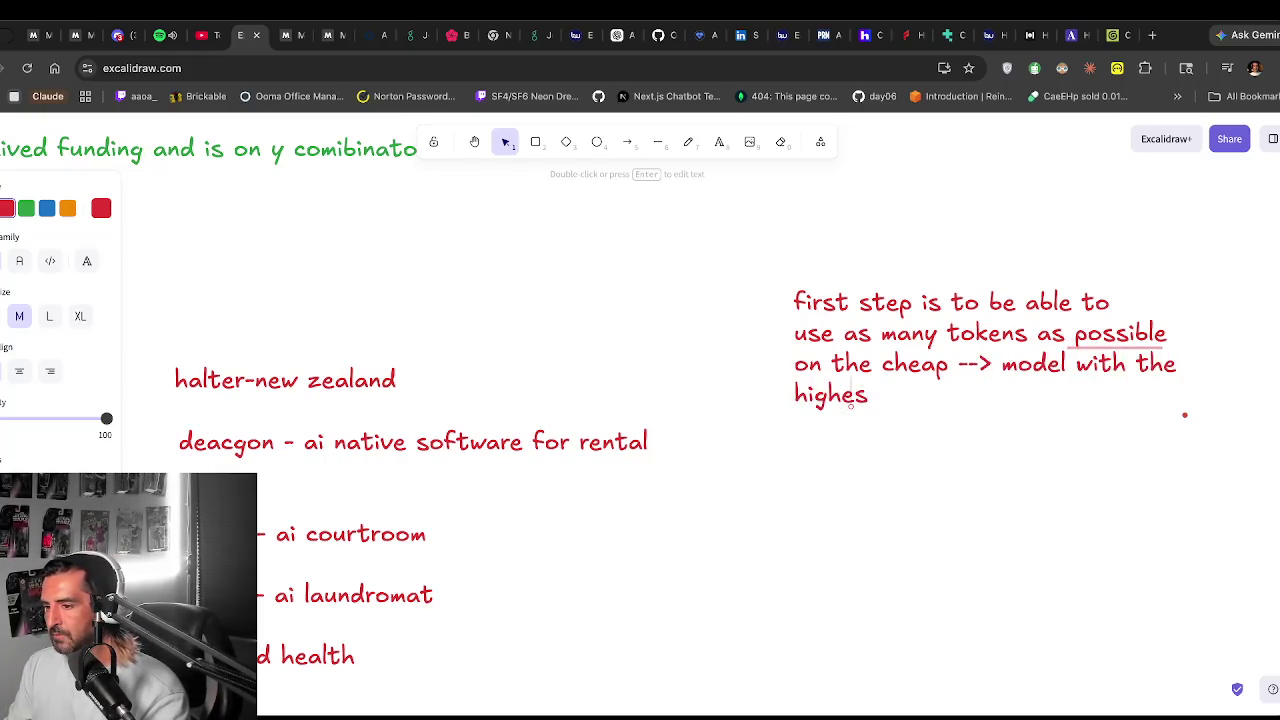
key(BackSpace)
key(BackSpace)
key(BackSpace)
text(best results but cheapest cost)
key(Return)
key(Escape)
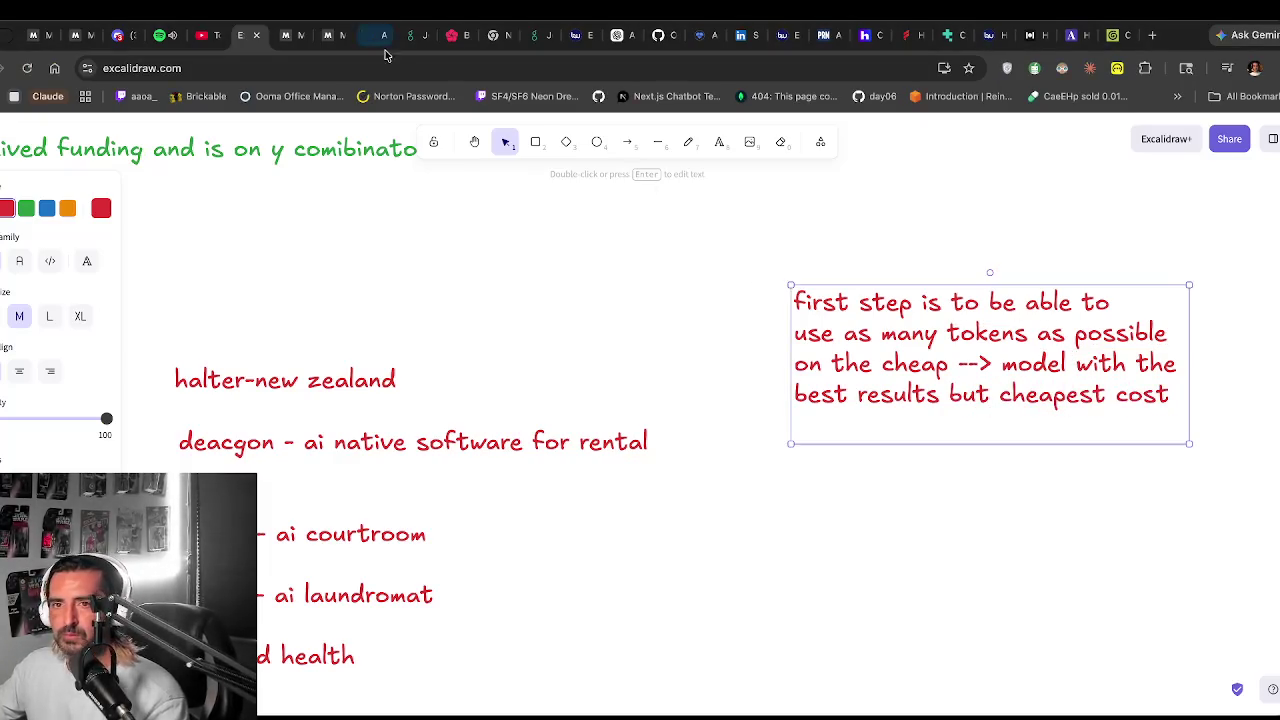
click(288, 35)
scroll(348, 345, down, 1)
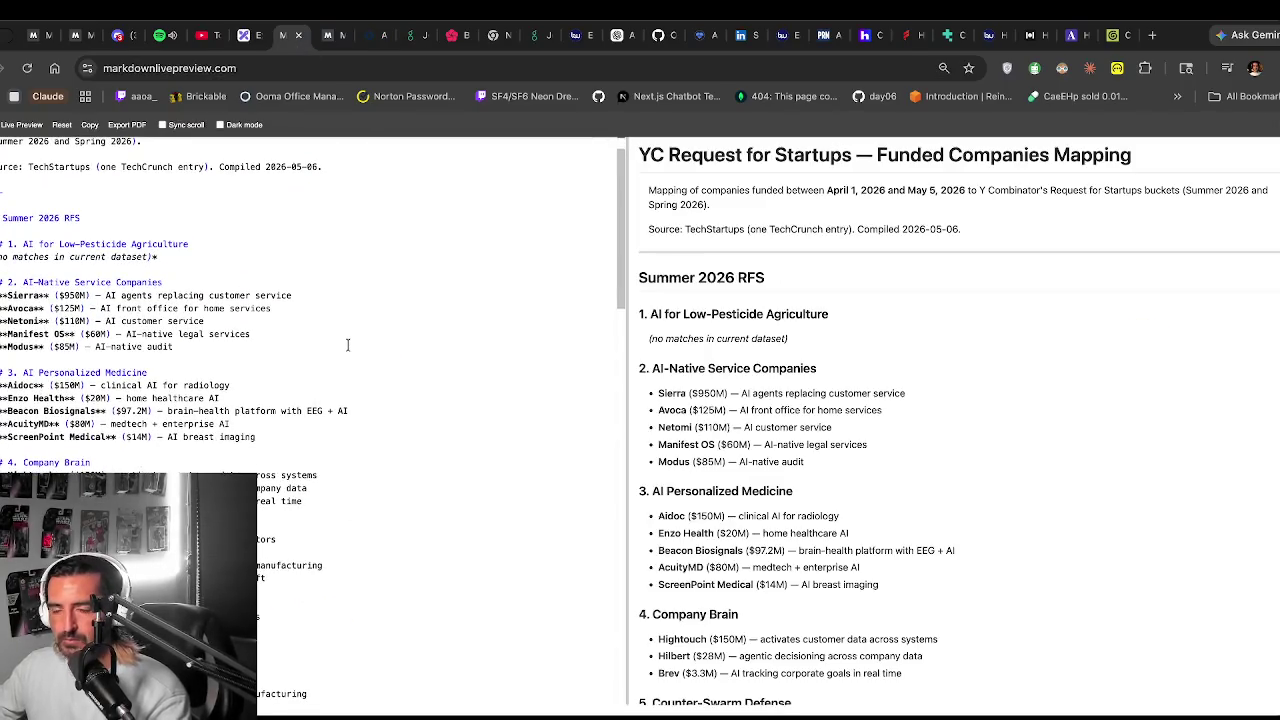
Step: Glance at Spotify and the Excalidraw board, then scroll the wider-preview copy of the YC mapping
click(160, 35)
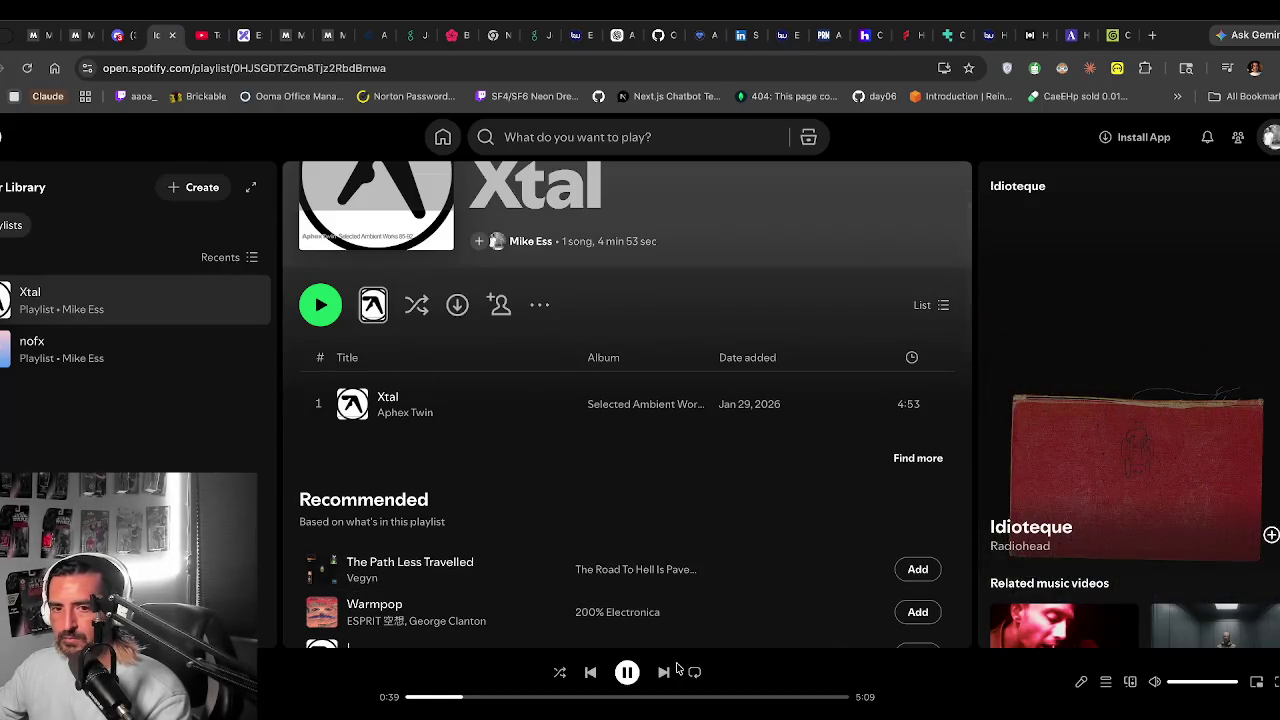
click(240, 35)
scroll(200, 470, down, 5)
scroll(202, 465, left, 7)
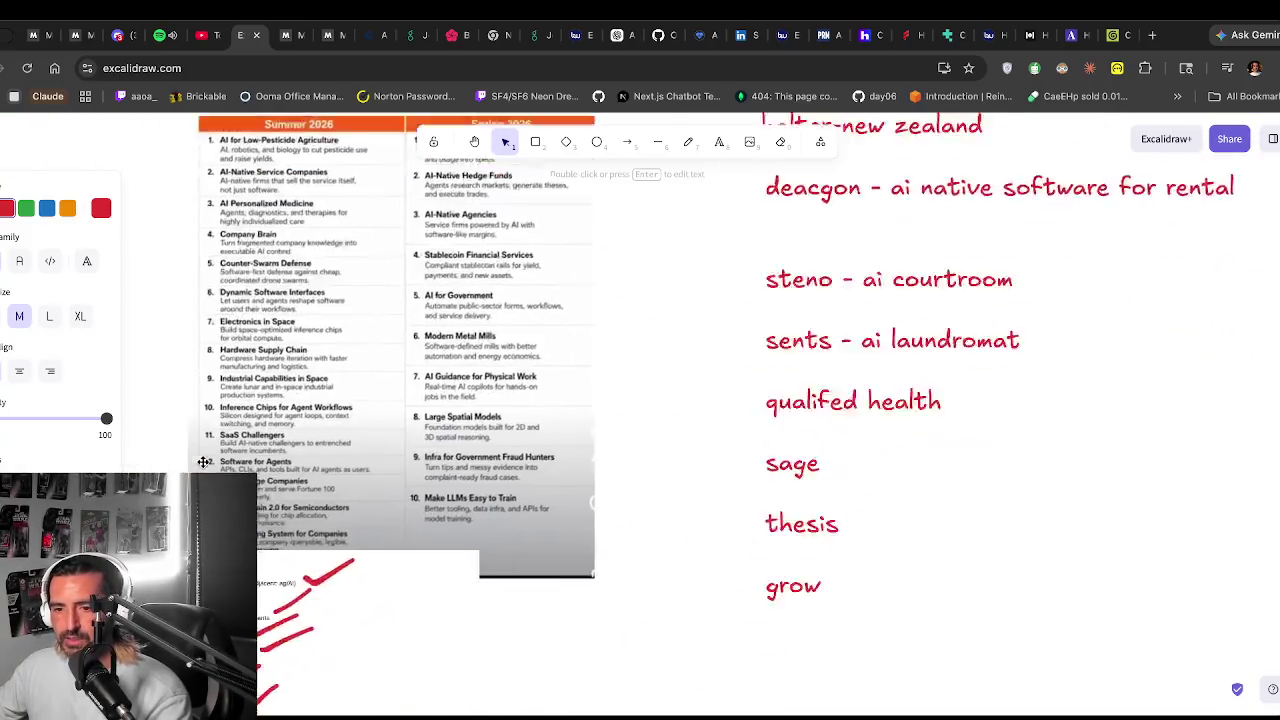
scroll(203, 462, down, 1)
click(286, 35)
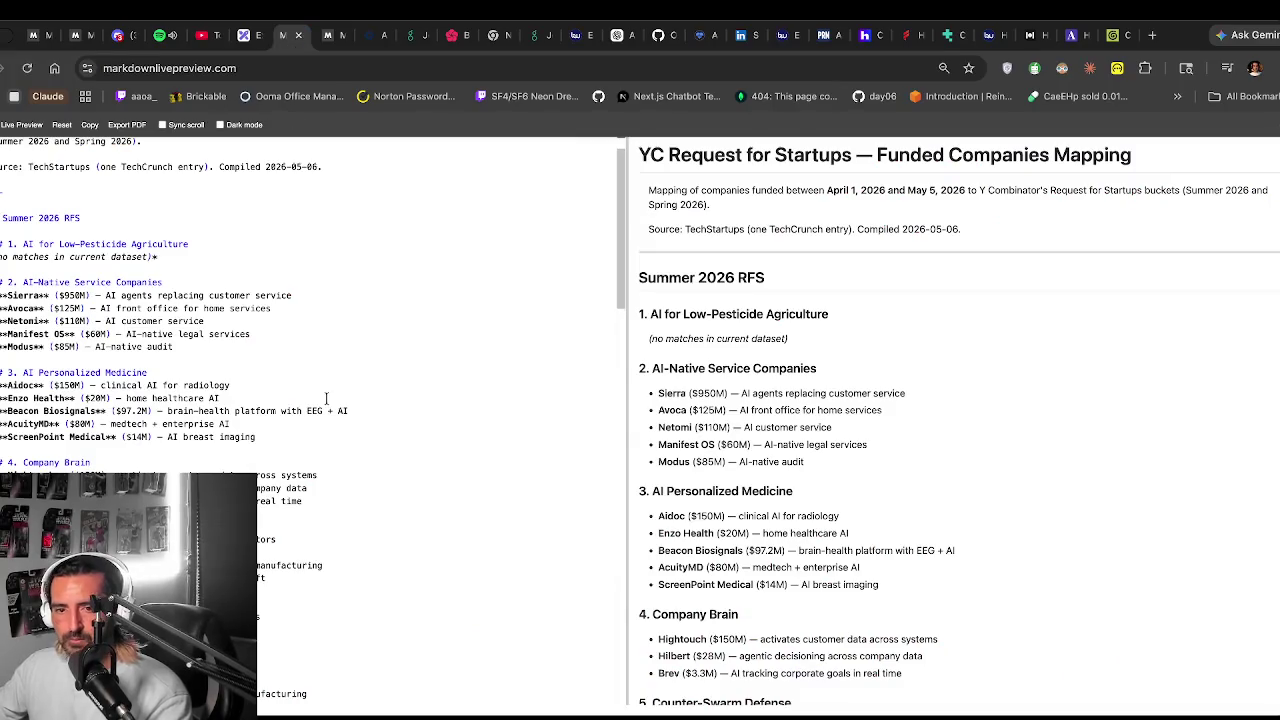
scroll(326, 399, down, 1)
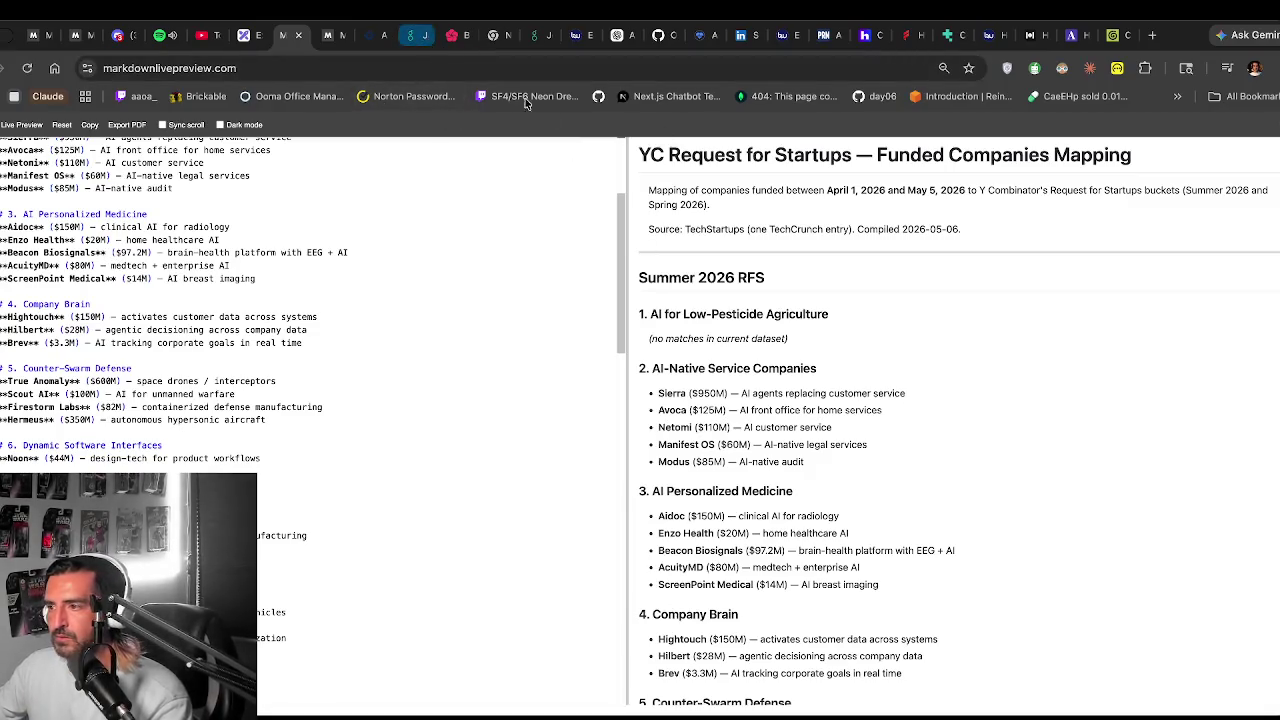
click(328, 36)
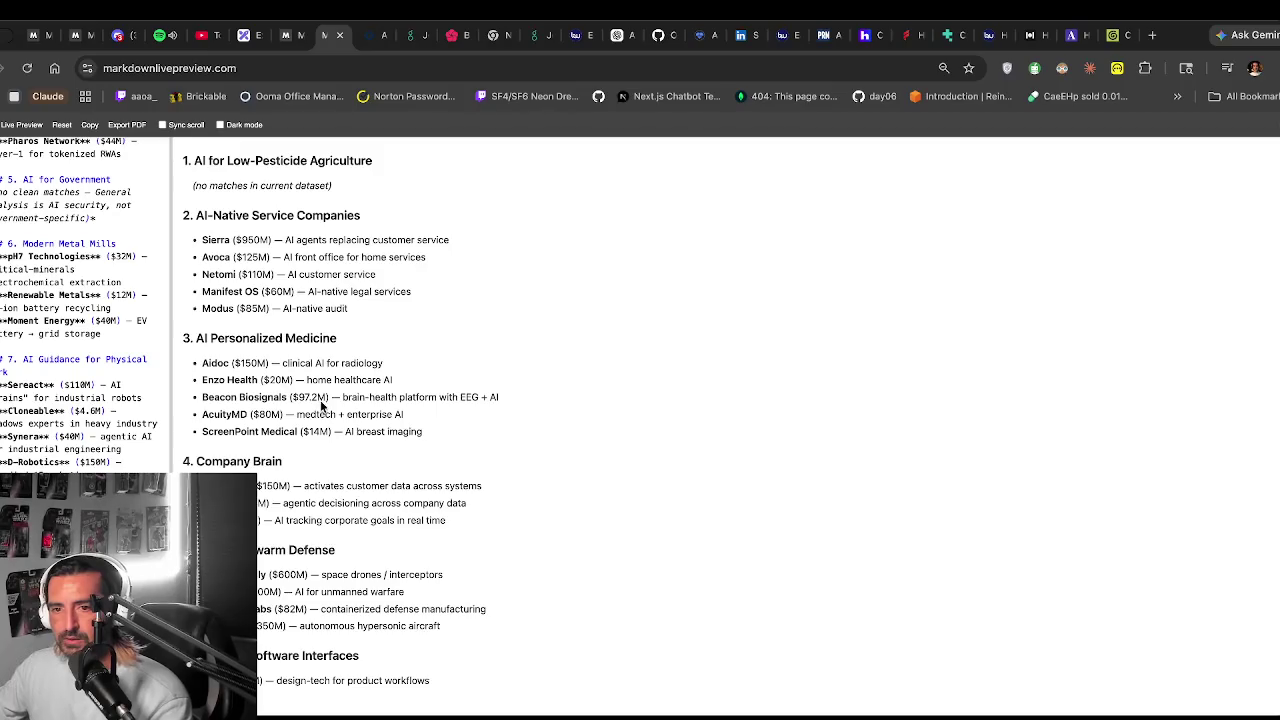
scroll(322, 472, down, 1)
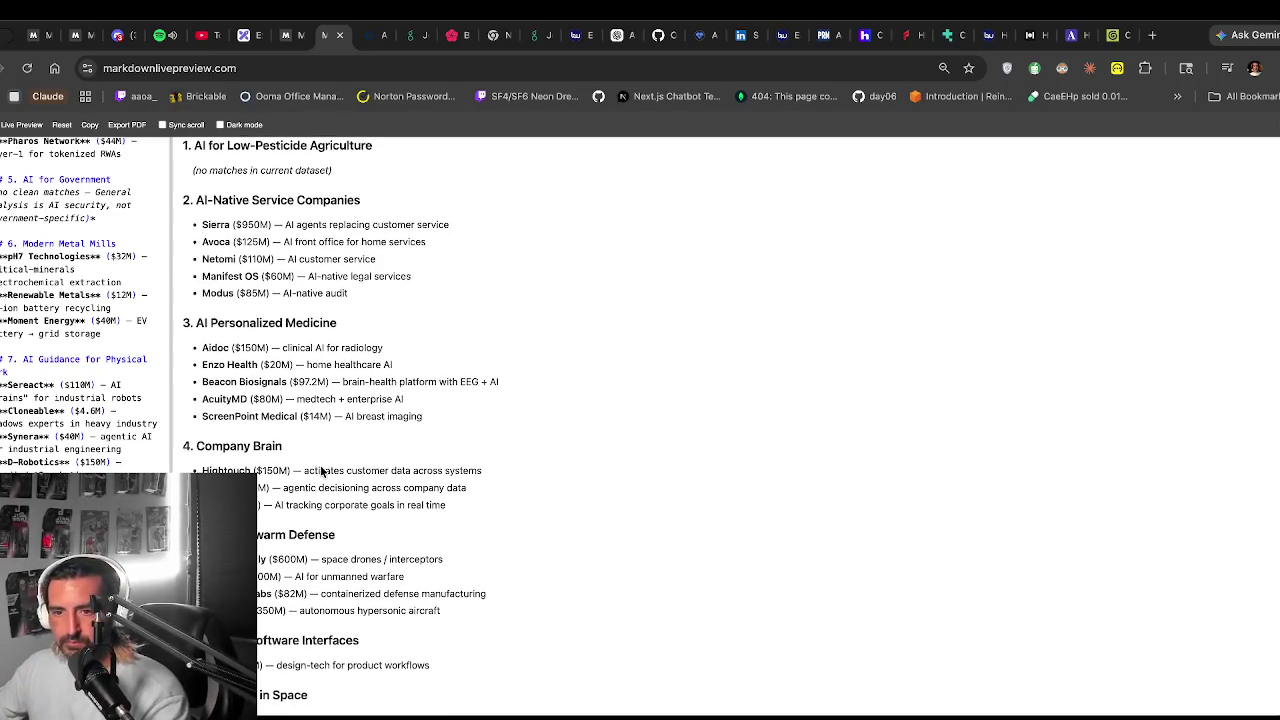
scroll(322, 472, down, 3)
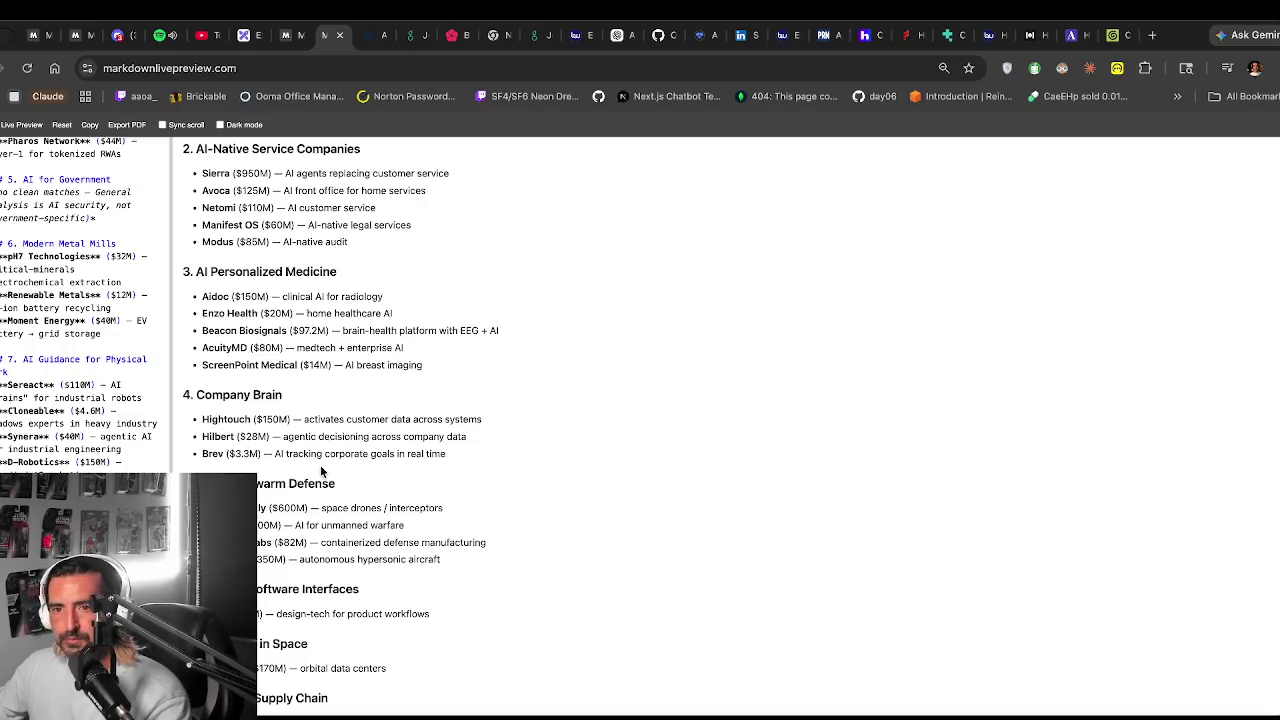
click(163, 35)
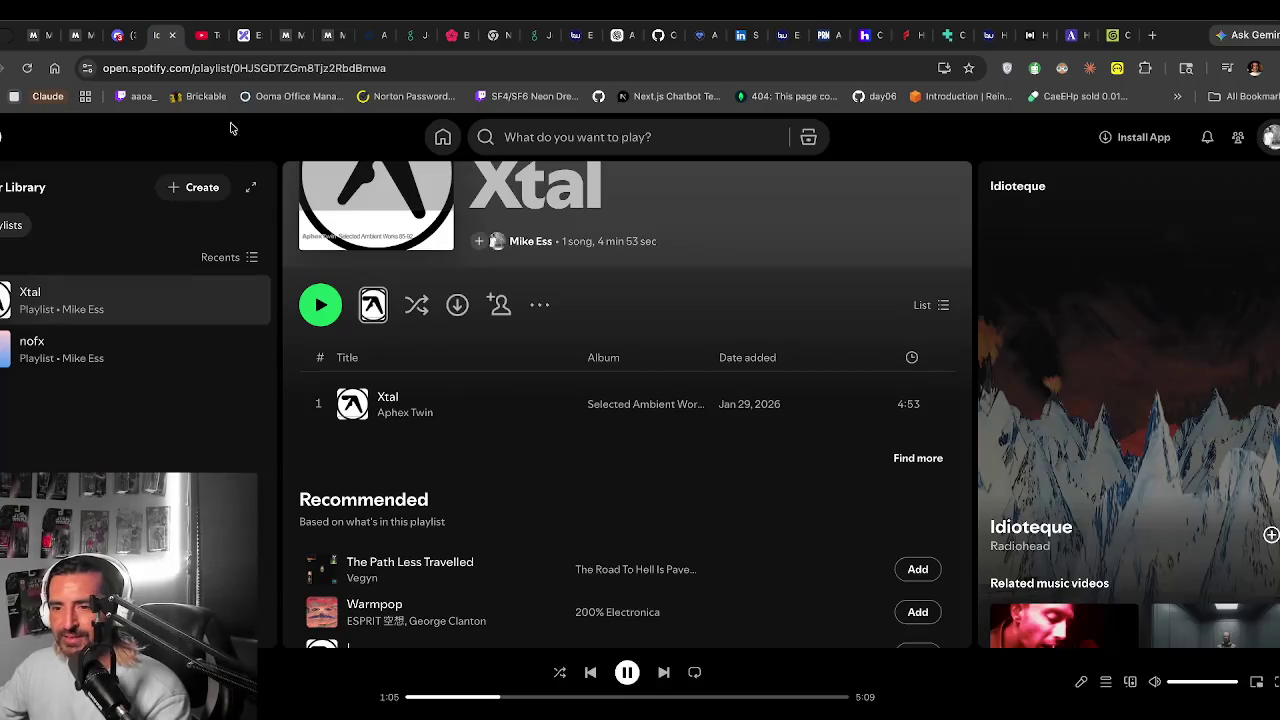
Step: Pause the song, view the account overview, then open Daily Mix 3 from the Home feed
click(636, 673)
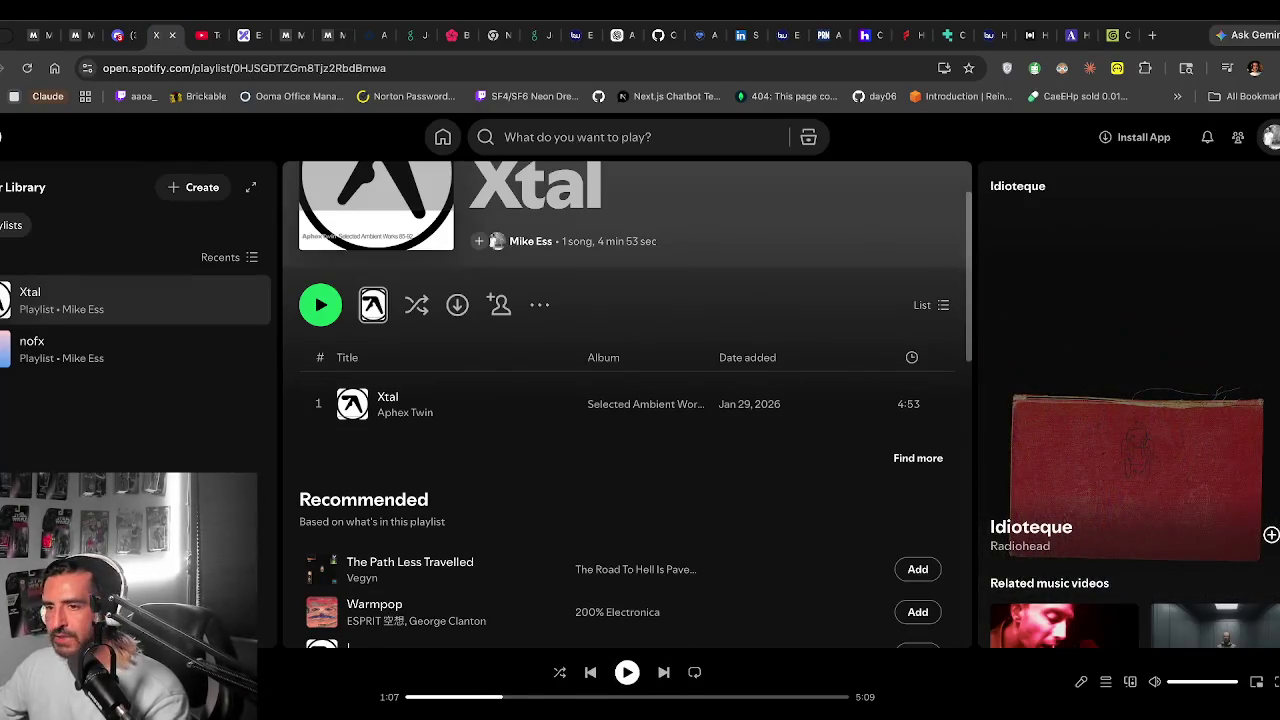
click(1268, 137)
click(1145, 188)
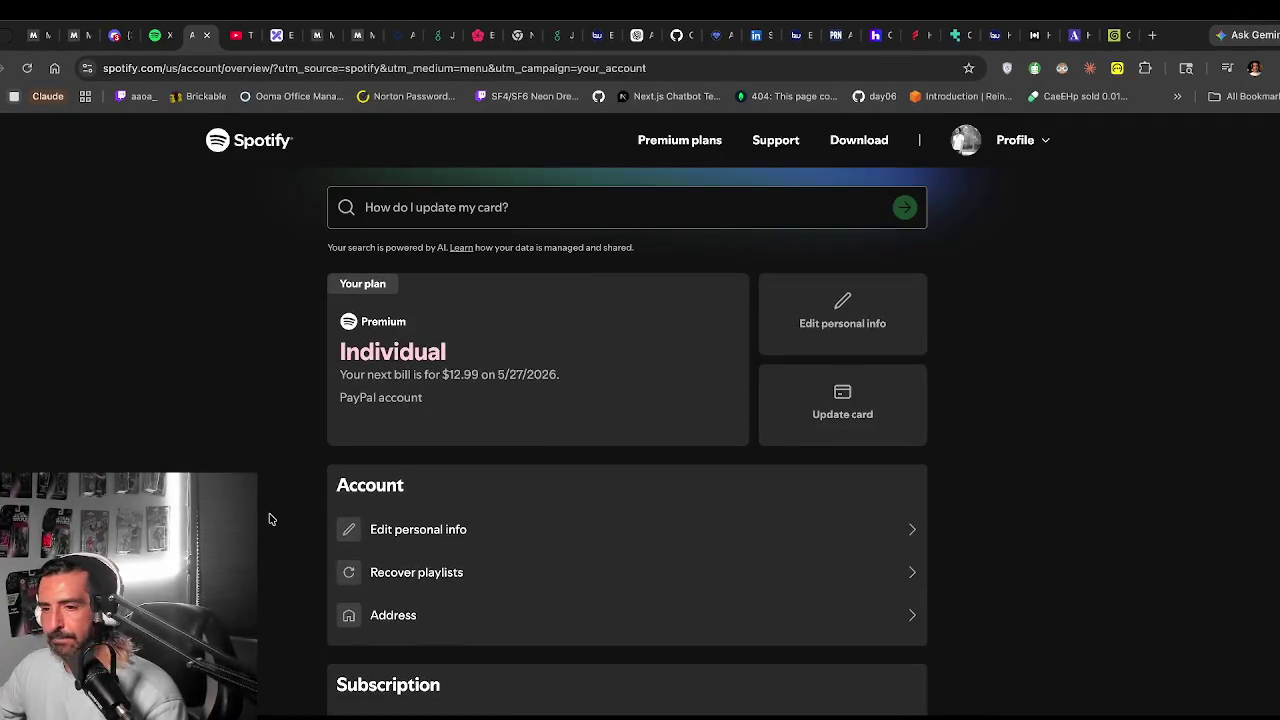
scroll(269, 517, down, 2)
scroll(269, 517, up, 2)
scroll(269, 517, down, 1)
click(217, 142)
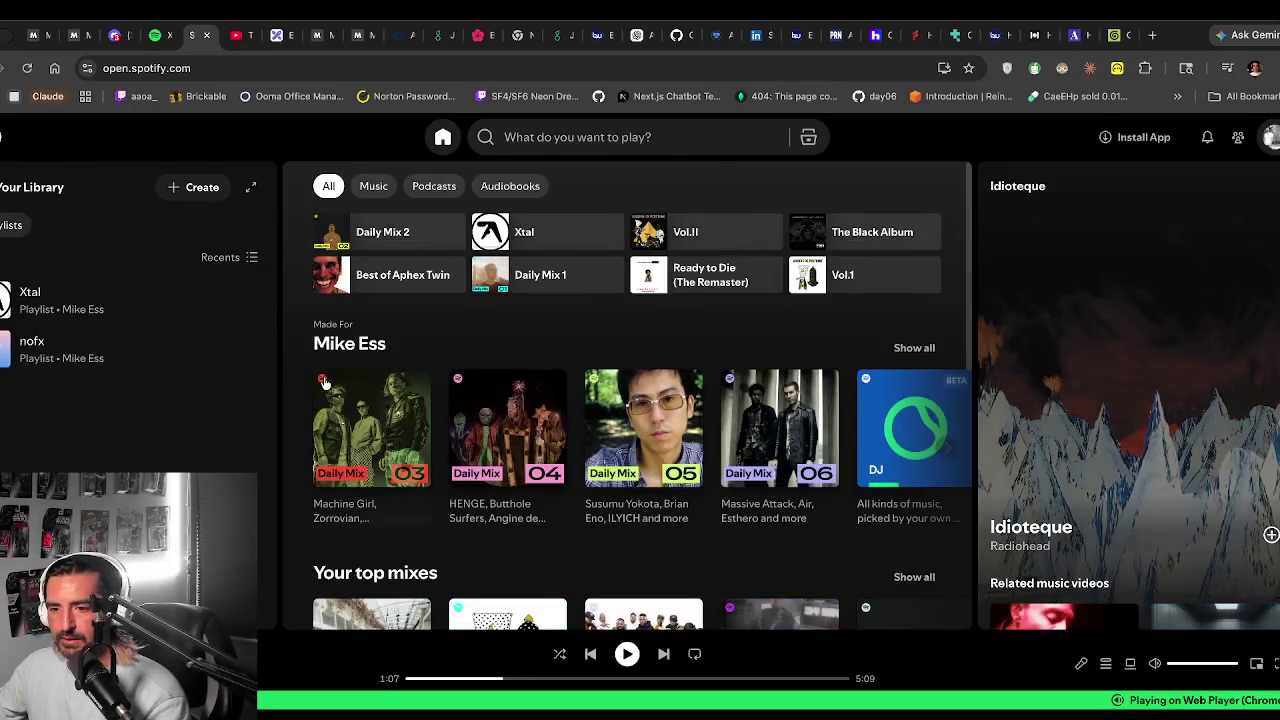
click(349, 423)
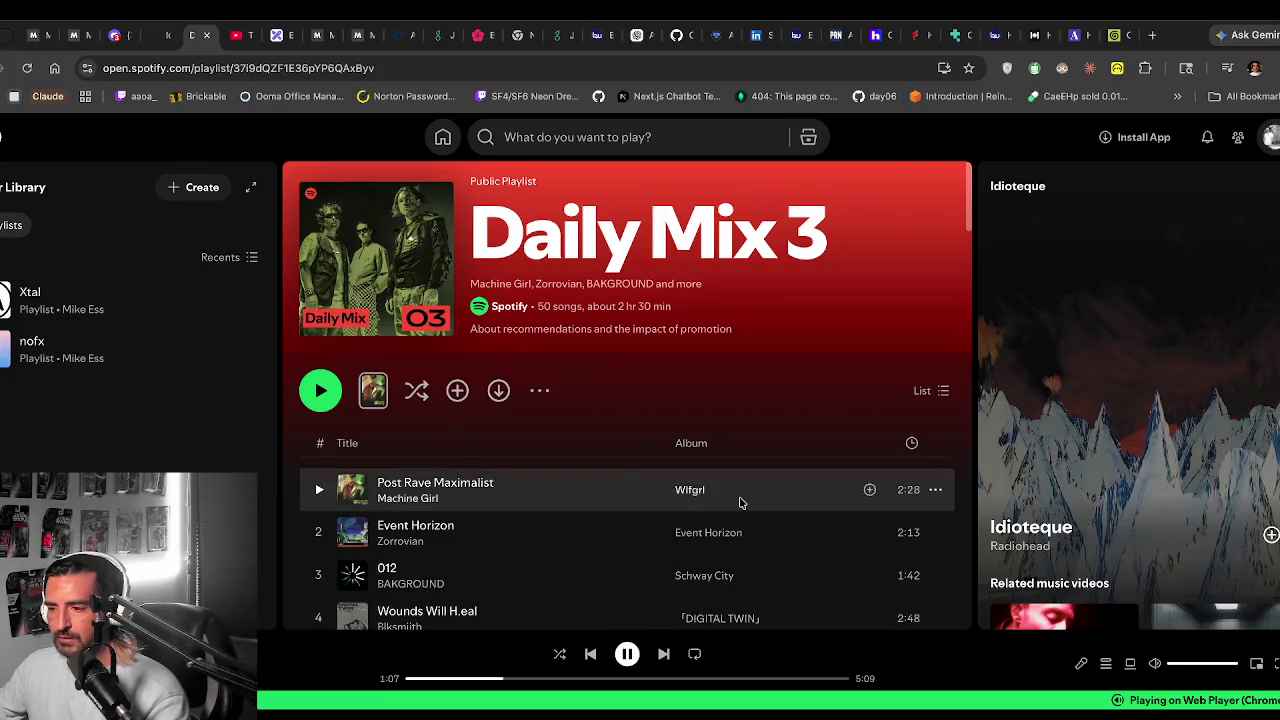
Step: Resume Idioteque with Daily Mix 3 open, then return to the funded companies mapping
key(space)
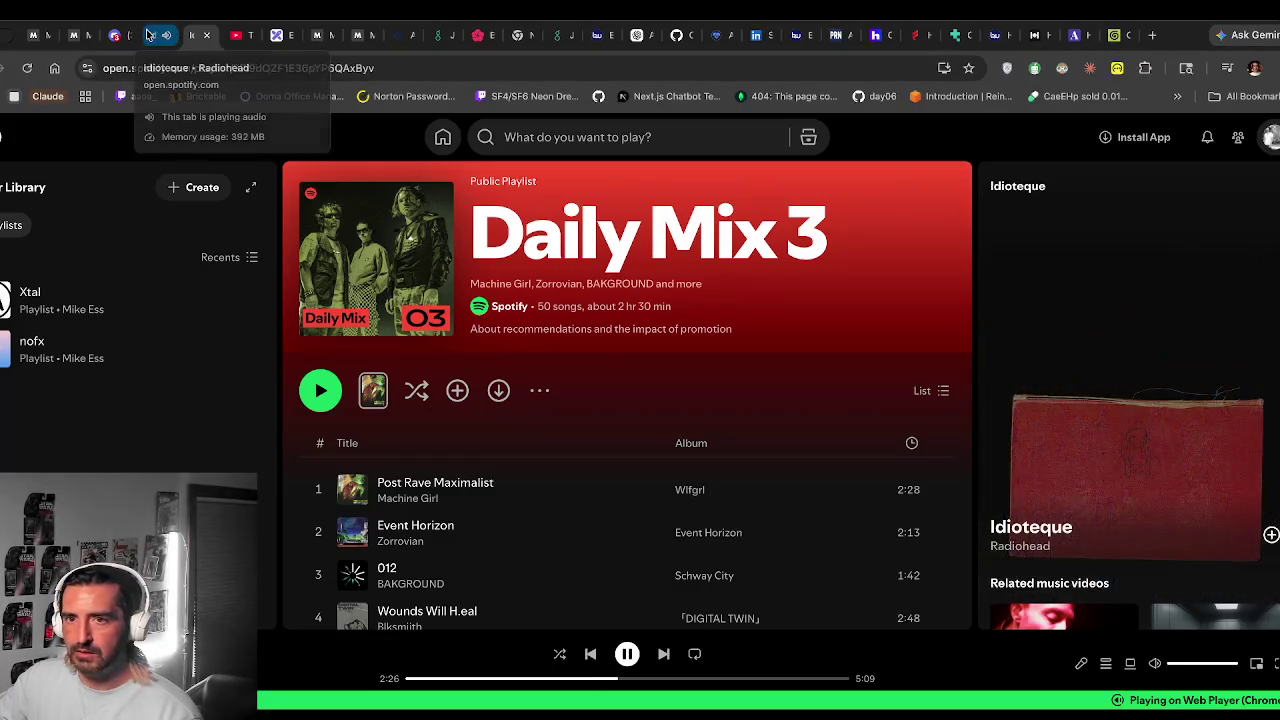
click(285, 35)
click(313, 37)
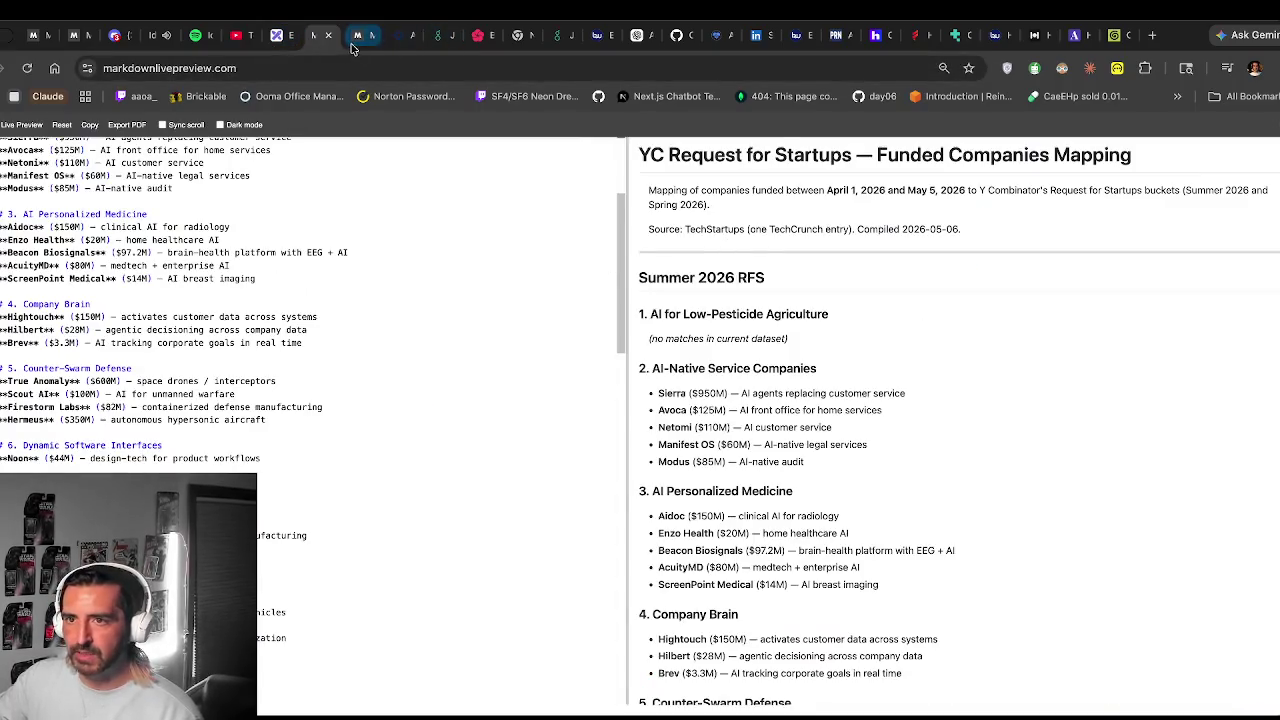
Step: Scroll the wider-preview mapping copy and glance back at the Excalidraw startup board
click(356, 36)
scroll(368, 298, down, 10)
scroll(368, 298, up, 3)
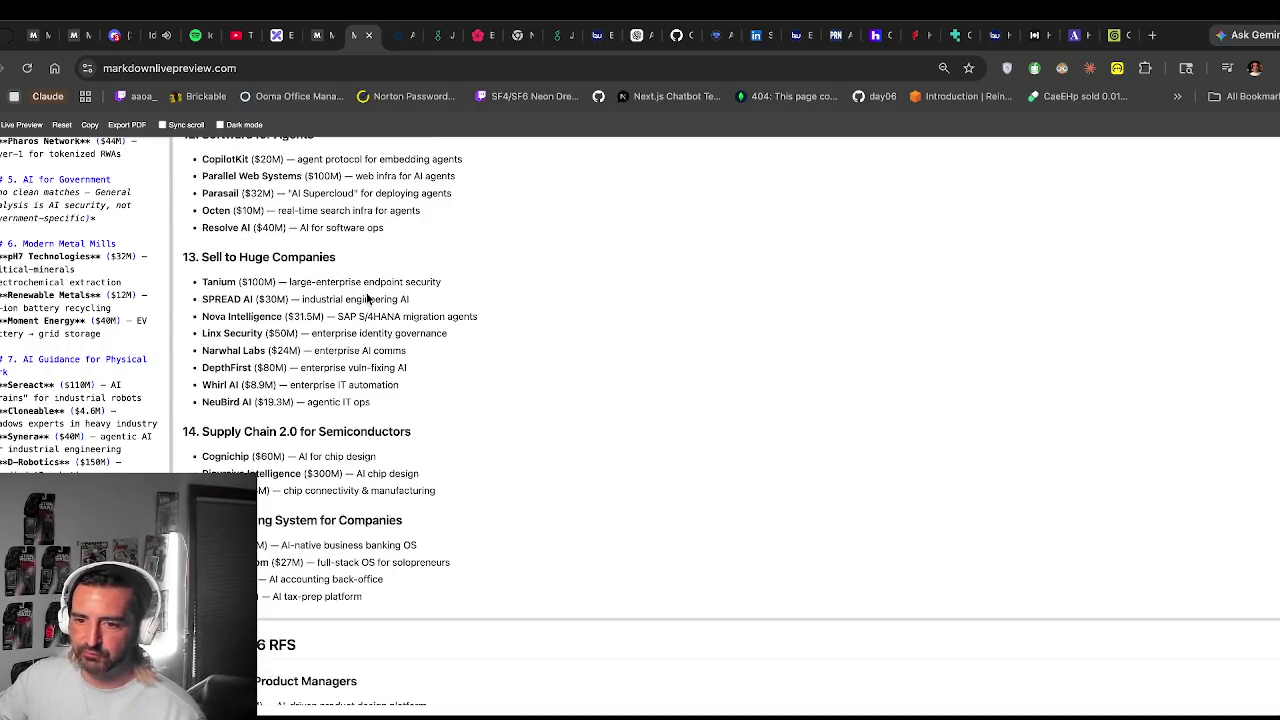
scroll(368, 298, down, 10)
scroll(368, 298, up, 6)
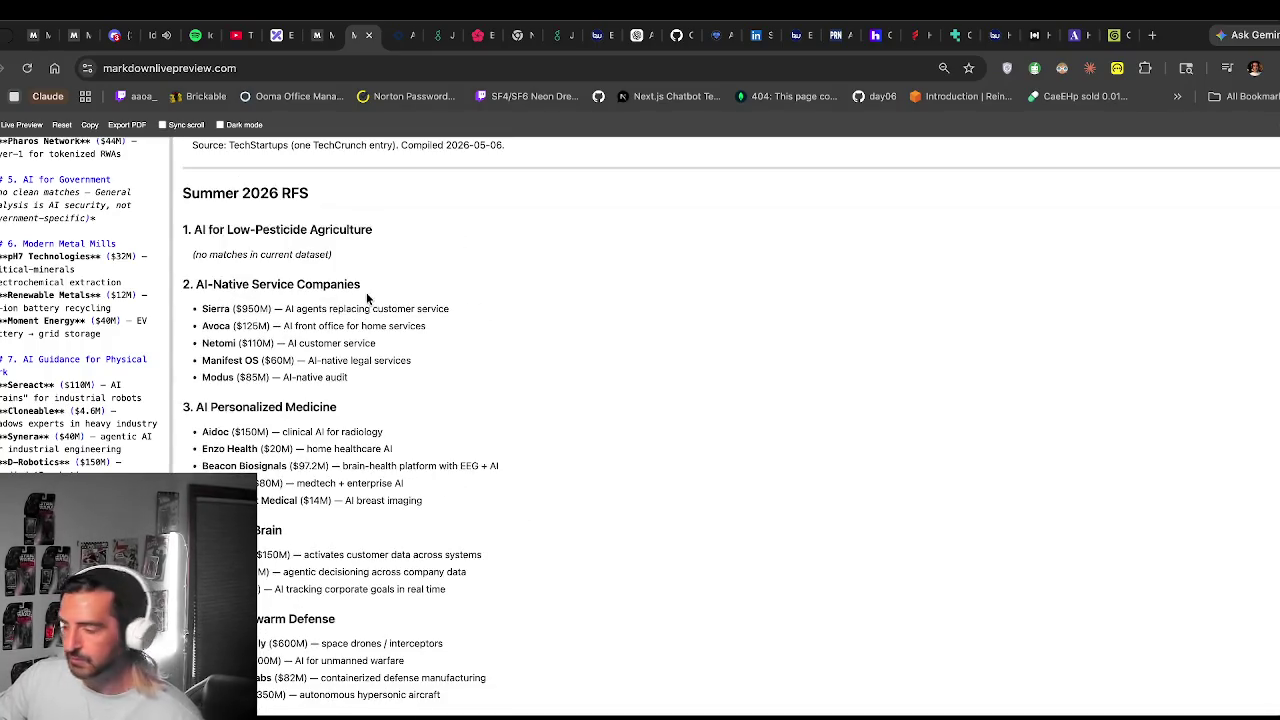
click(272, 35)
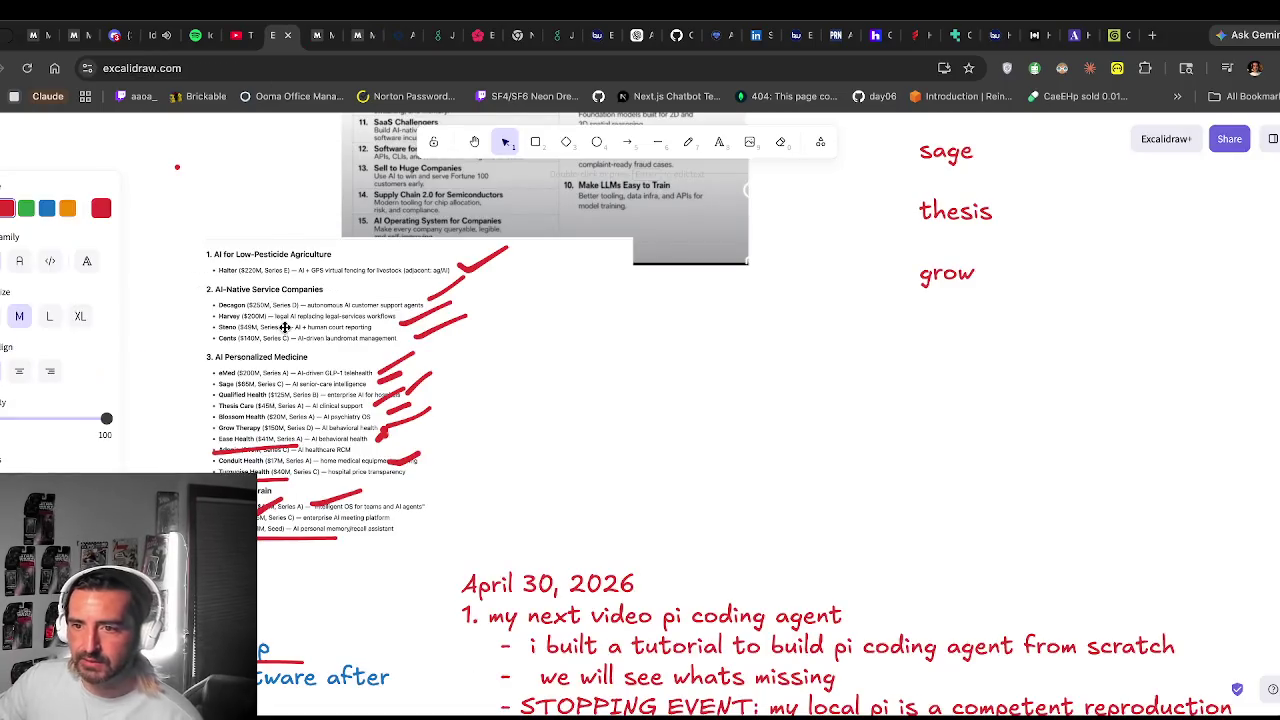
scroll(362, 360, up, 3)
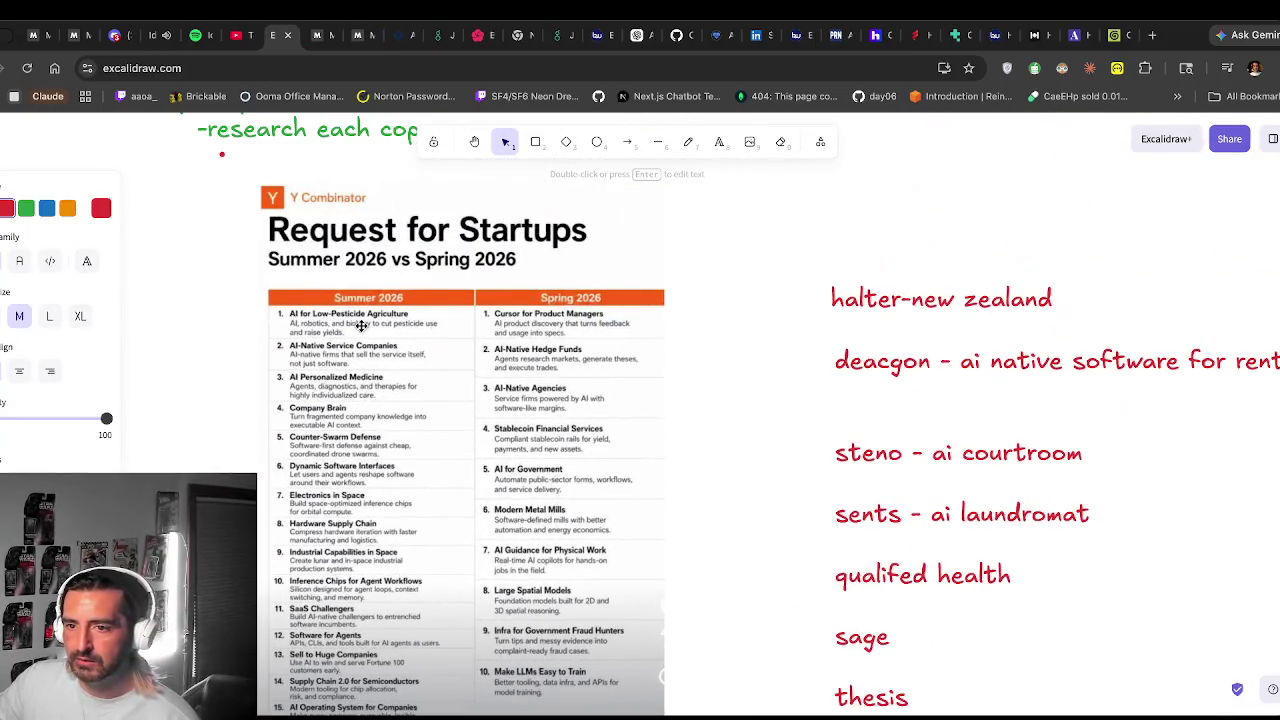
scroll(320, 387, down, 5)
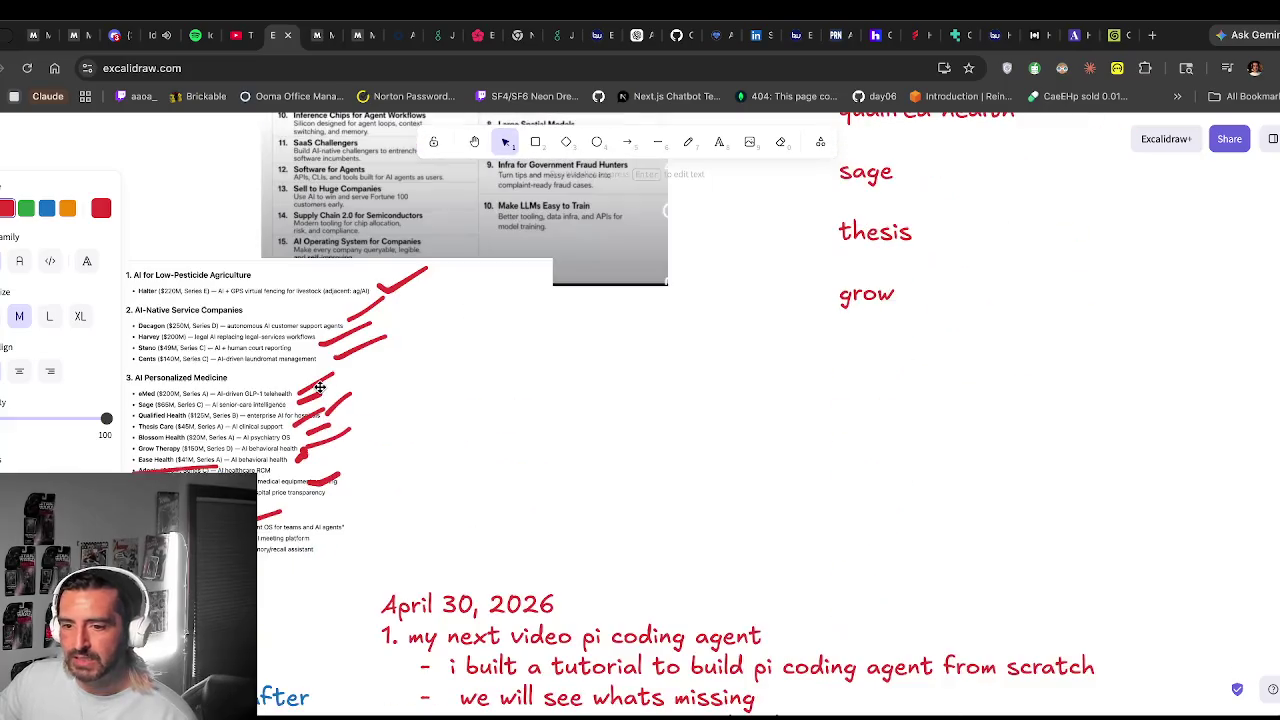
click(319, 40)
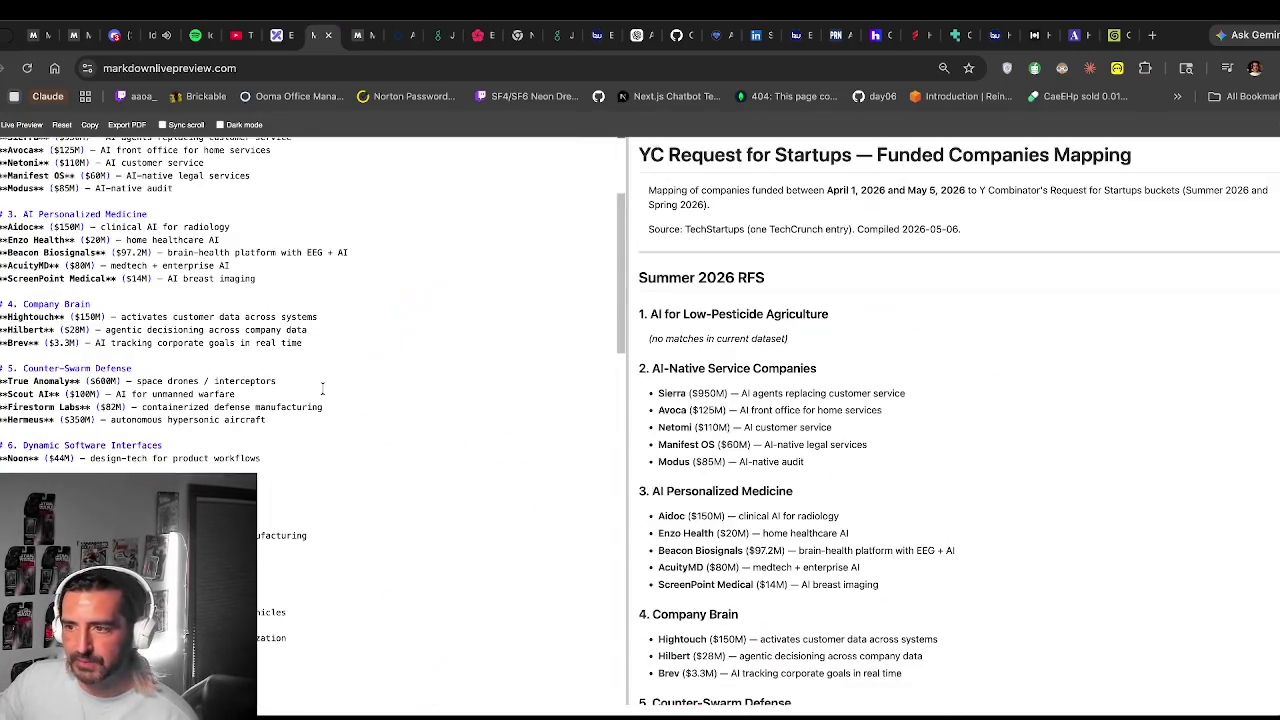
Step: Scroll through the other mapping document's Summer 2026 RFS categories
click(350, 37)
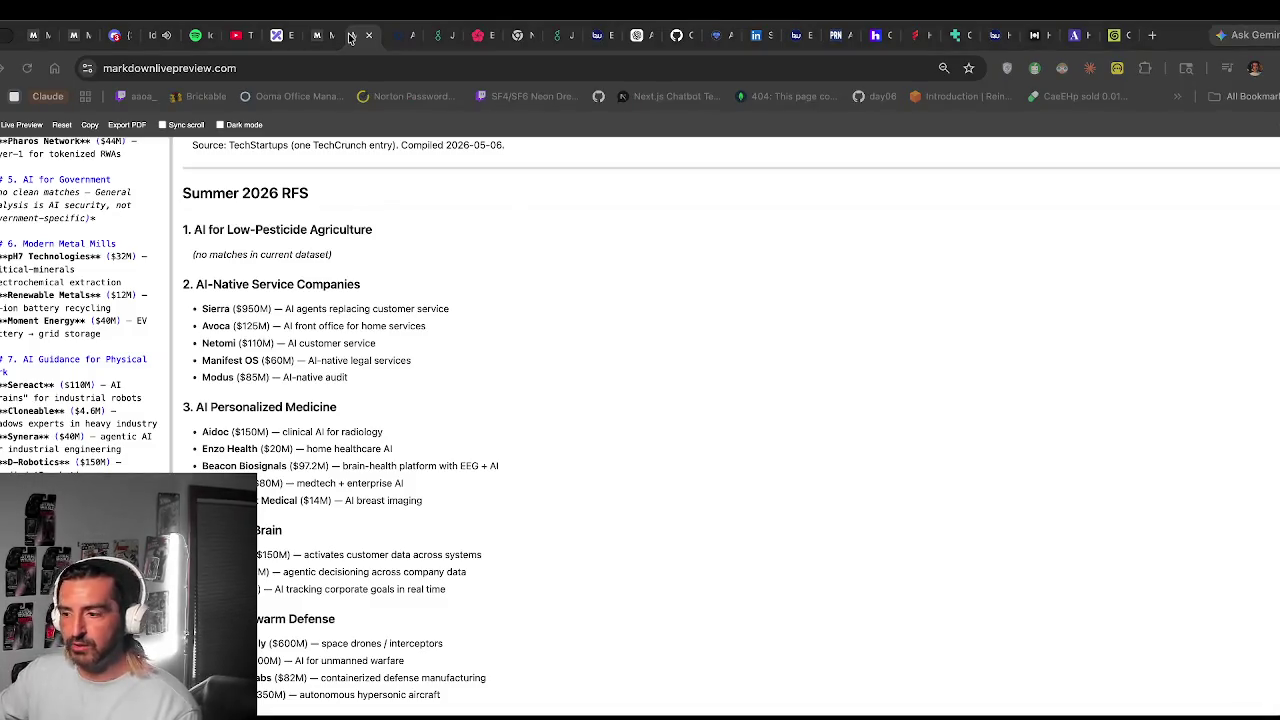
scroll(336, 430, down, 1)
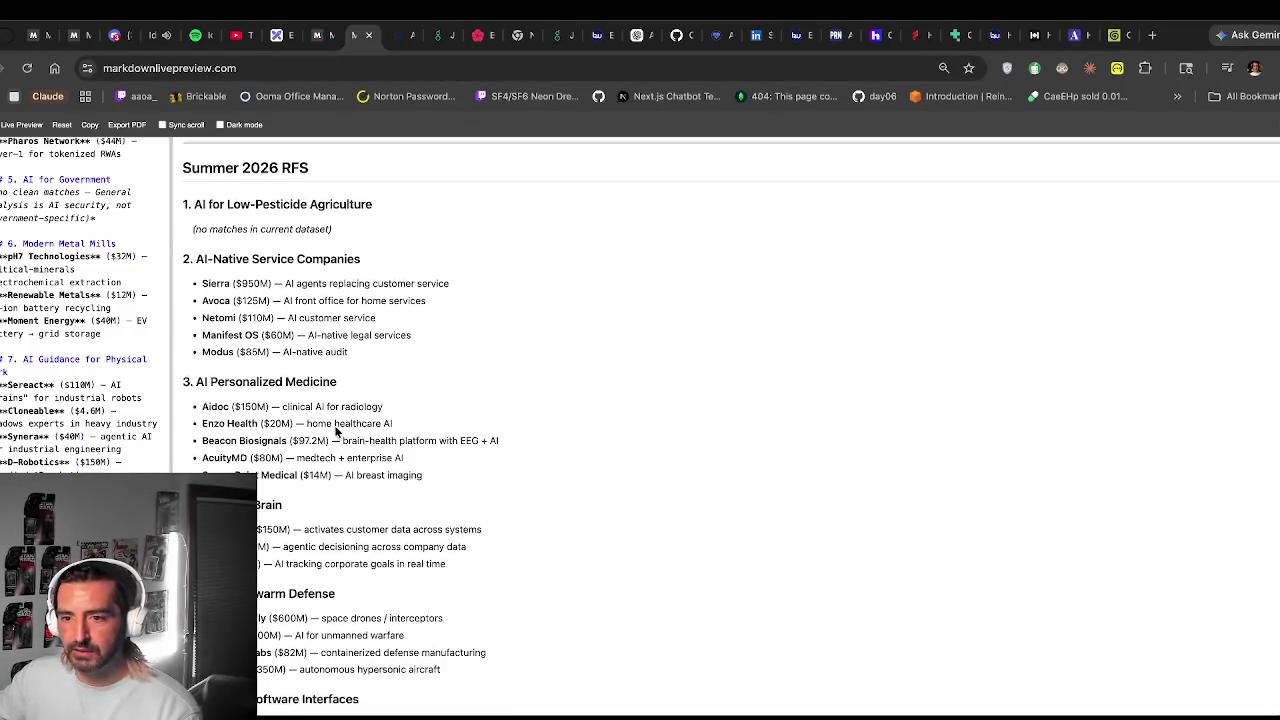
scroll(340, 397, down, 1)
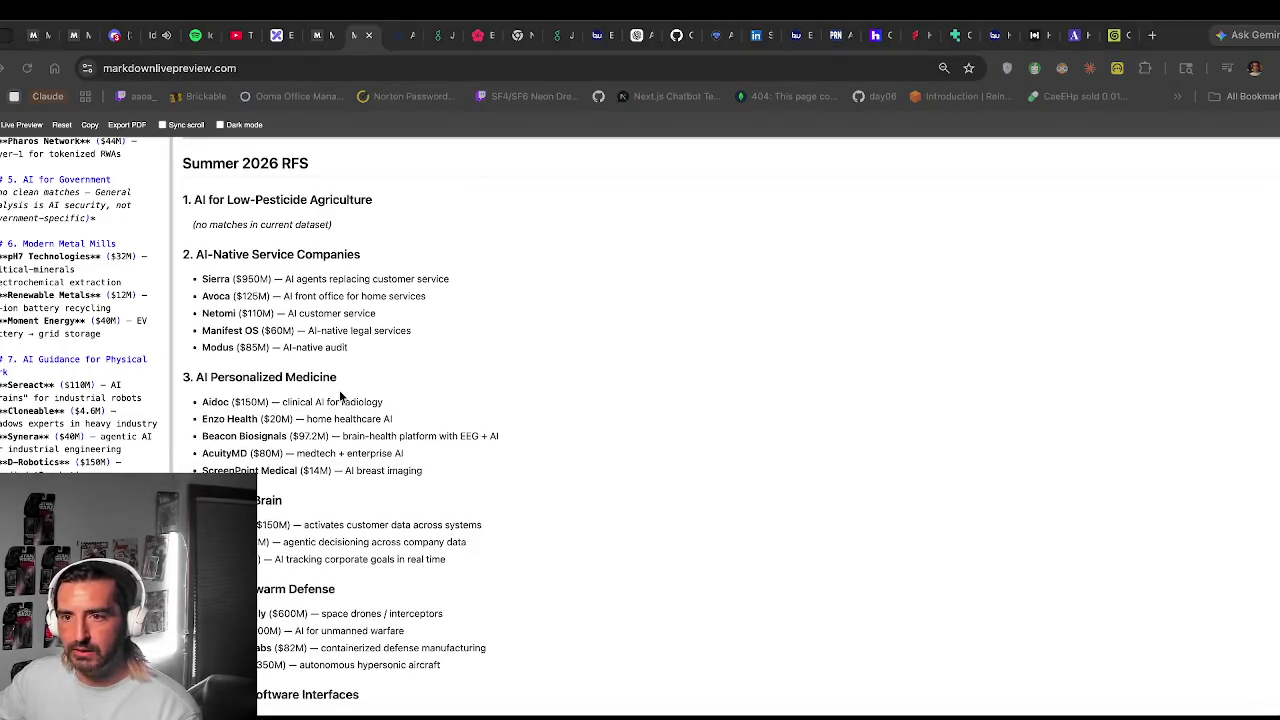
scroll(340, 397, down, 2)
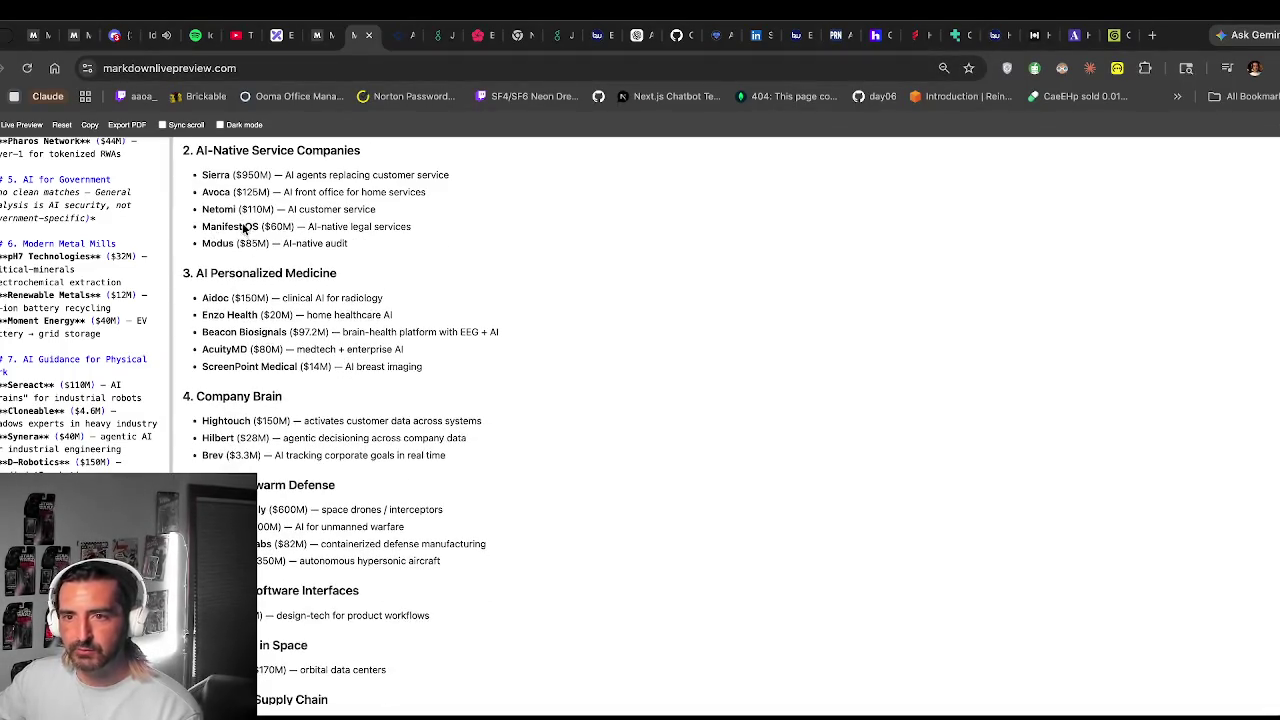
scroll(250, 228, up, 2)
scroll(265, 347, up, 2)
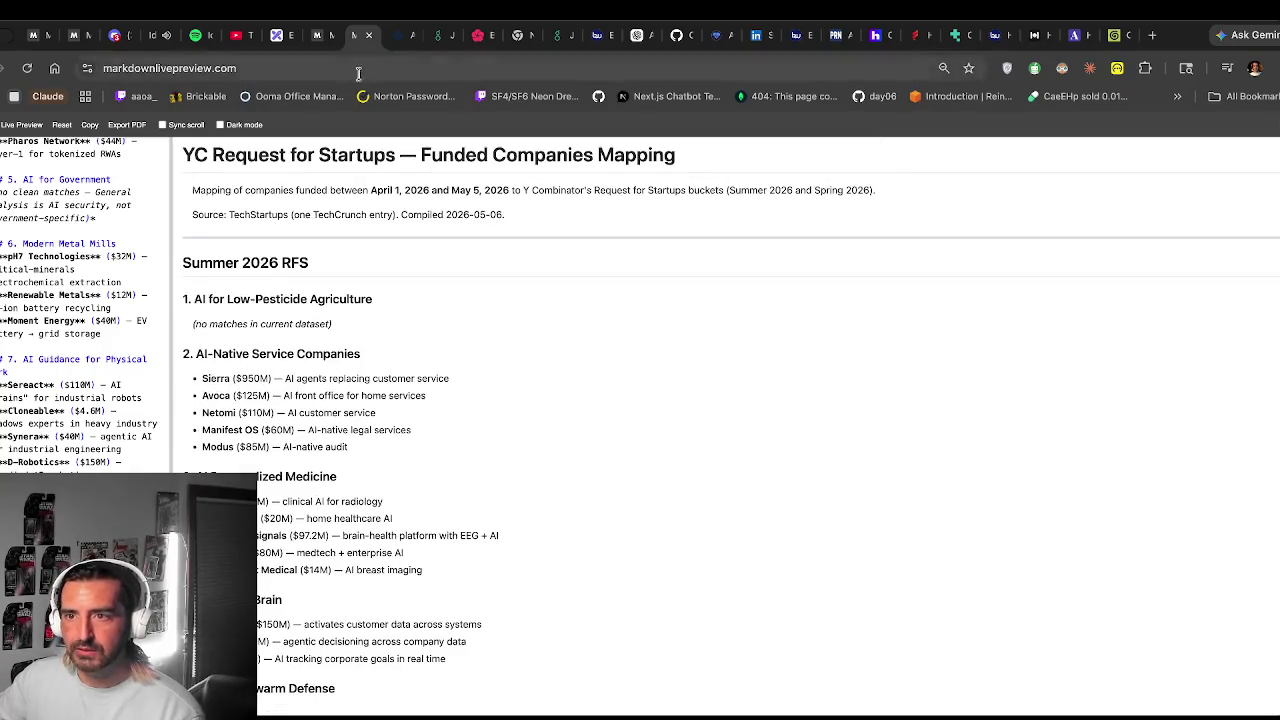
click(316, 35)
Step: Drag the editor/preview divider far left to widen the April–May mapping's rendered view
drag(630, 295, 588, 255)
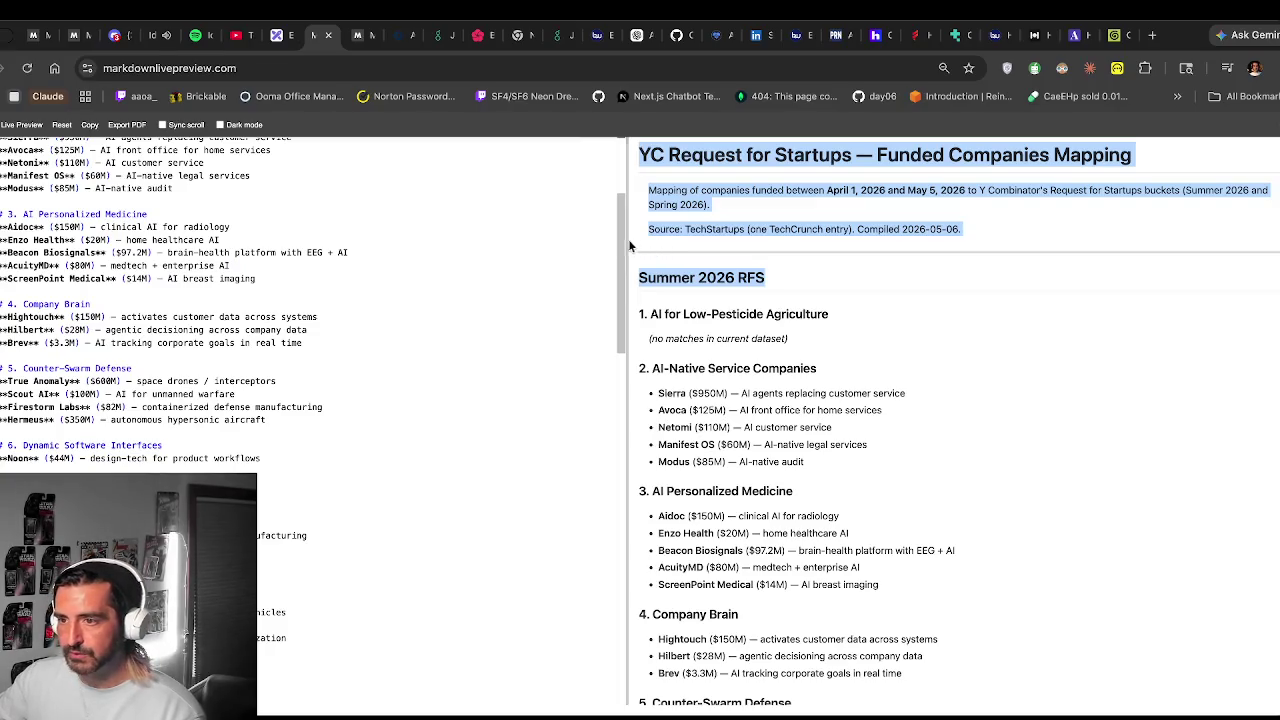
drag(630, 245, 95, 245)
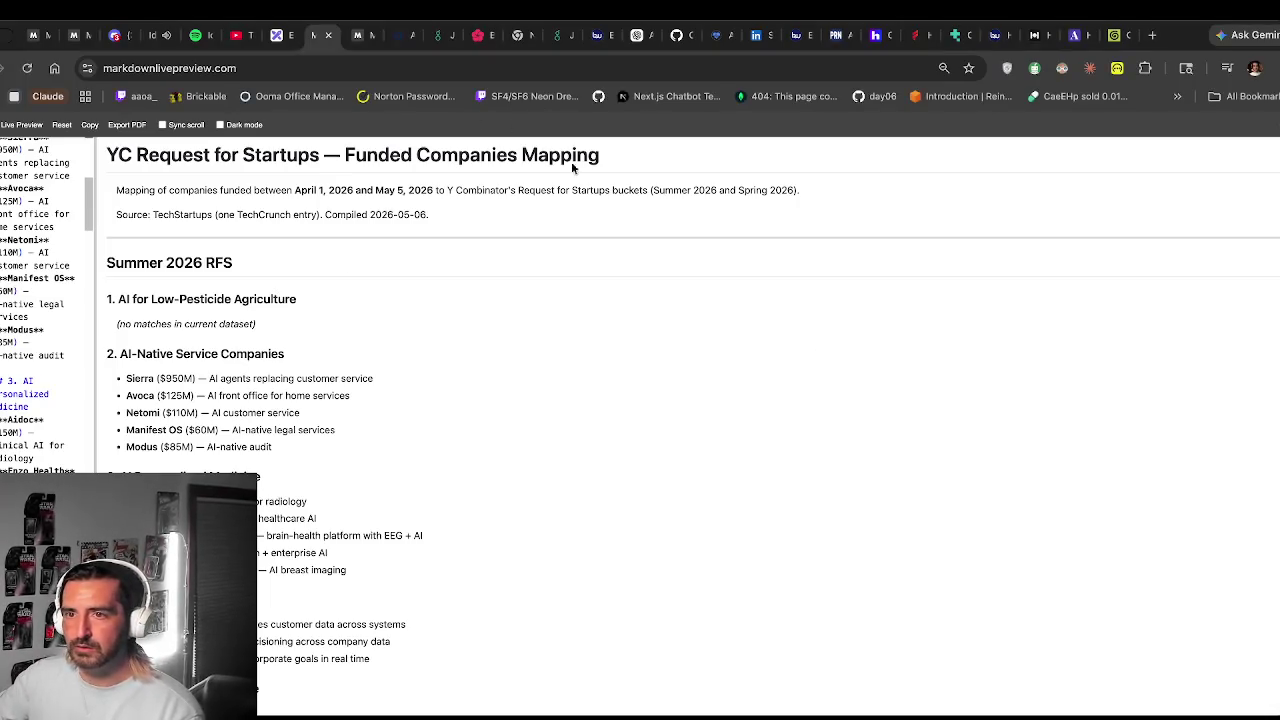
click(350, 42)
Step: Replace the other document's markdown with the pasted March 2026 funded companies mapping
click(21, 307)
key(ctrl+a)
key(ctrl+v)
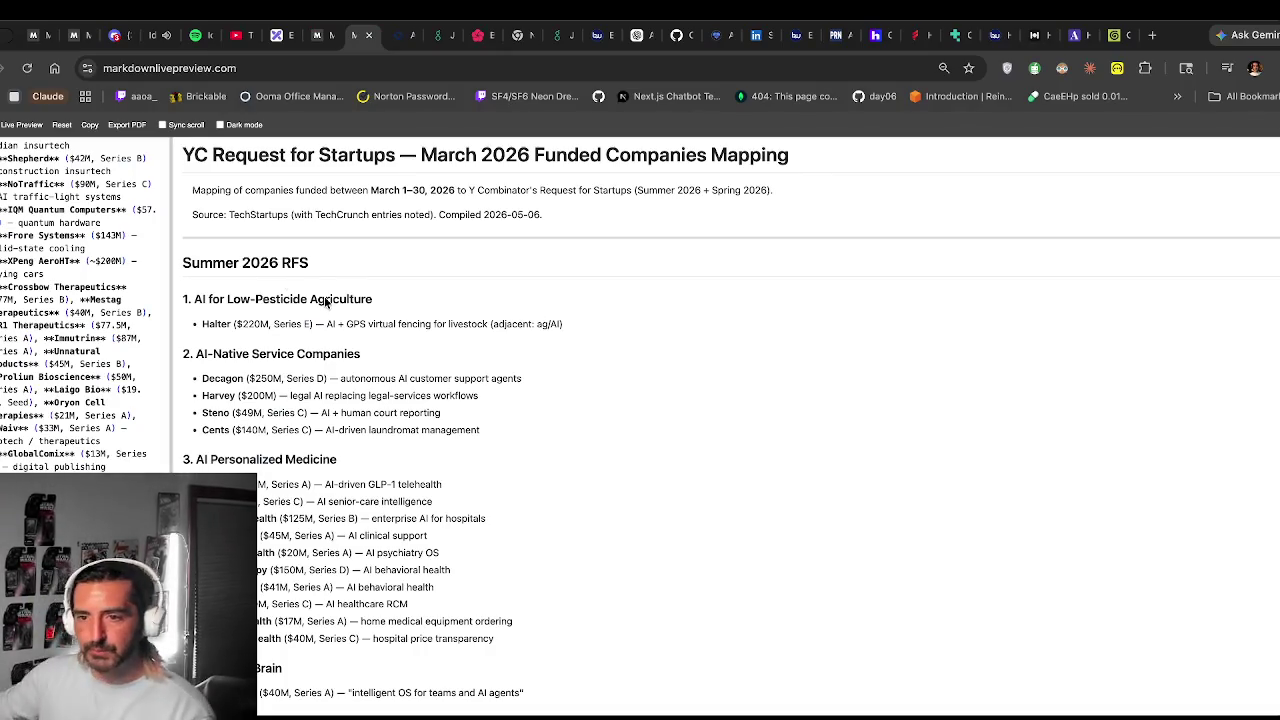
scroll(325, 302, down, 5)
scroll(325, 302, down, 4)
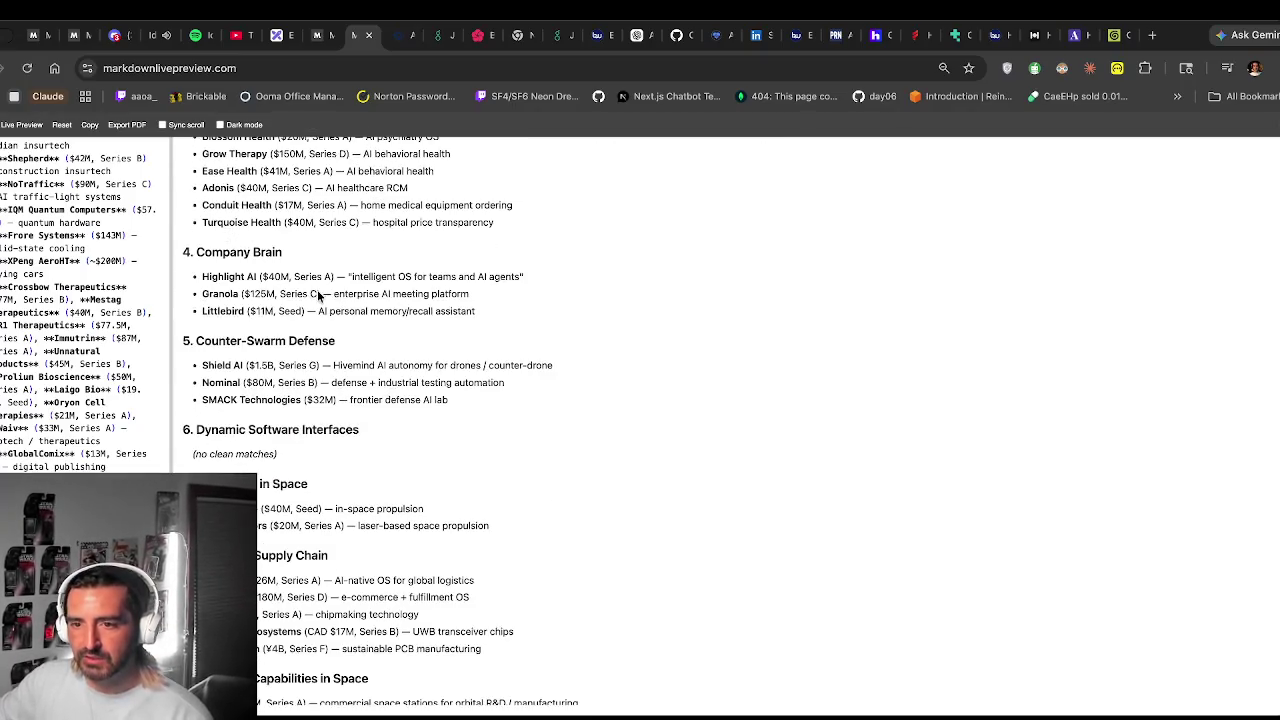
scroll(238, 275, down, 1)
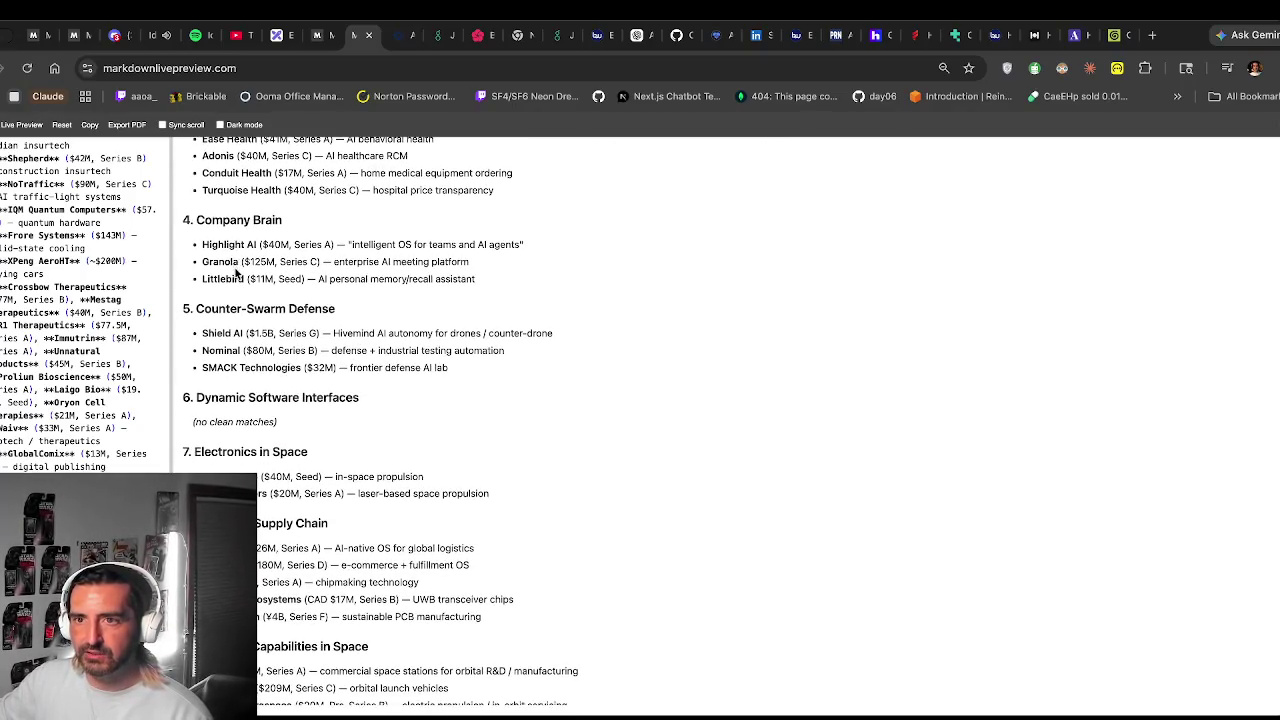
click(270, 40)
Step: Bring the March 2026 mapping's Counter-Swarm Defense section into view in Markdown Live Preview
scroll(434, 389, right, 1)
ctrl+scroll(434, 389, down, 5)
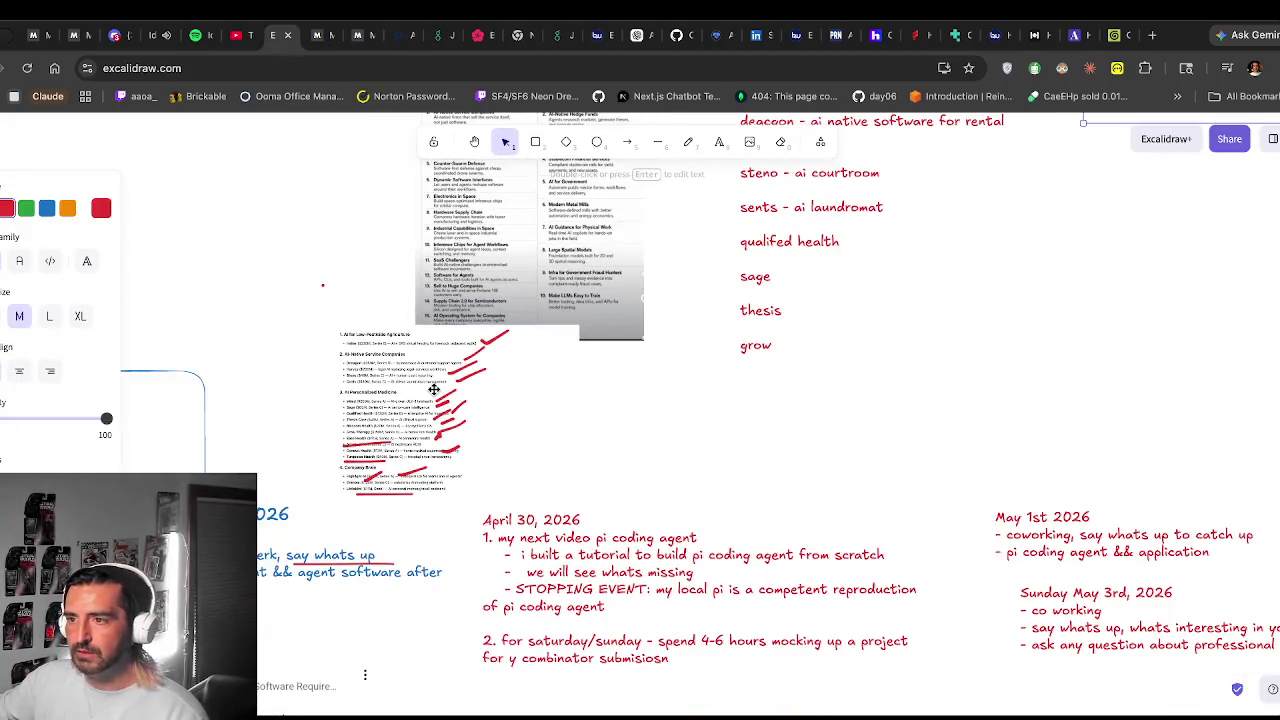
click(316, 36)
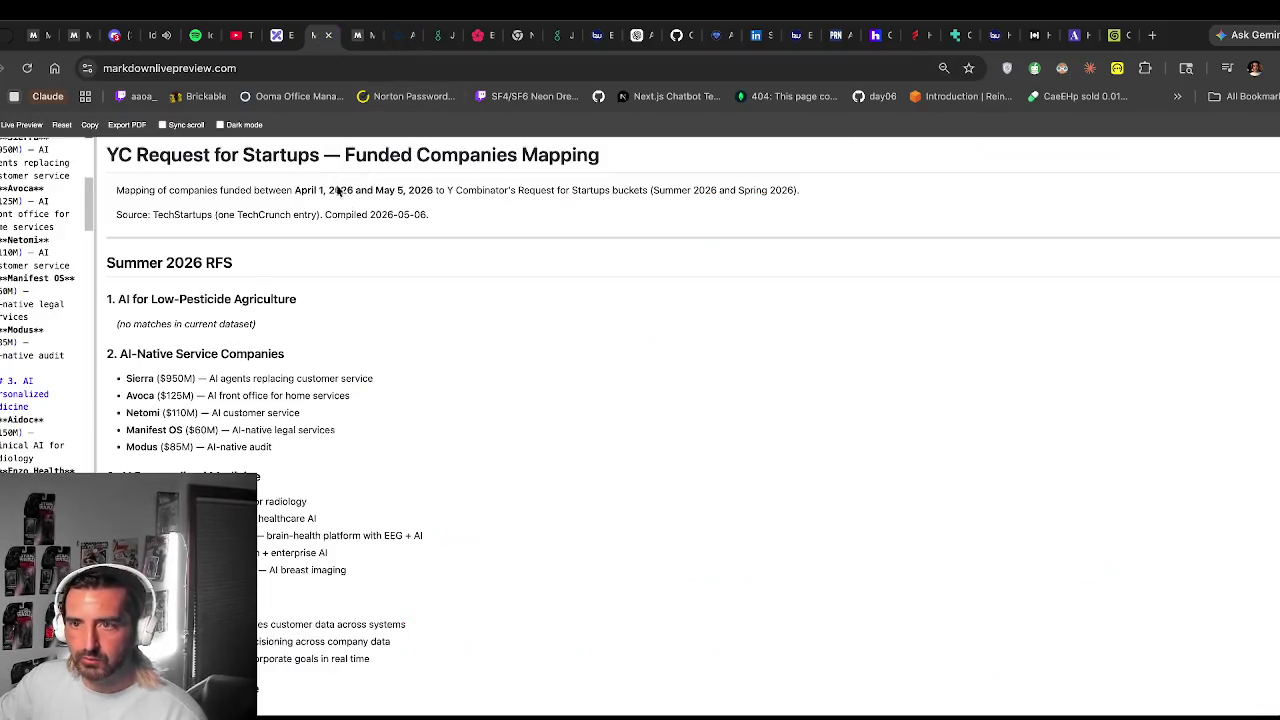
scroll(296, 344, down, 5)
scroll(296, 344, down, 3)
scroll(297, 343, up, 1)
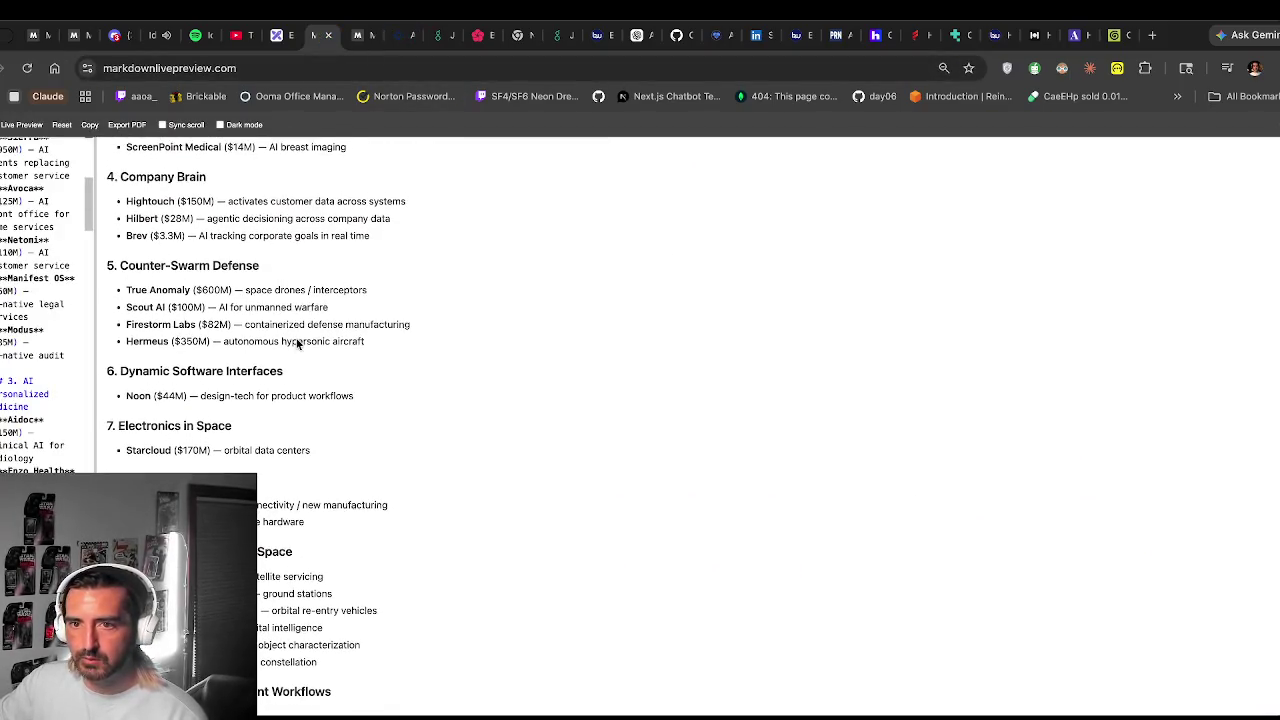
click(360, 36)
scroll(326, 320, down, 2)
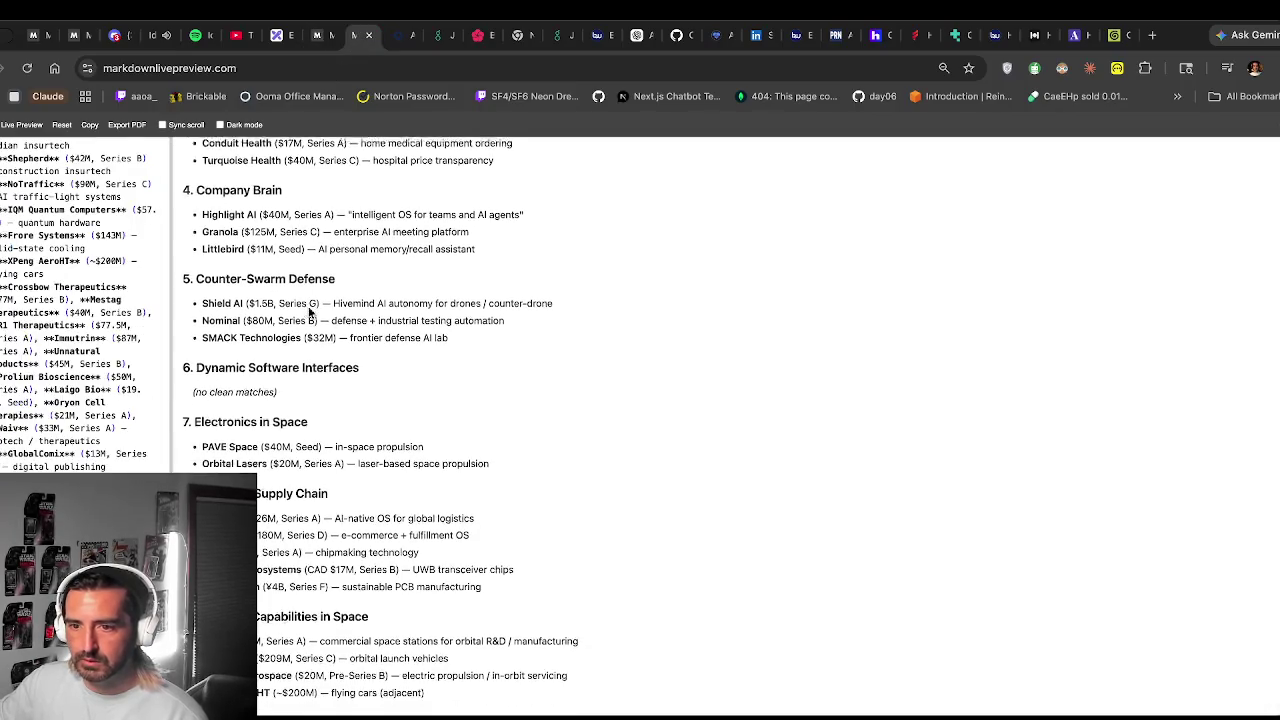
scroll(326, 320, down, 2)
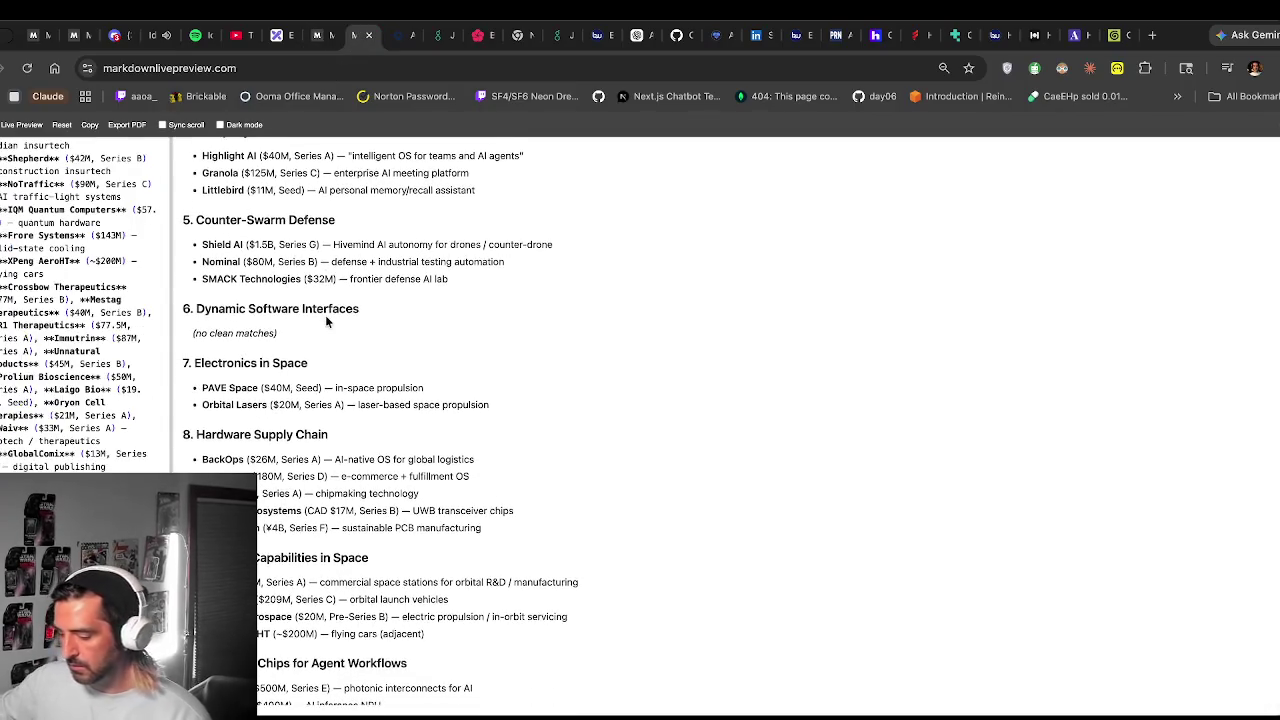
Step: Screenshot the Counter-Swarm Defense through Industrial Capabilities sections, then return to the Excalidraw board
key(super+shift+4)
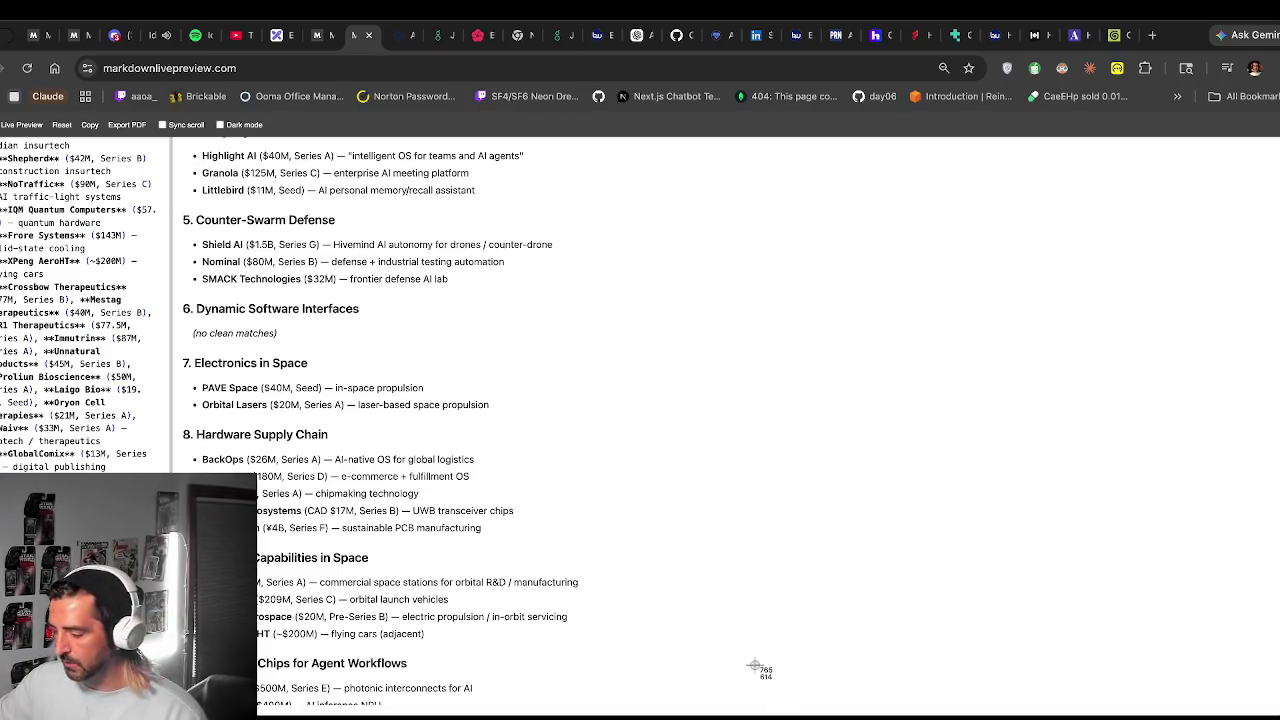
key(Escape)
key(ctrl+shift+Tab)
key(ctrl+shift+Tab)
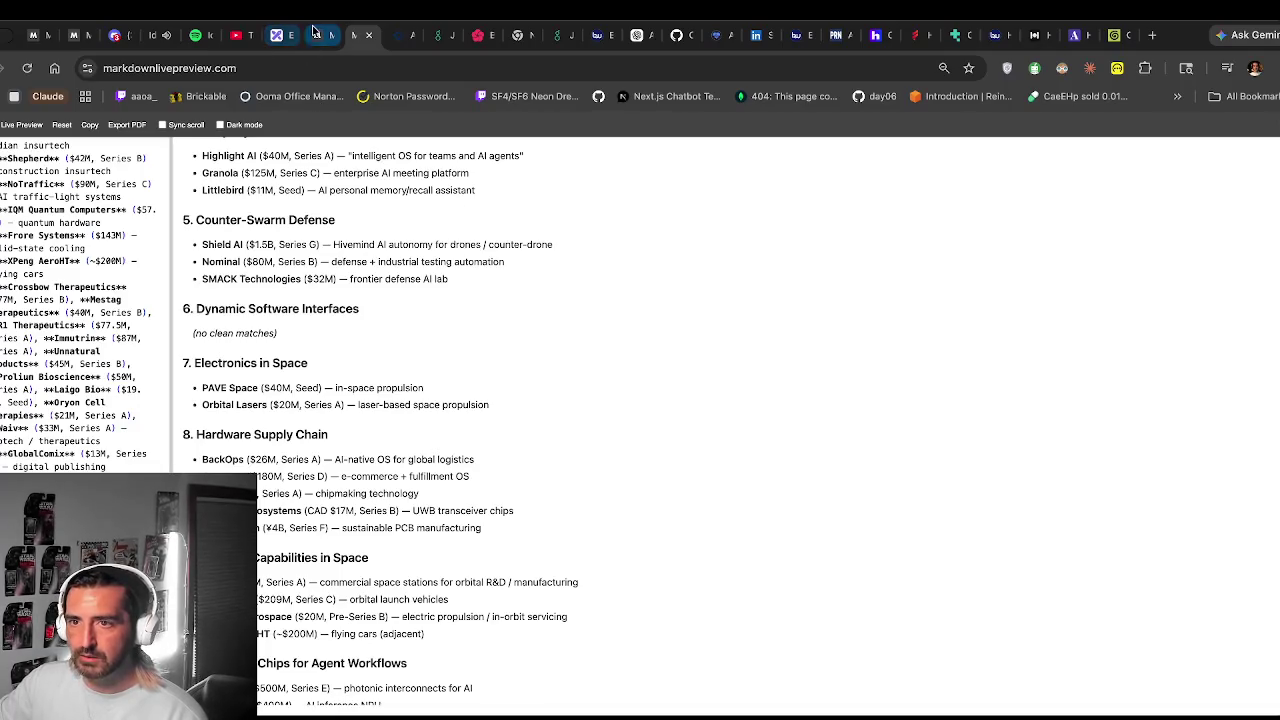
scroll(440, 297, down, 1)
scroll(440, 297, right, 1)
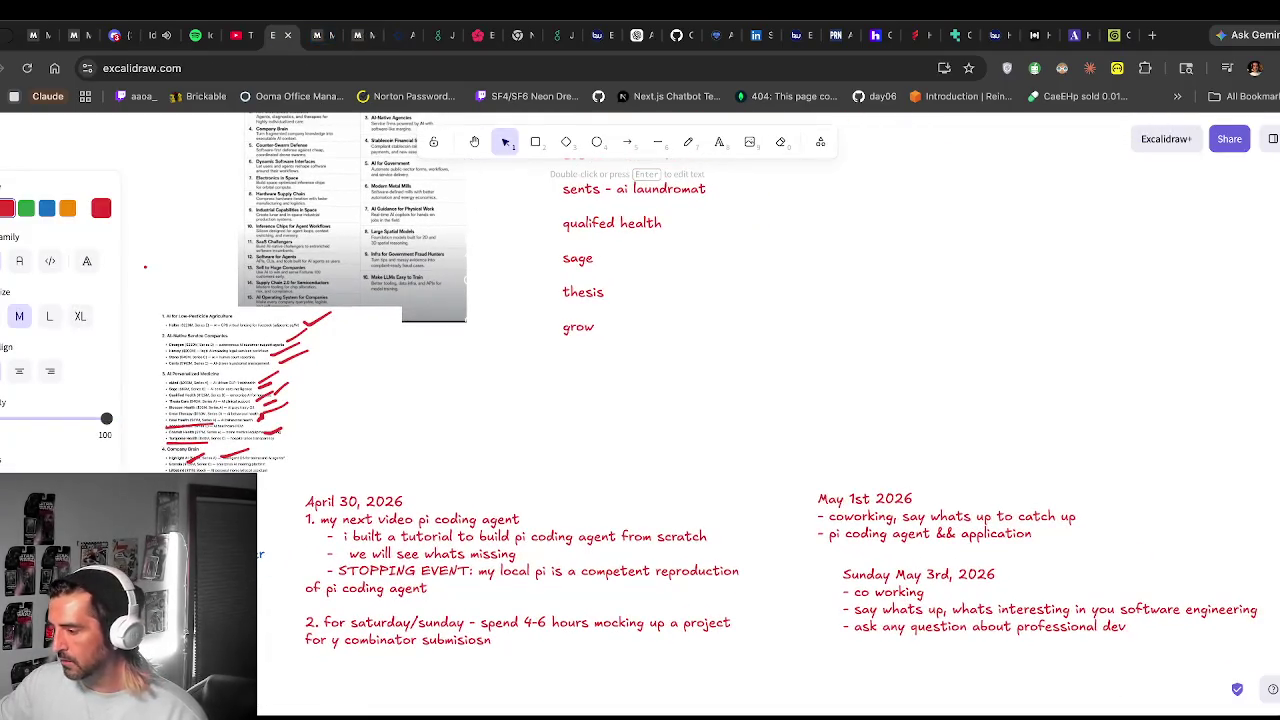
Step: Paste the March mapping screenshot right of the company names, then start a 'shield 1.5 billion' search
key(ctrl+v)
scroll(436, 336, right, 5)
scroll(436, 336, up, 2)
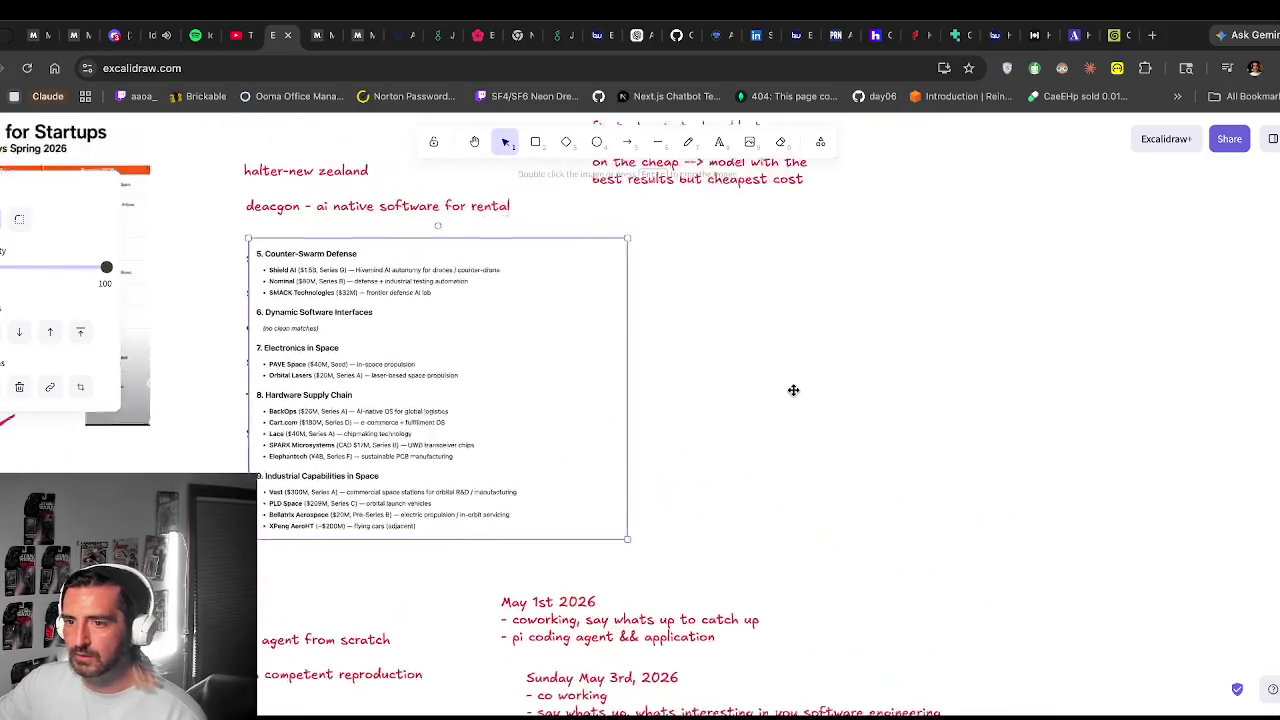
drag(436, 336, 737, 337)
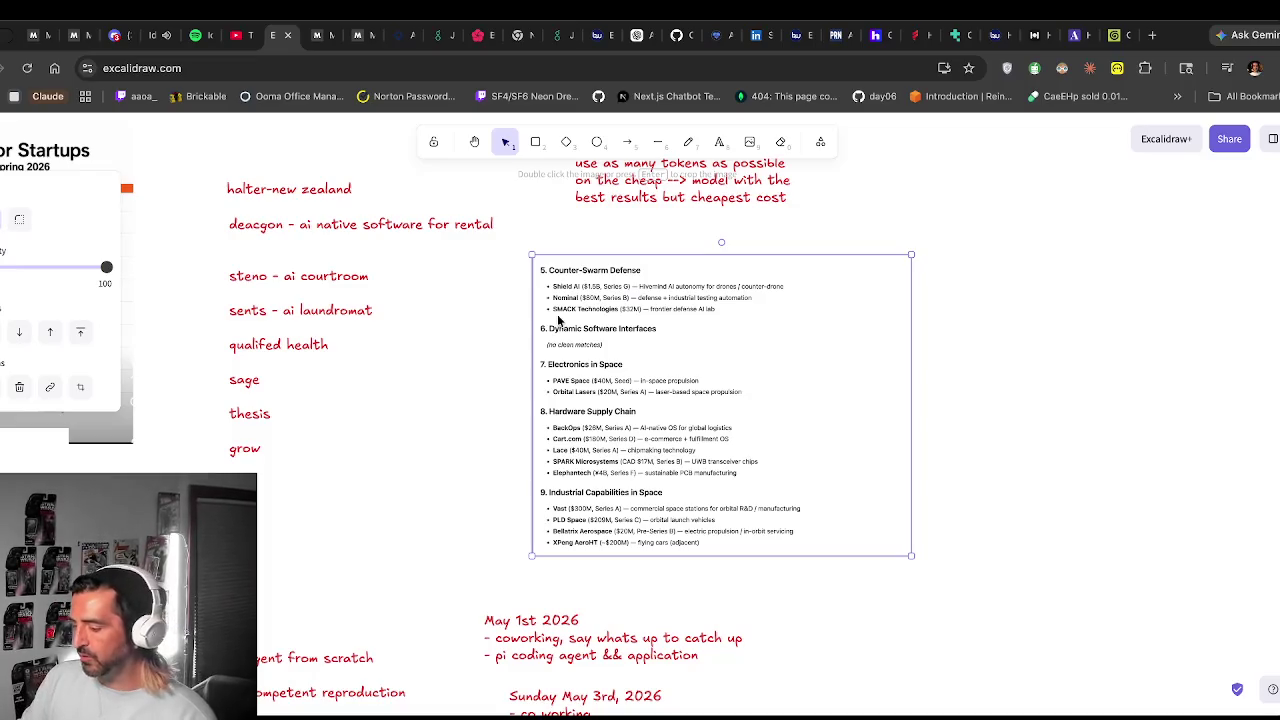
key(ctrl+t)
text(shield 1.)
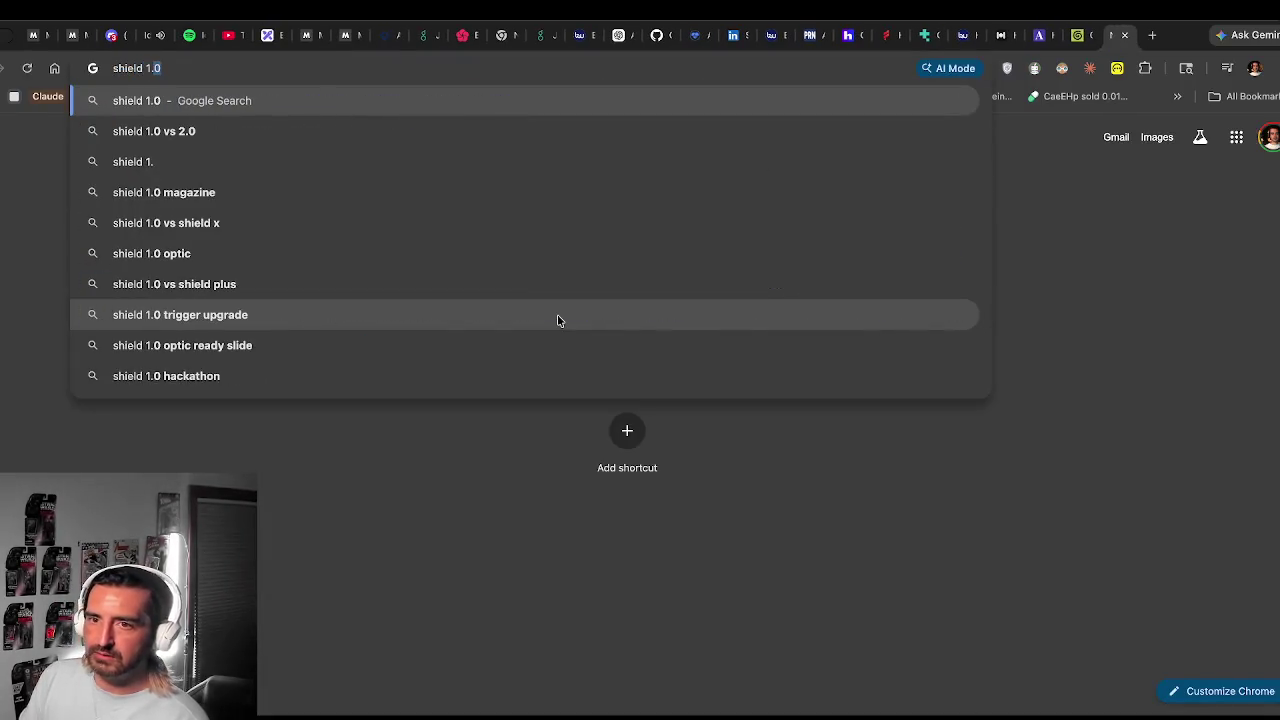
text(5 billion)
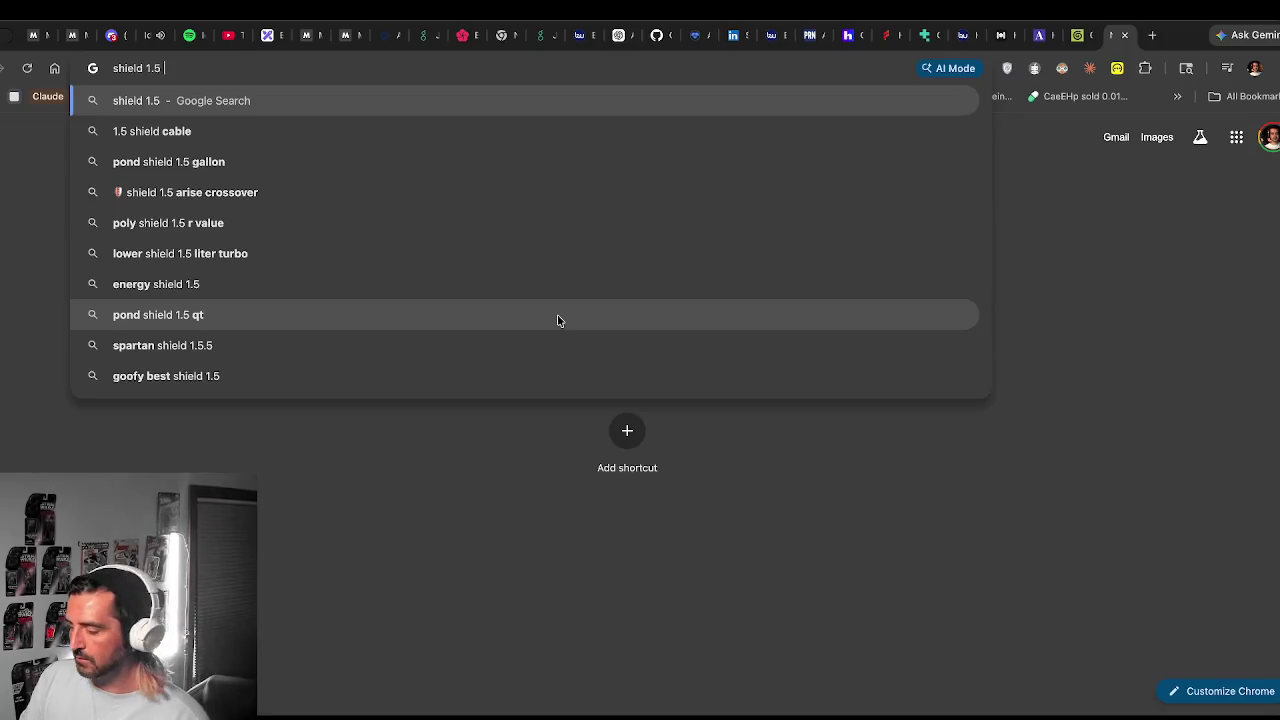
Step: Read Shield AI's announcement of its $12.7B-valuation raise and Aechelon acquisition, then return to Excalidraw
key(Return)
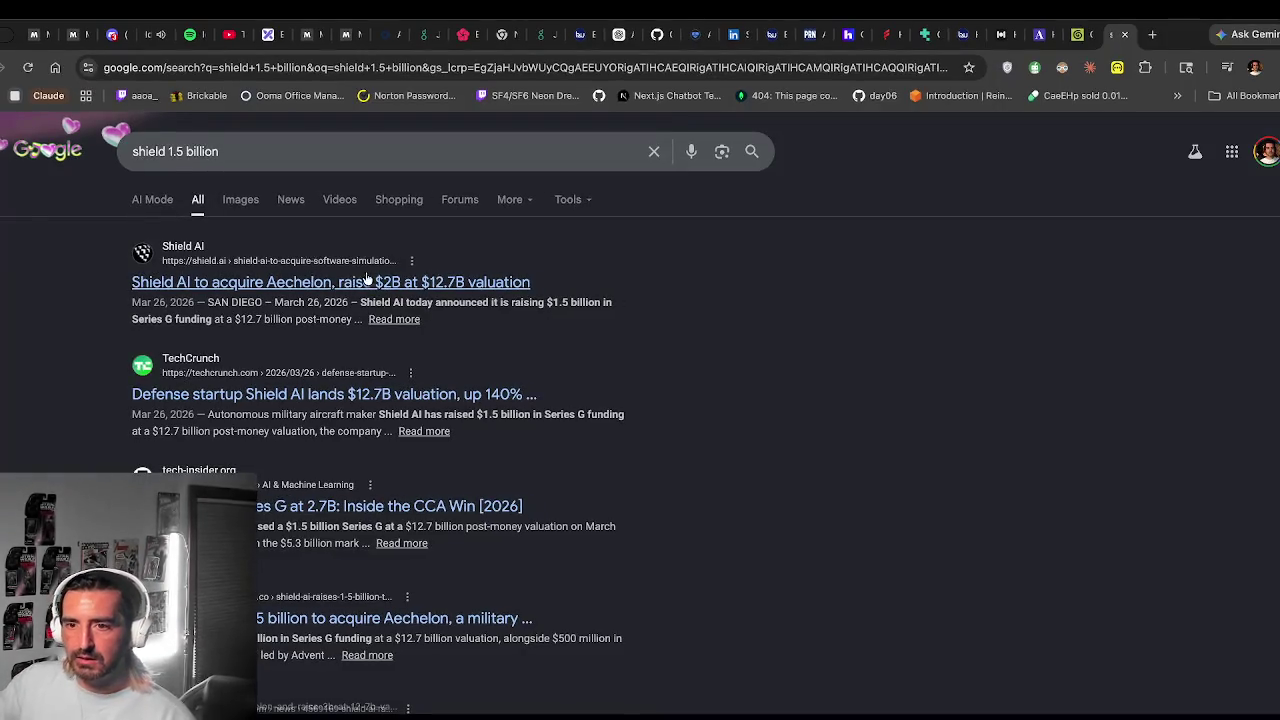
click(303, 282)
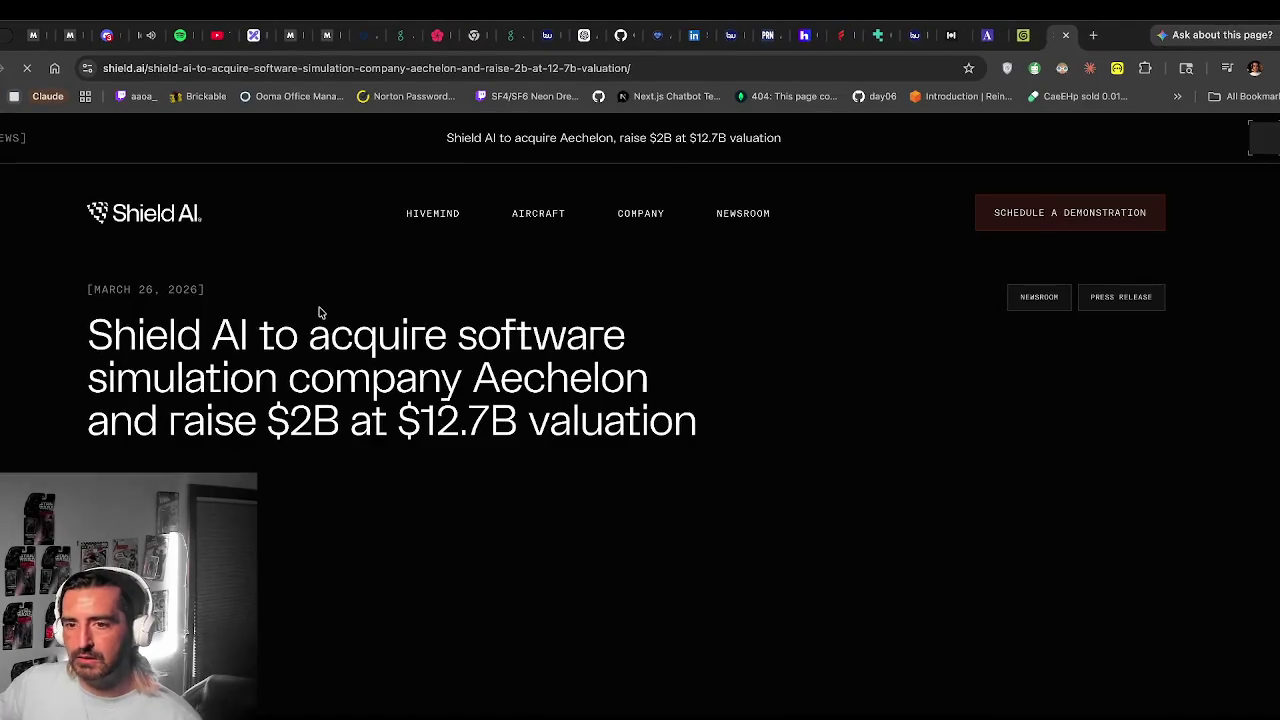
scroll(257, 388, down, 10)
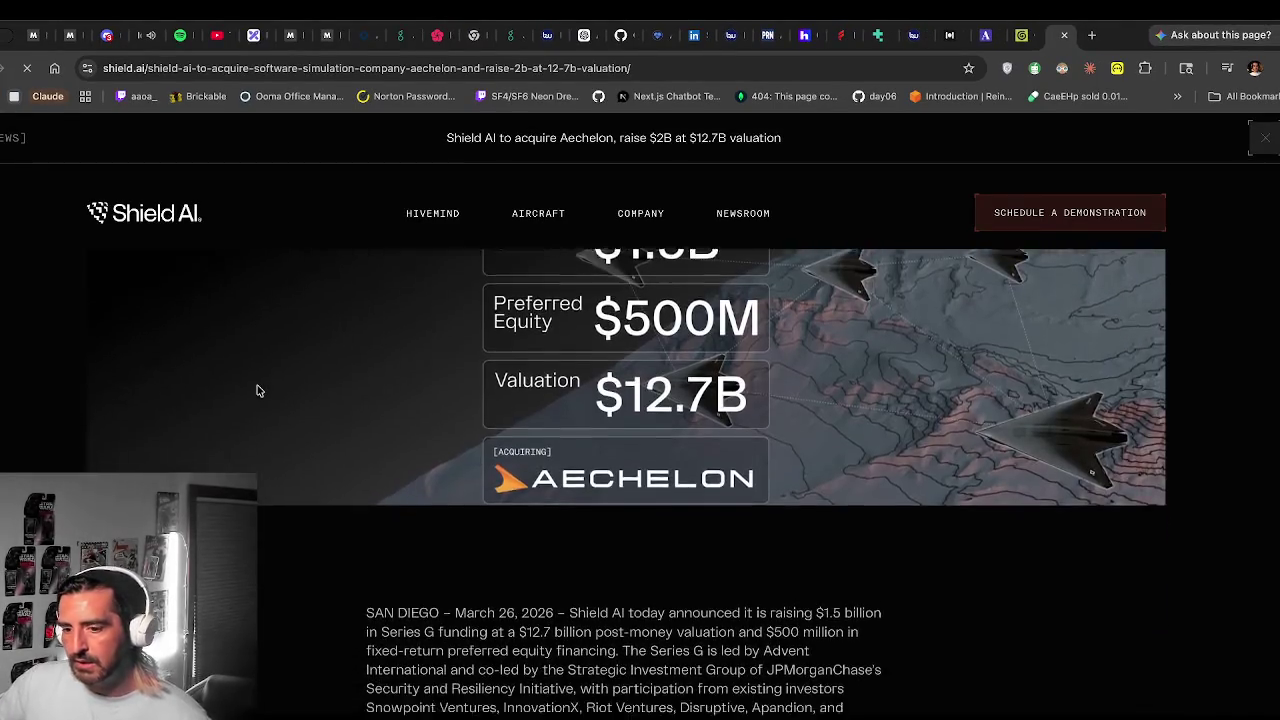
scroll(508, 285, up, 1)
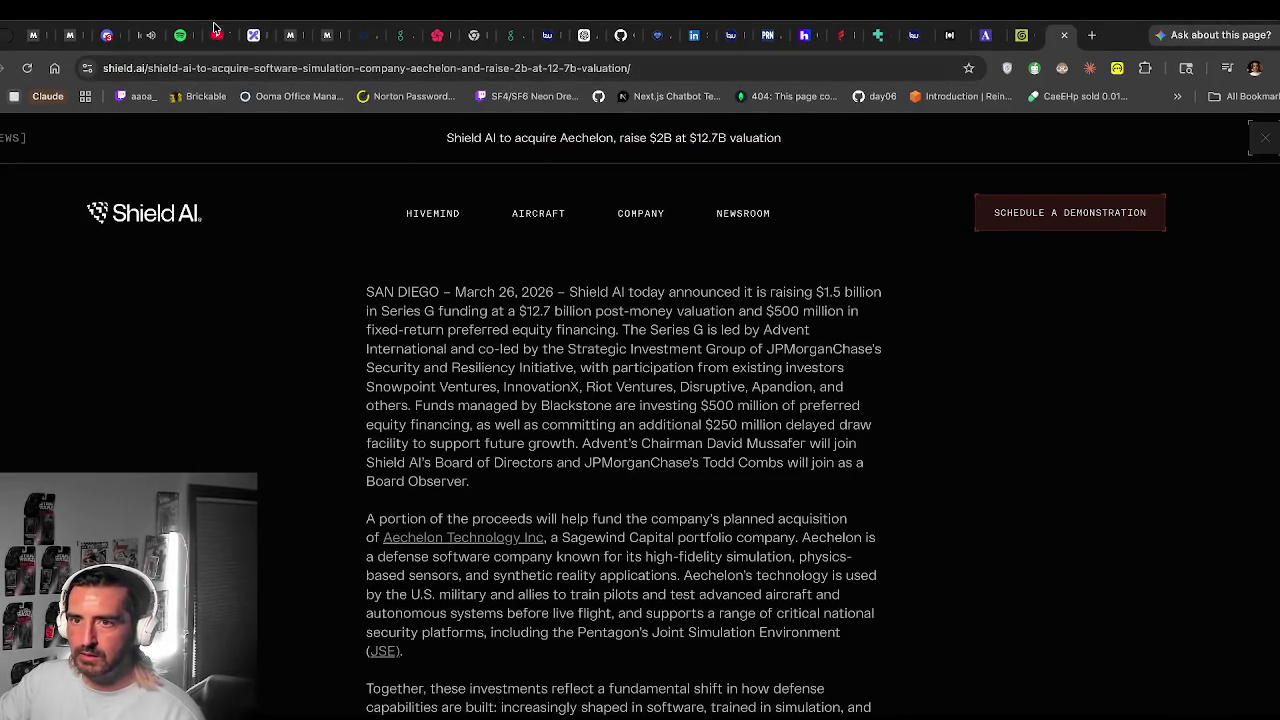
click(245, 34)
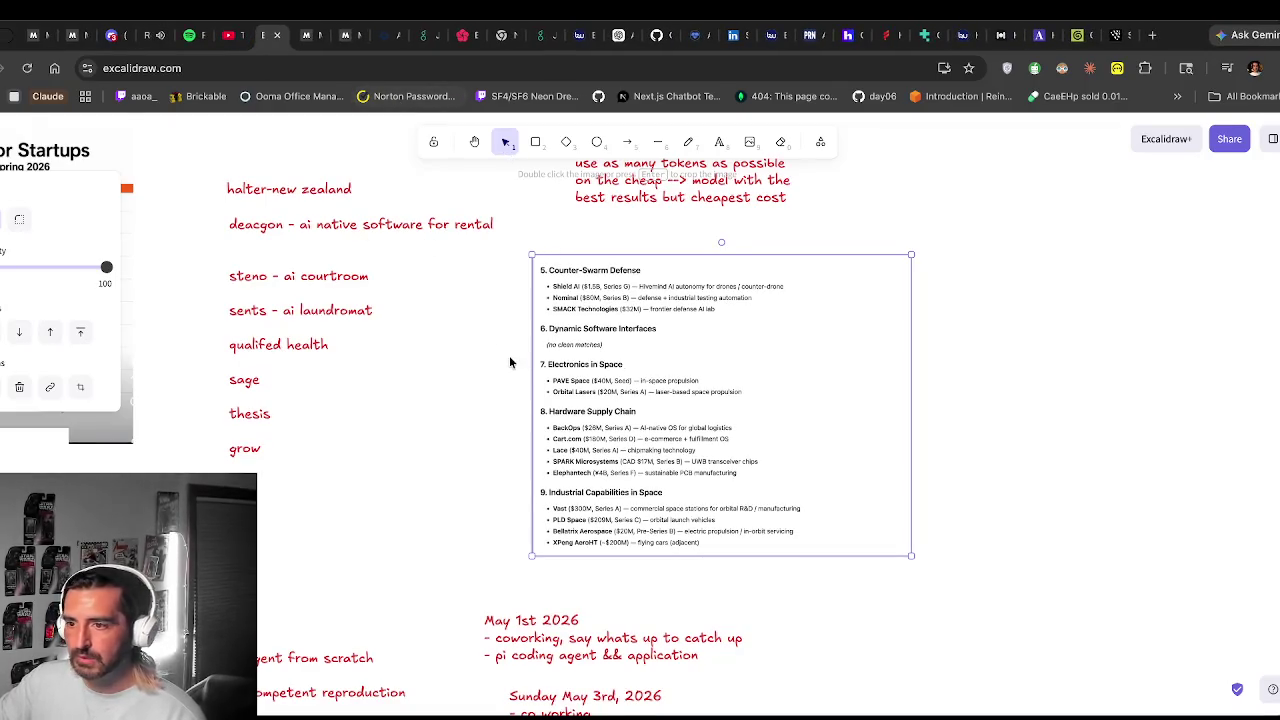
Step: With the red freehand pen, mark Shield AI and SMACK Technologies and strike through '(no clean matches)'
scroll(509, 360, right, 2)
click(688, 141)
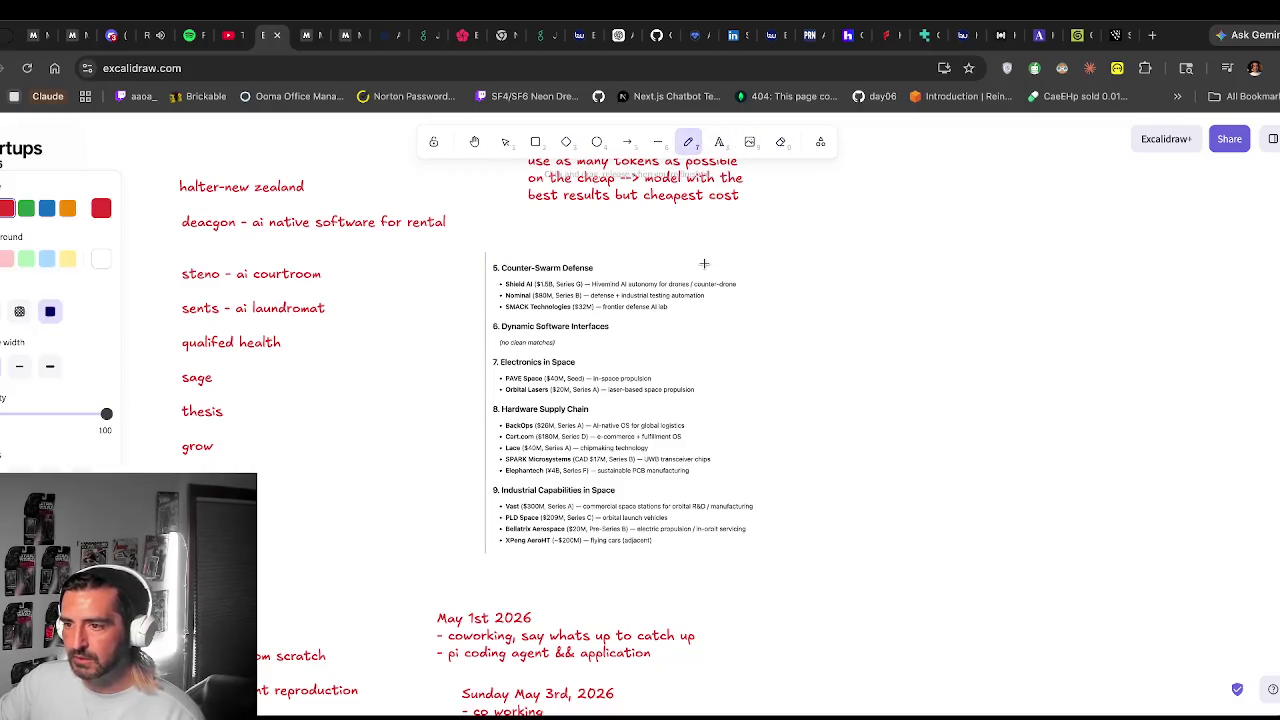
mouse_move(688, 280)
mouse_down()
mouse_move(704, 270)
mouse_move(664, 286)
mouse_move(672, 298)
mouse_move(649, 298)
mouse_up()
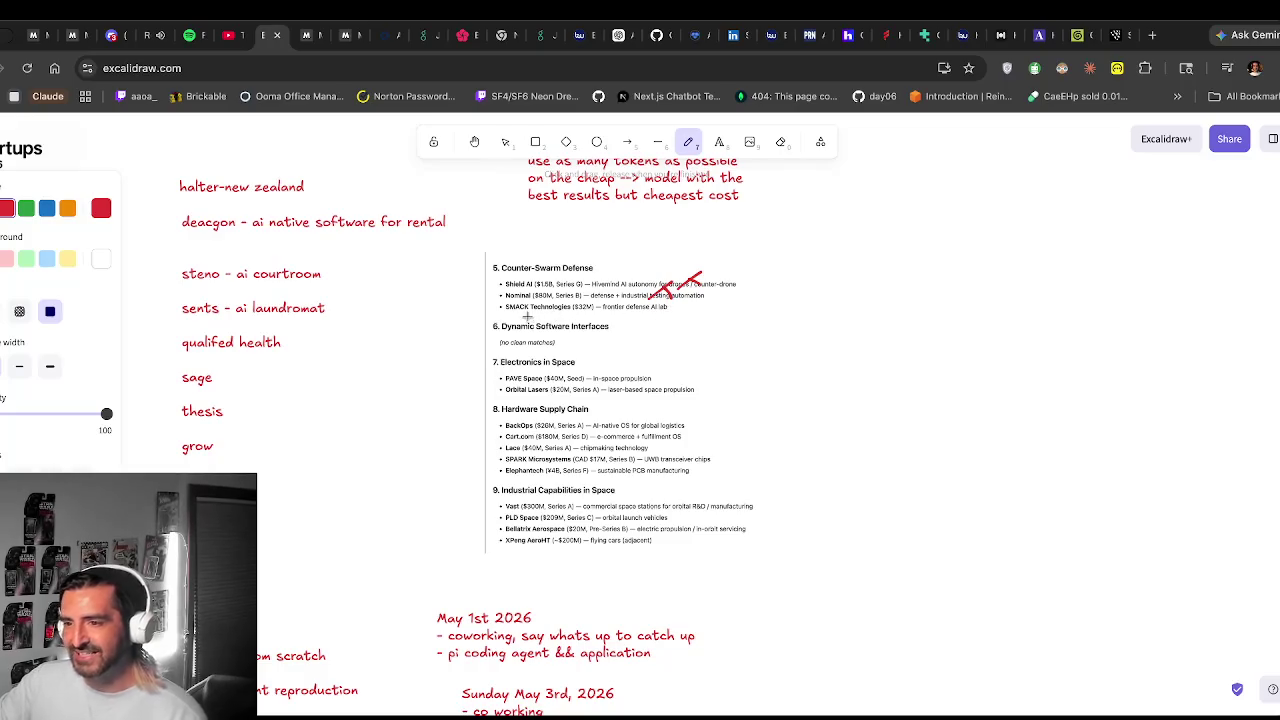
drag(527, 316, 570, 316)
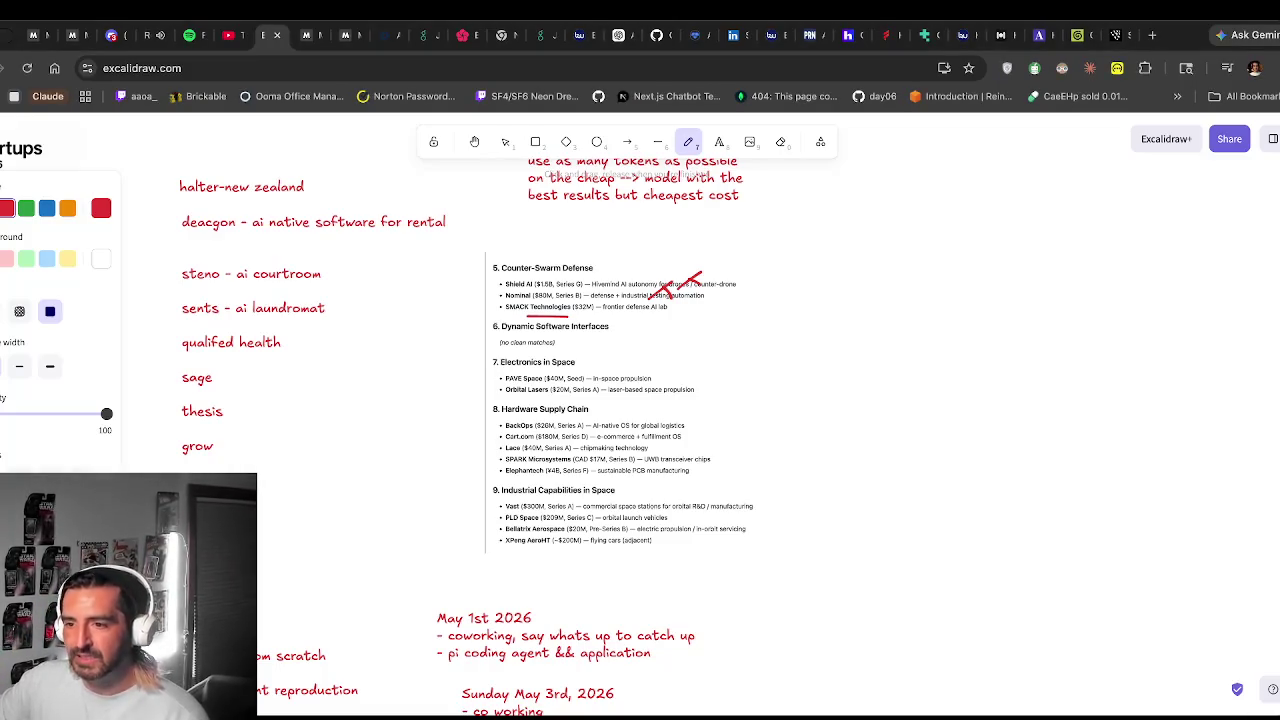
drag(527, 343, 563, 342)
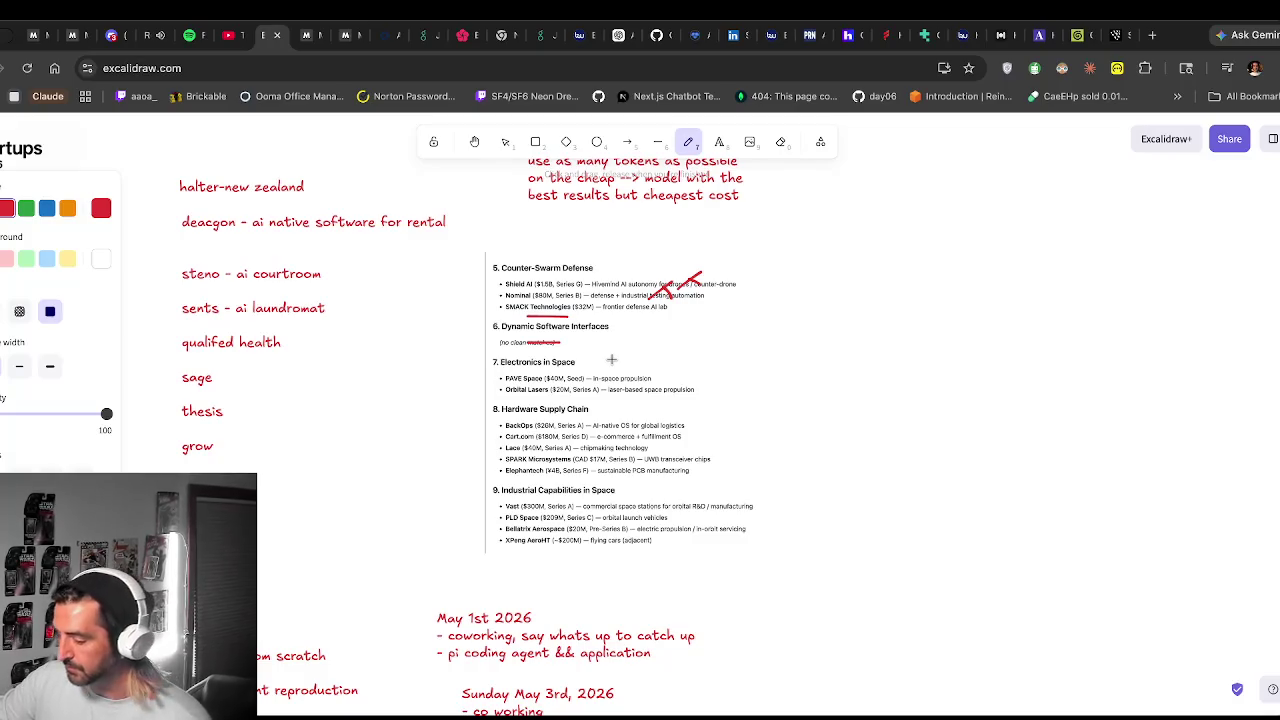
scroll(608, 360, down, 1)
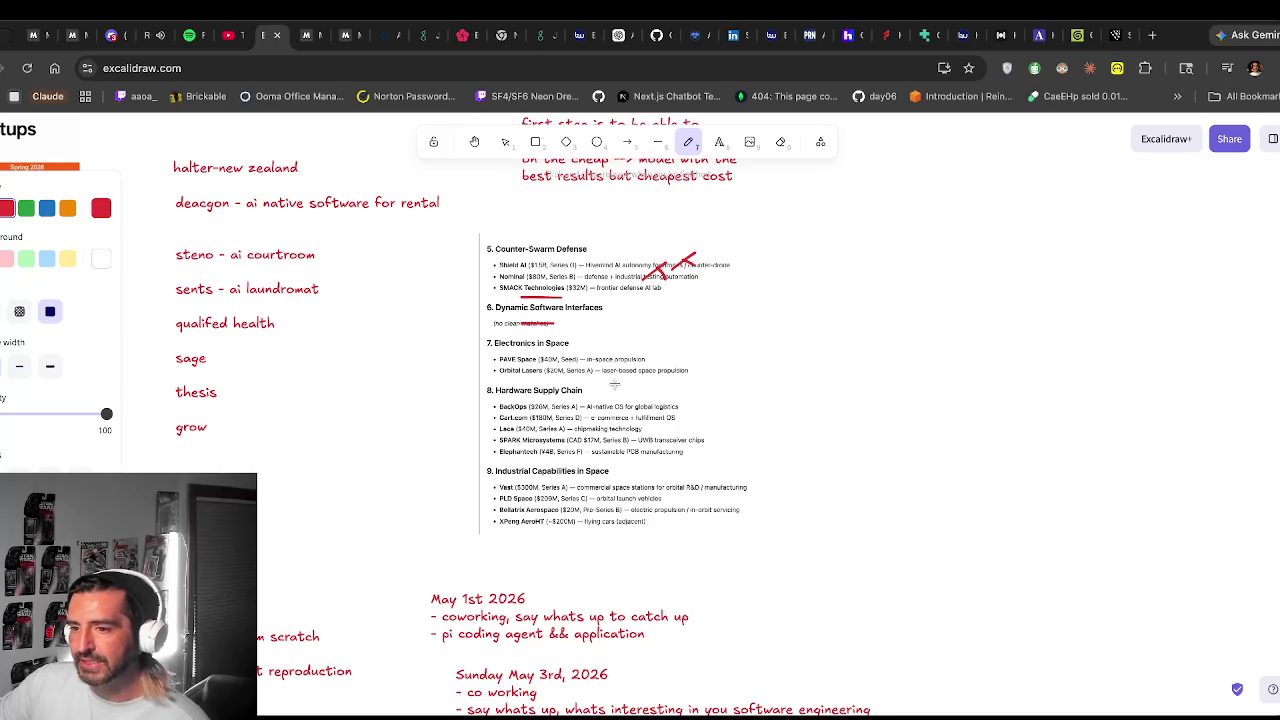
key(ctrl+t)
Step: Search 'pave space' and read SpaceNews's article on its $40 million orbital transfer vehicle raise
text(pave space)
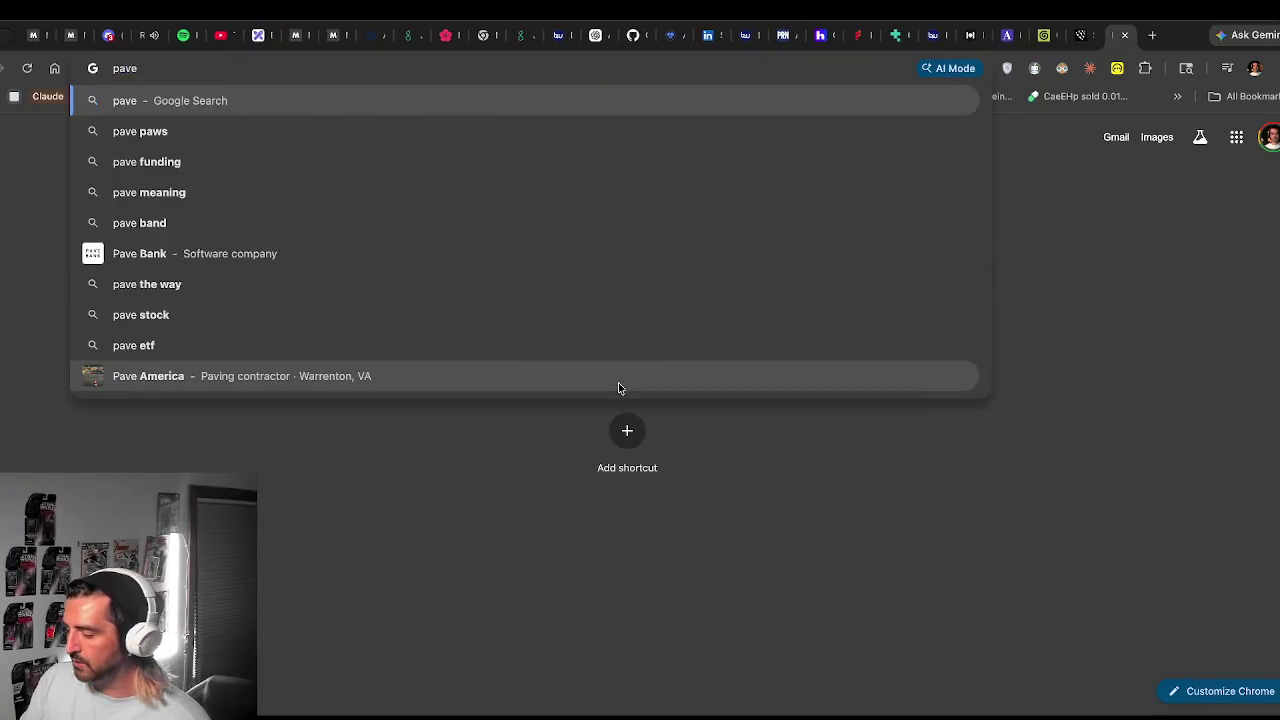
key(Return)
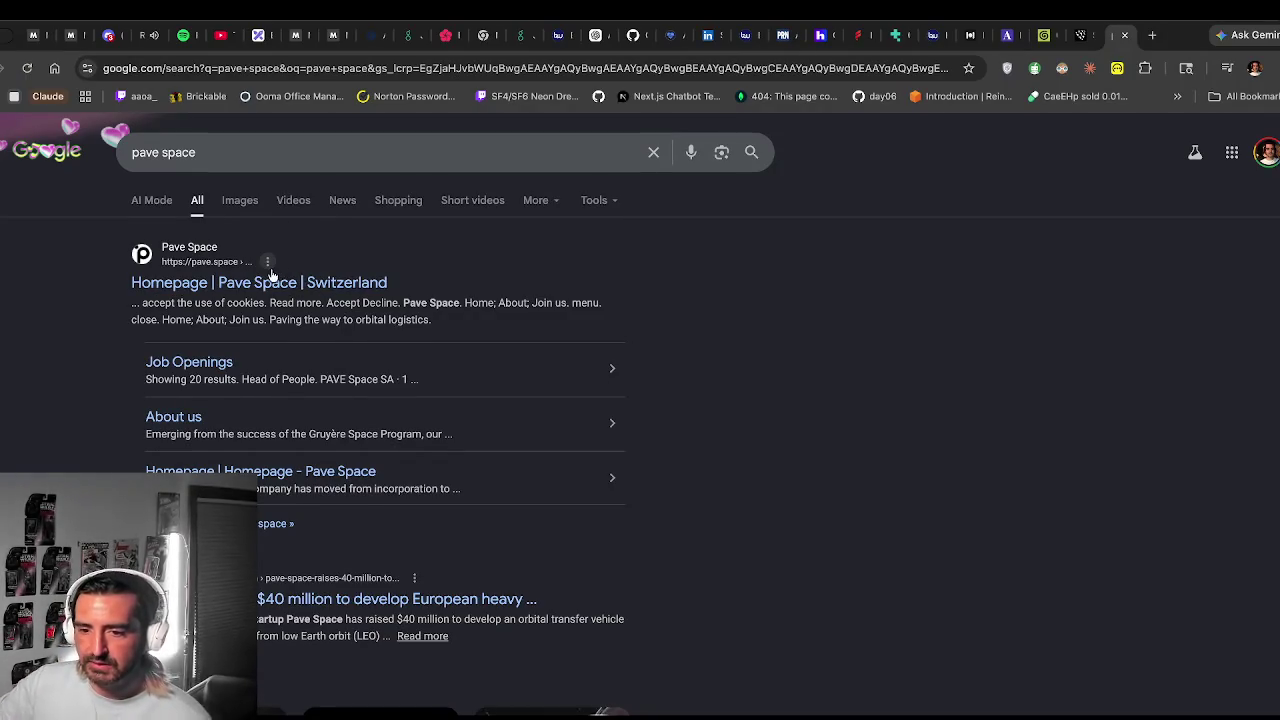
scroll(275, 505, down, 1)
click(275, 512)
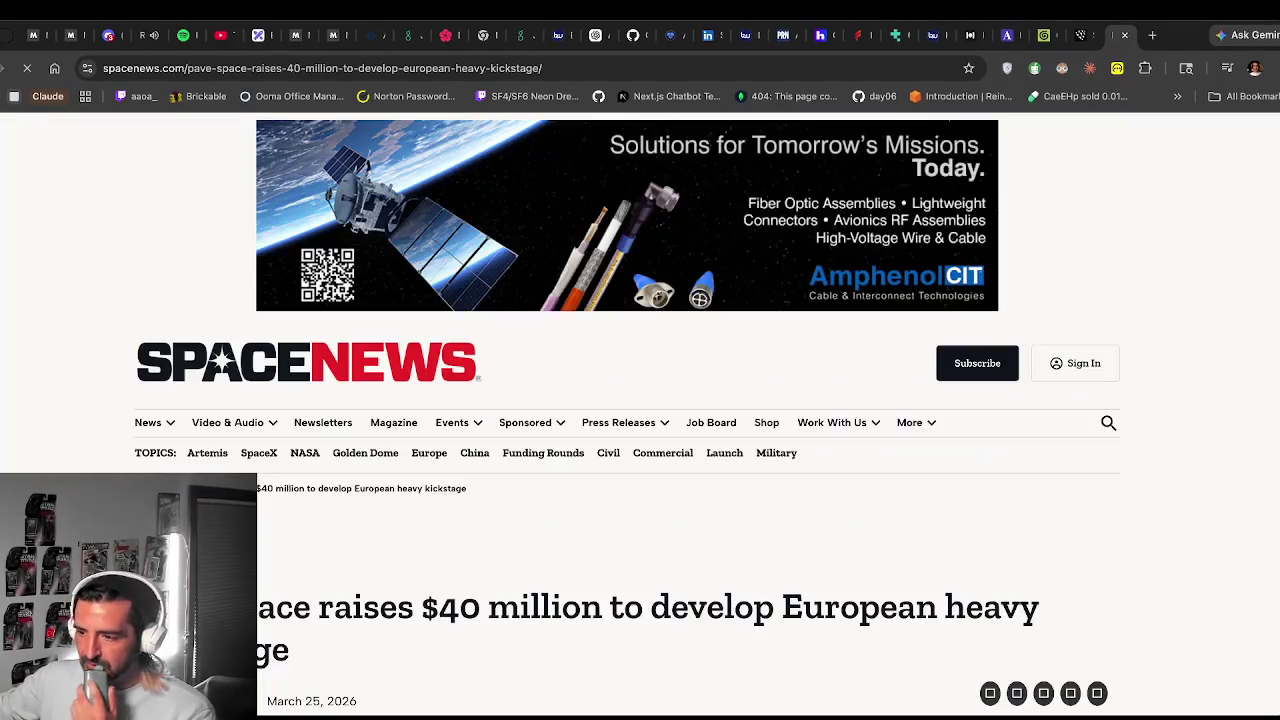
scroll(640, 400, down, 4)
scroll(640, 400, down, 5)
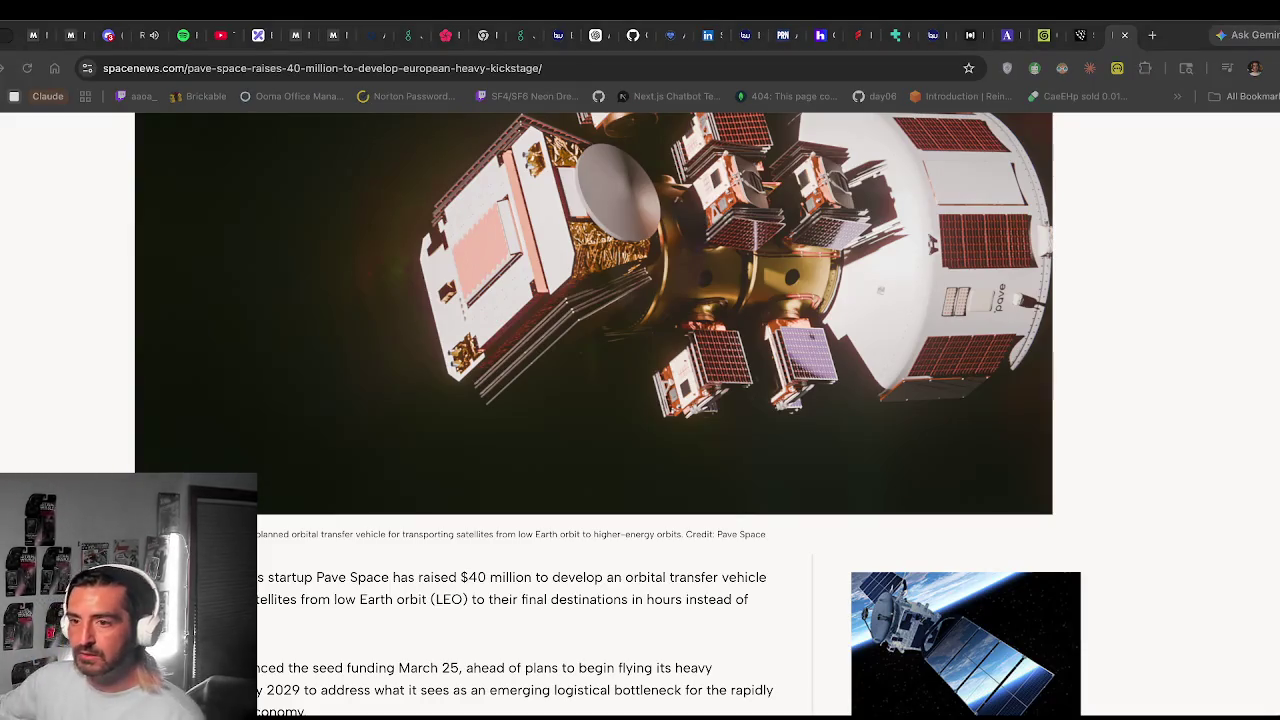
click(262, 40)
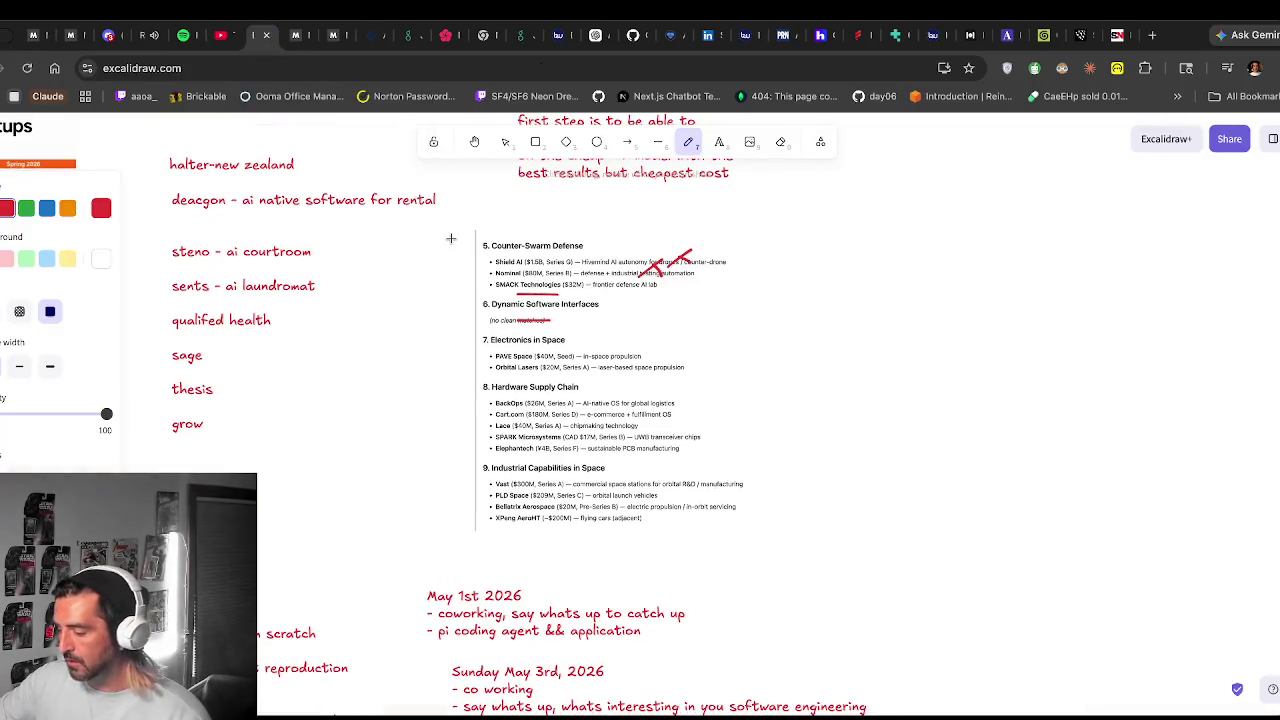
Step: Draw a red check beside PAVE Space in the Electronics in Space list
scroll(451, 238, down, 1)
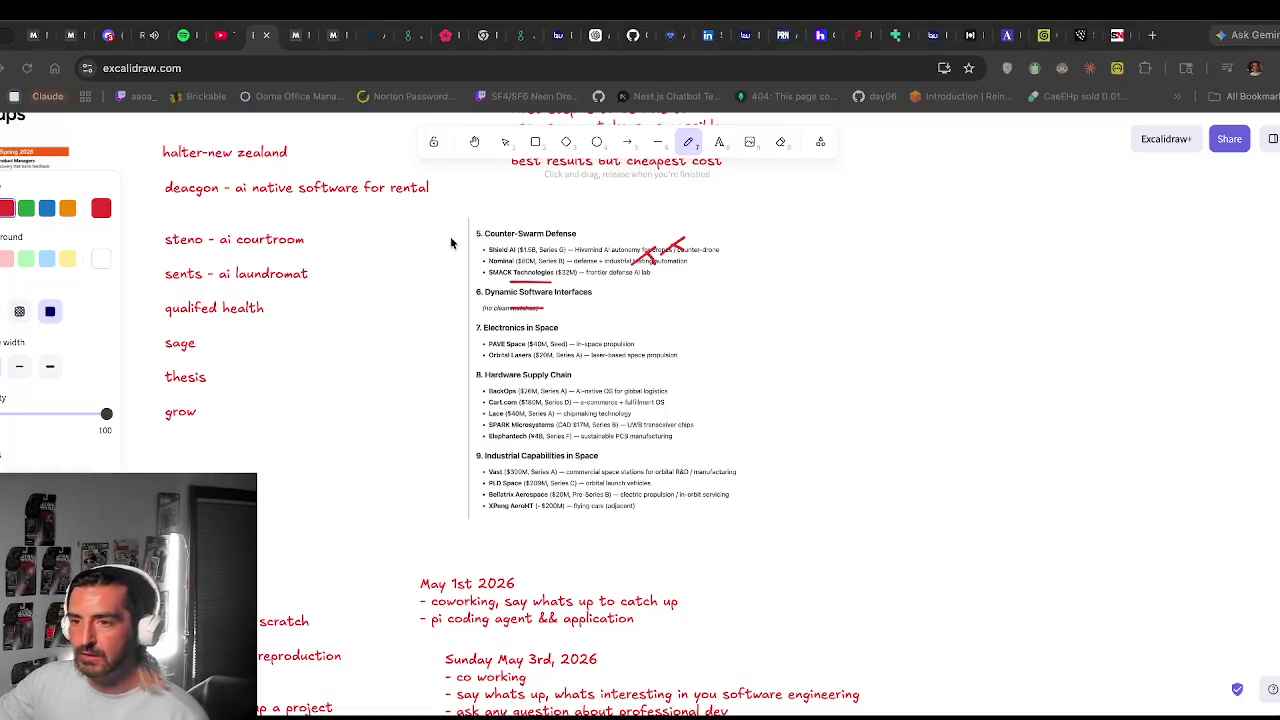
mouse_move(538, 338)
mouse_down()
mouse_move(570, 323)
mouse_move(605, 330)
mouse_up()
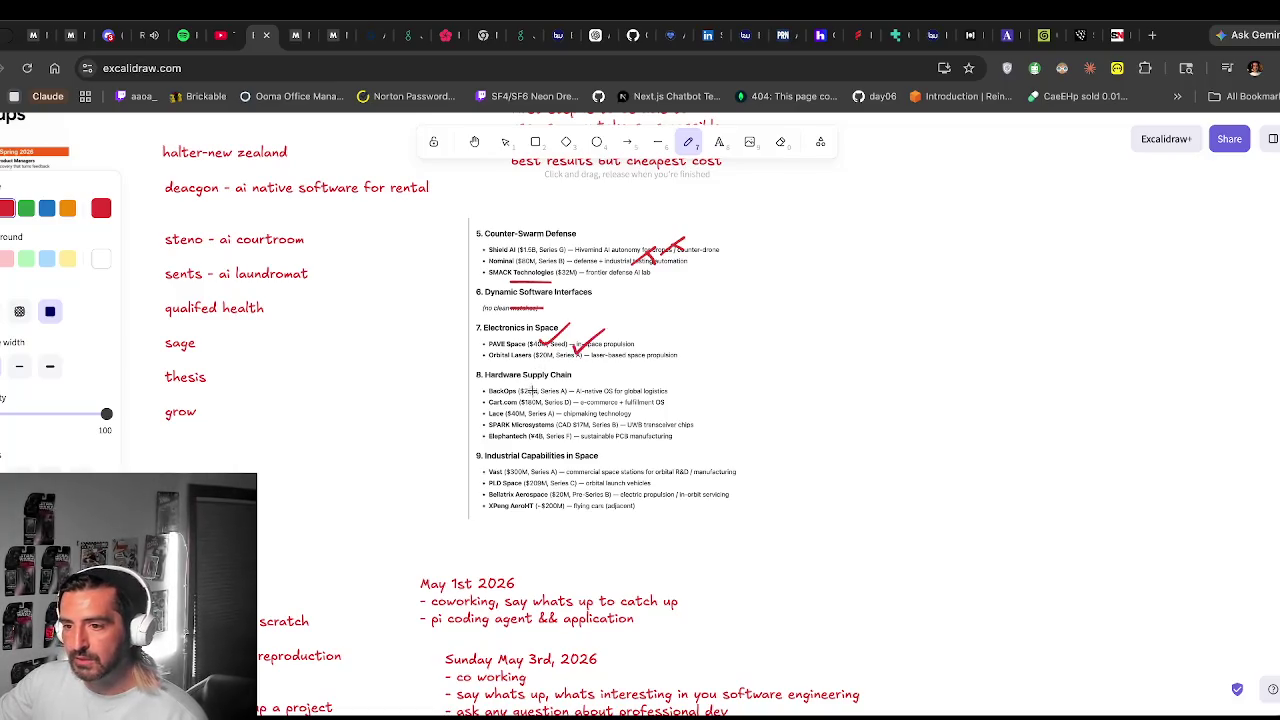
scroll(608, 460, down, 2)
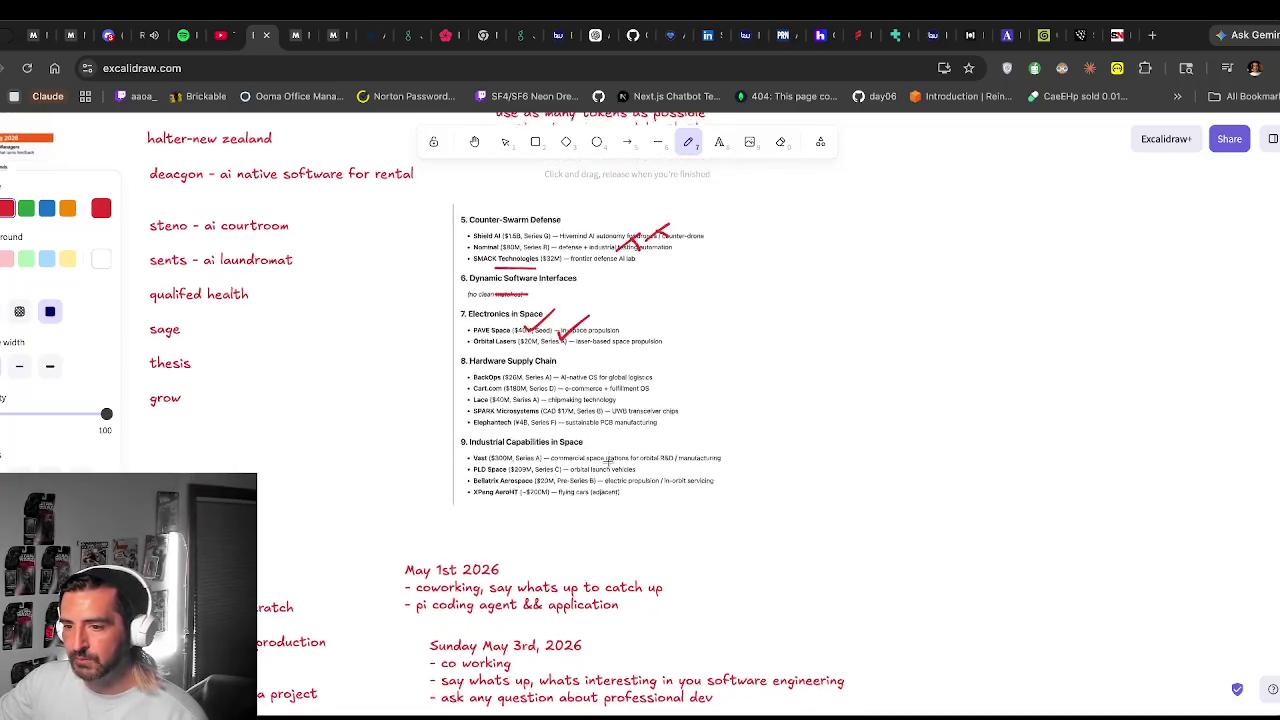
key(ctrl+t)
Step: Search 'backops funding mm' and open the Business Wire release on BackOps' Series A
text(backops funding mm)
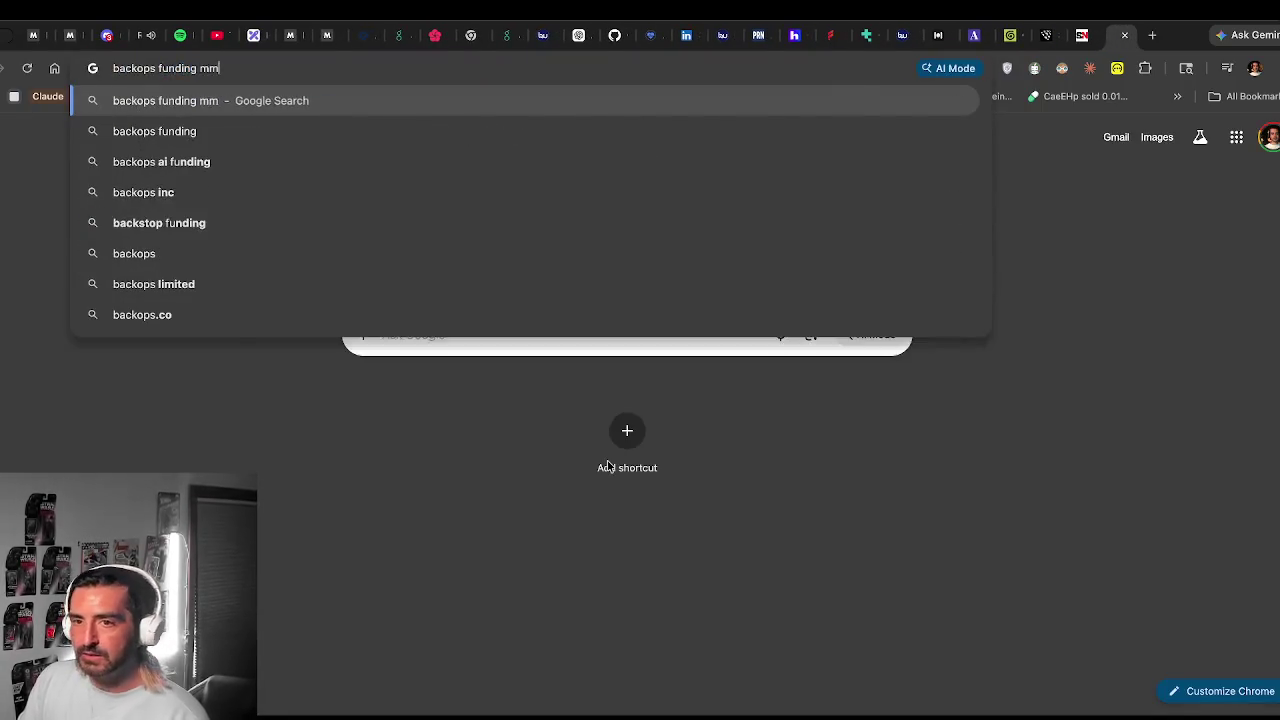
key(Return)
click(343, 283)
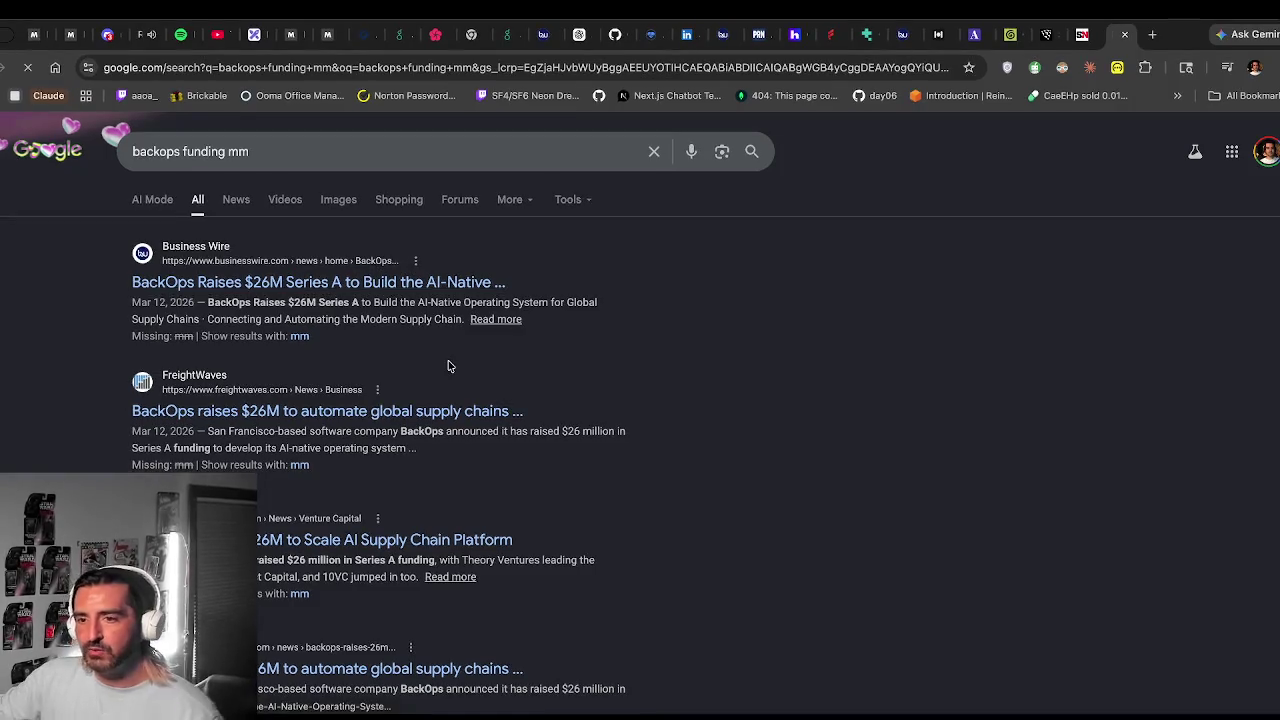
Step: Read through the release on BackOps' $26M Series A led by Theory Ventures, highlighting passages
scroll(392, 420, down, 1)
drag(234, 249, 391, 403)
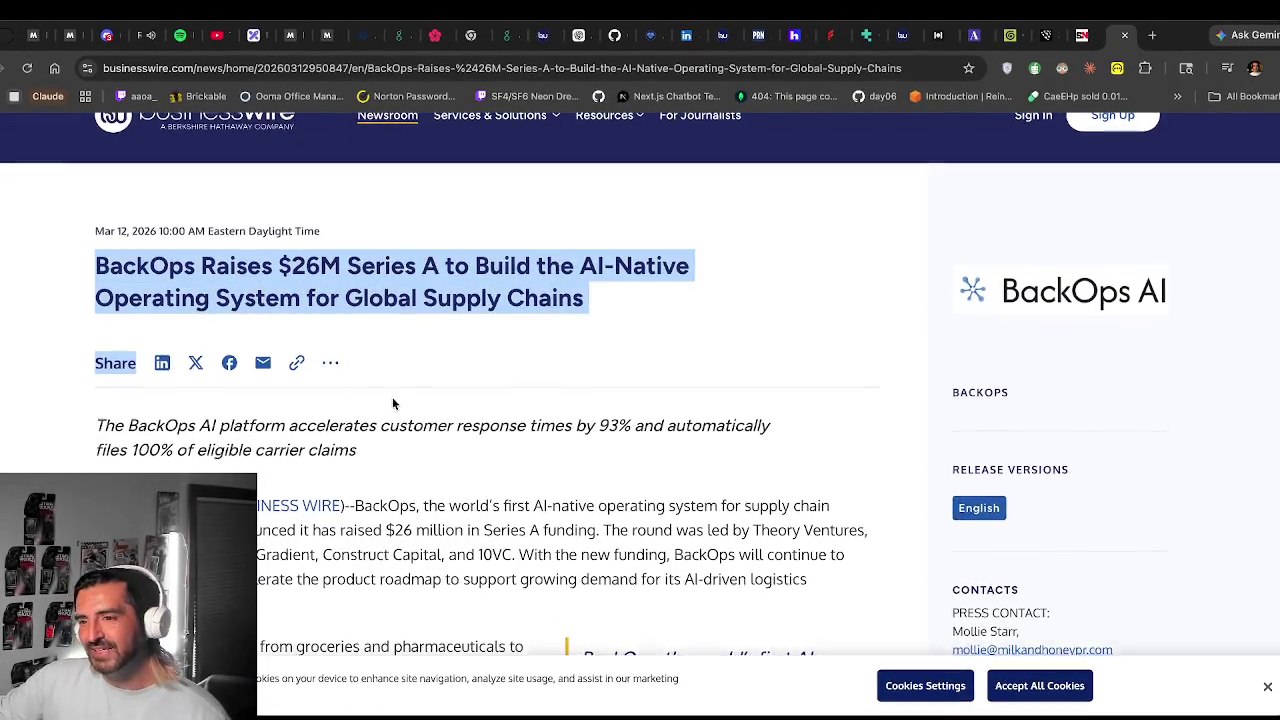
scroll(391, 403, down, 1)
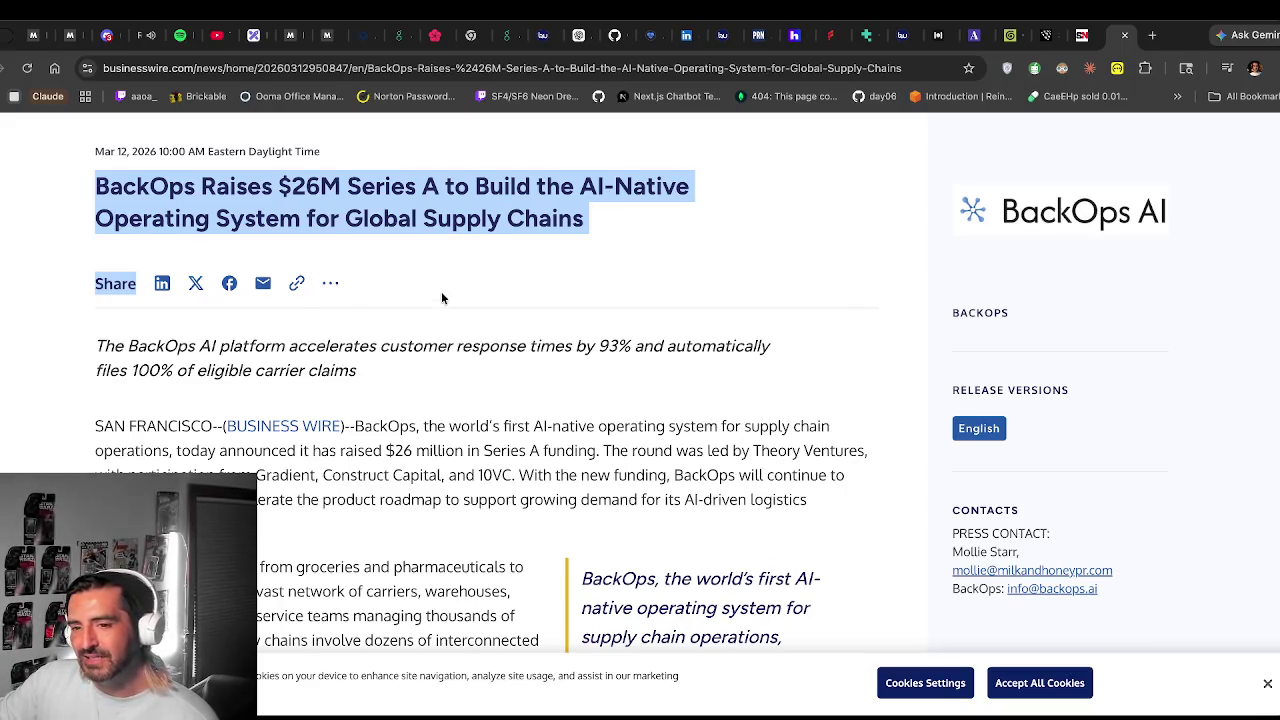
scroll(441, 291, down, 1)
drag(378, 285, 392, 477)
scroll(392, 477, down, 1)
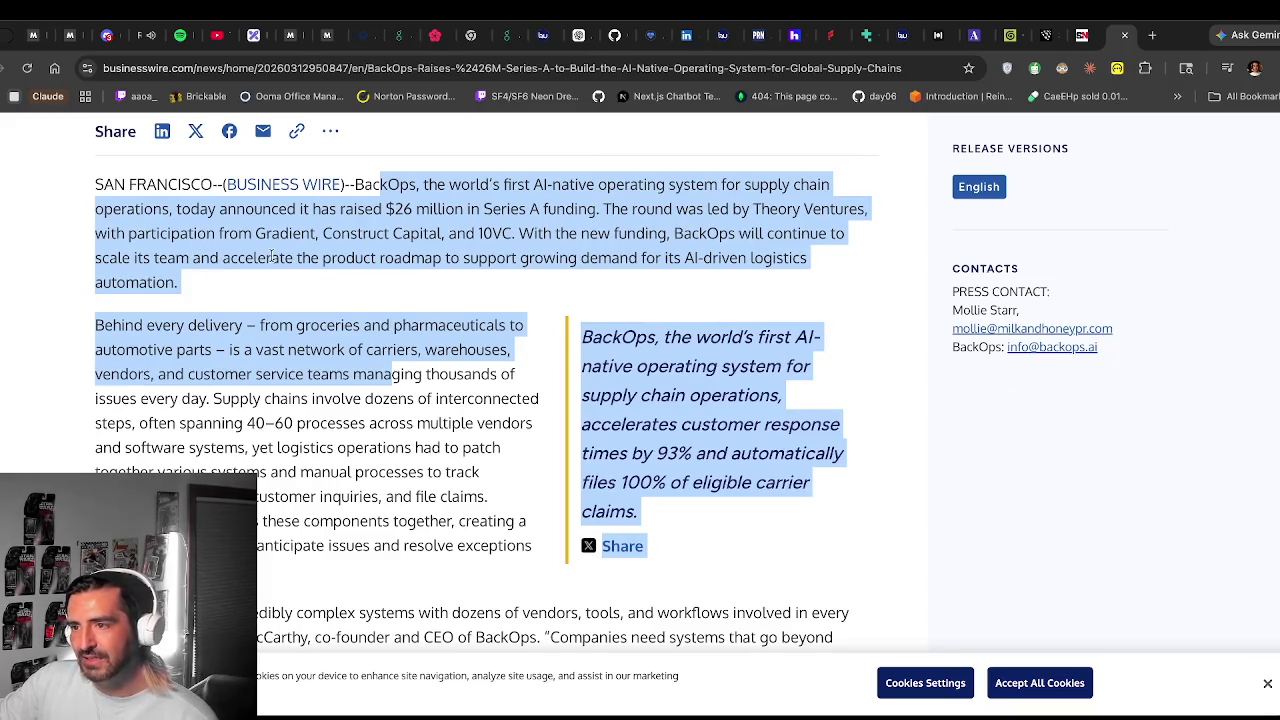
scroll(268, 245, down, 1)
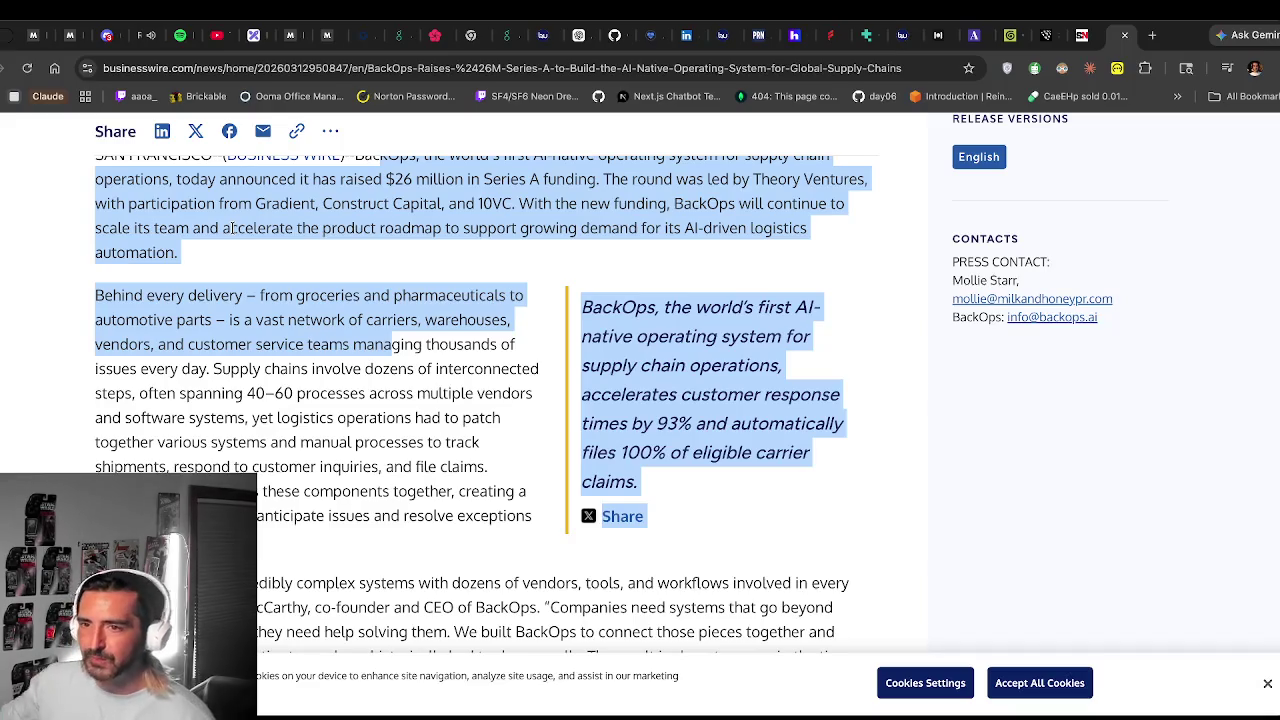
scroll(232, 228, up, 4)
scroll(188, 312, down, 3)
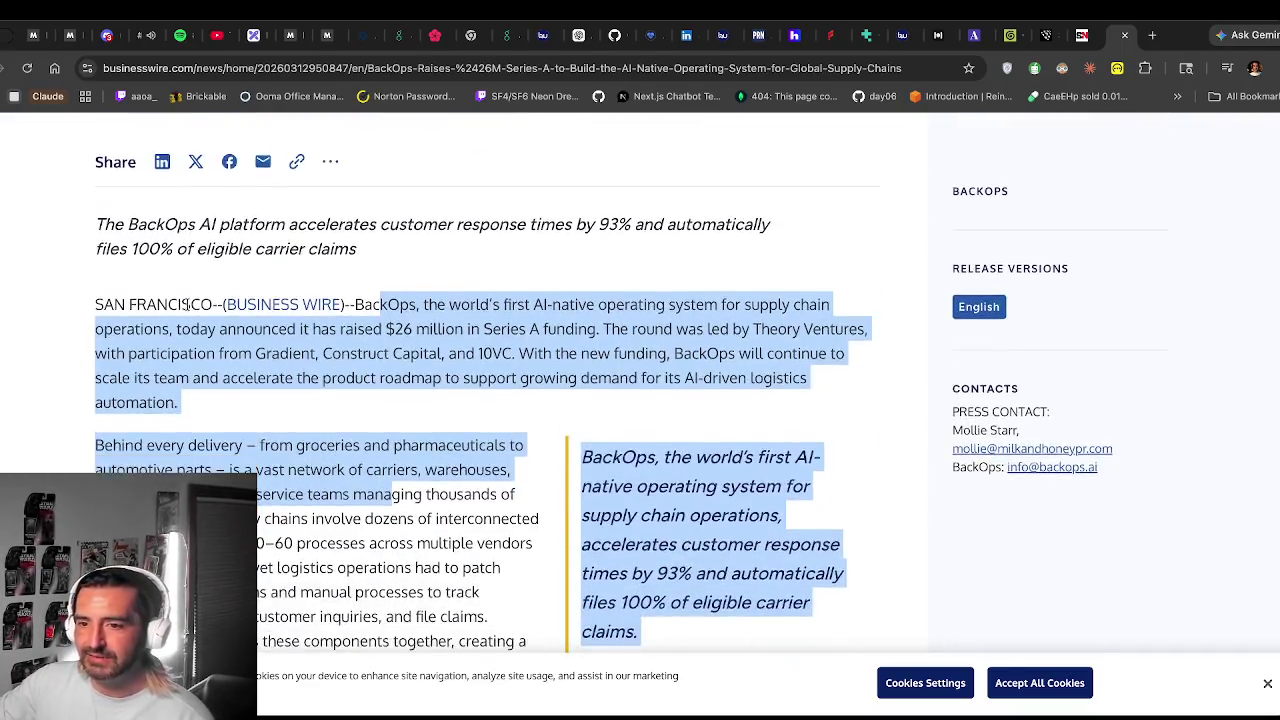
scroll(186, 304, down, 3)
drag(96, 429, 220, 551)
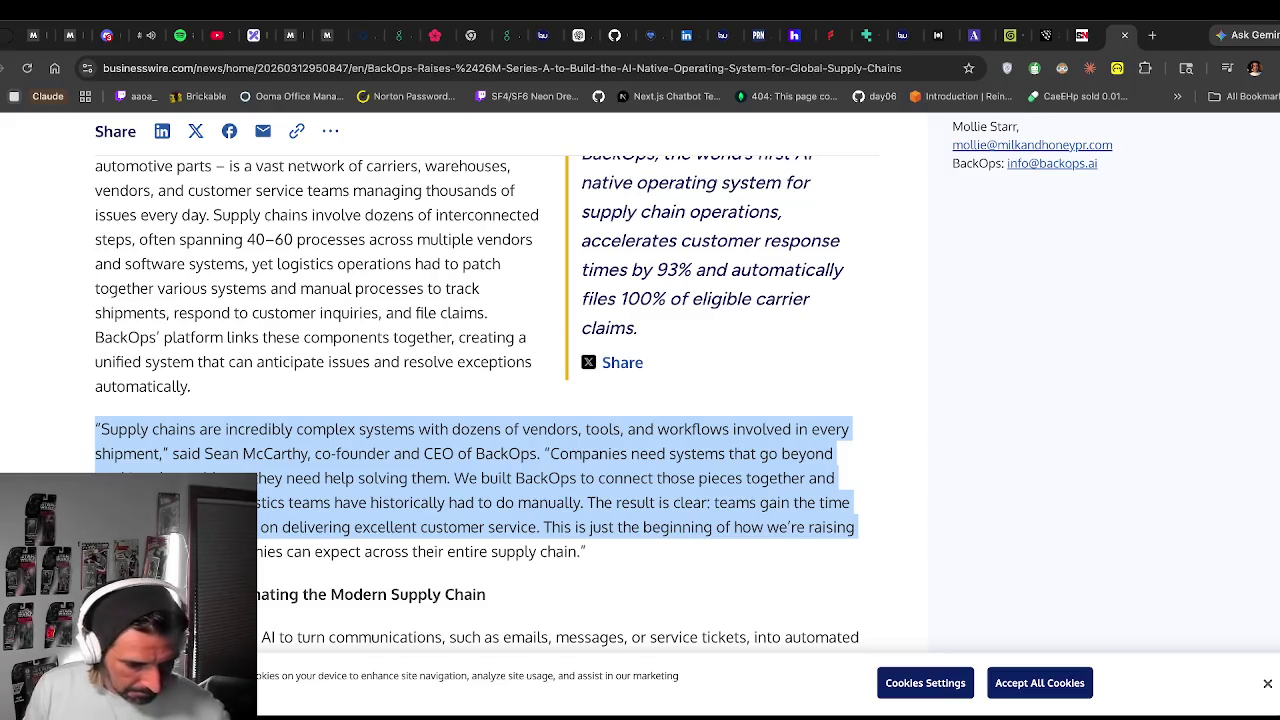
click(115, 35)
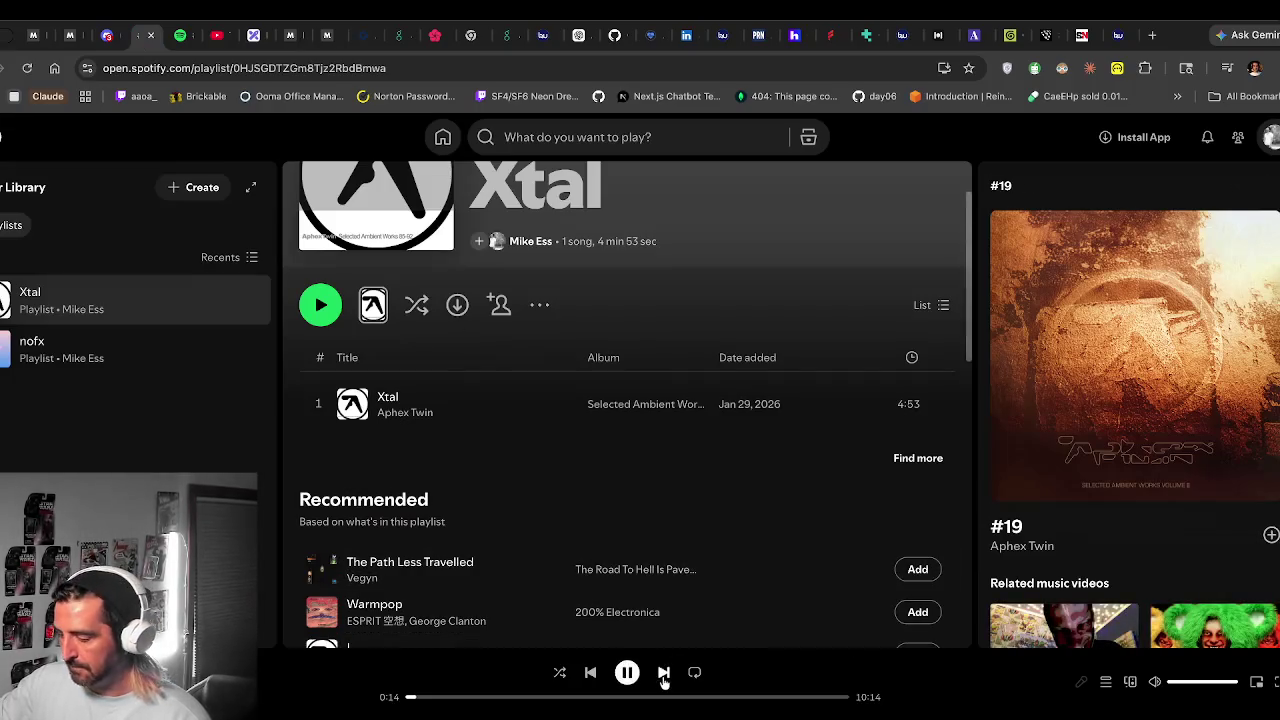
Step: Skip Spotify ahead to Music Is Math by Boards of Canada, then return to the Markdown Live Preview list
click(663, 672)
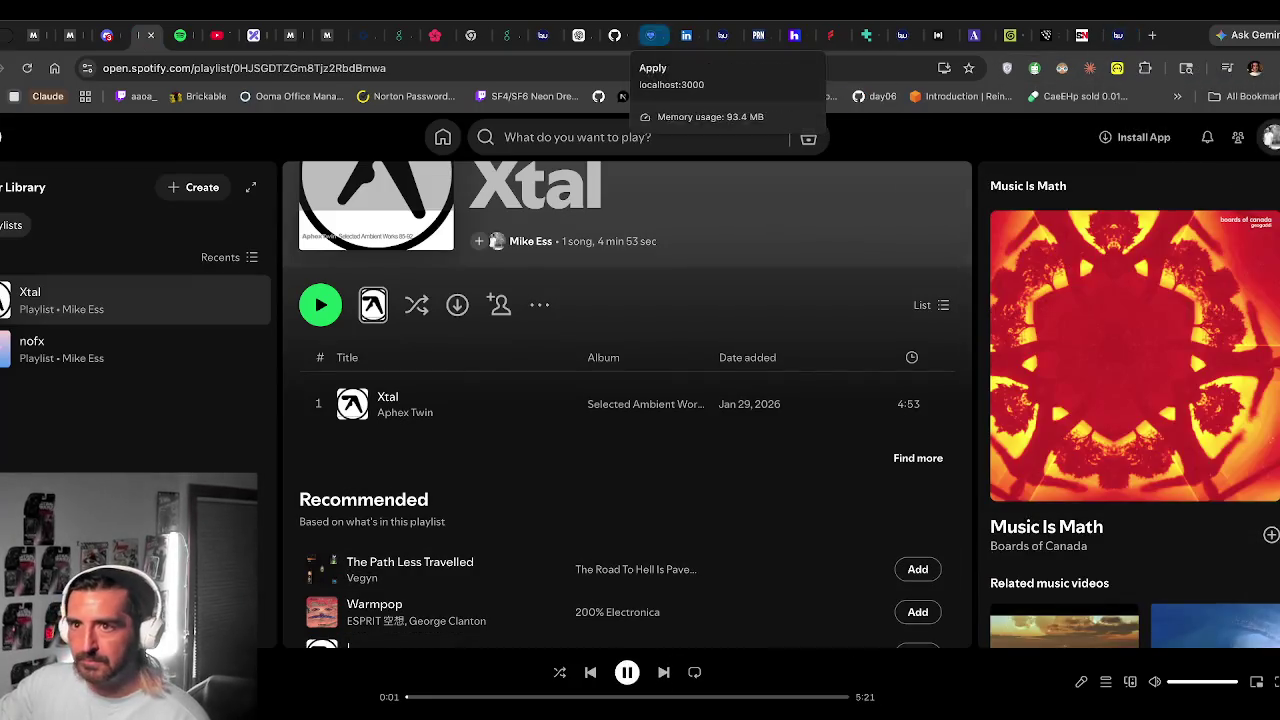
click(333, 37)
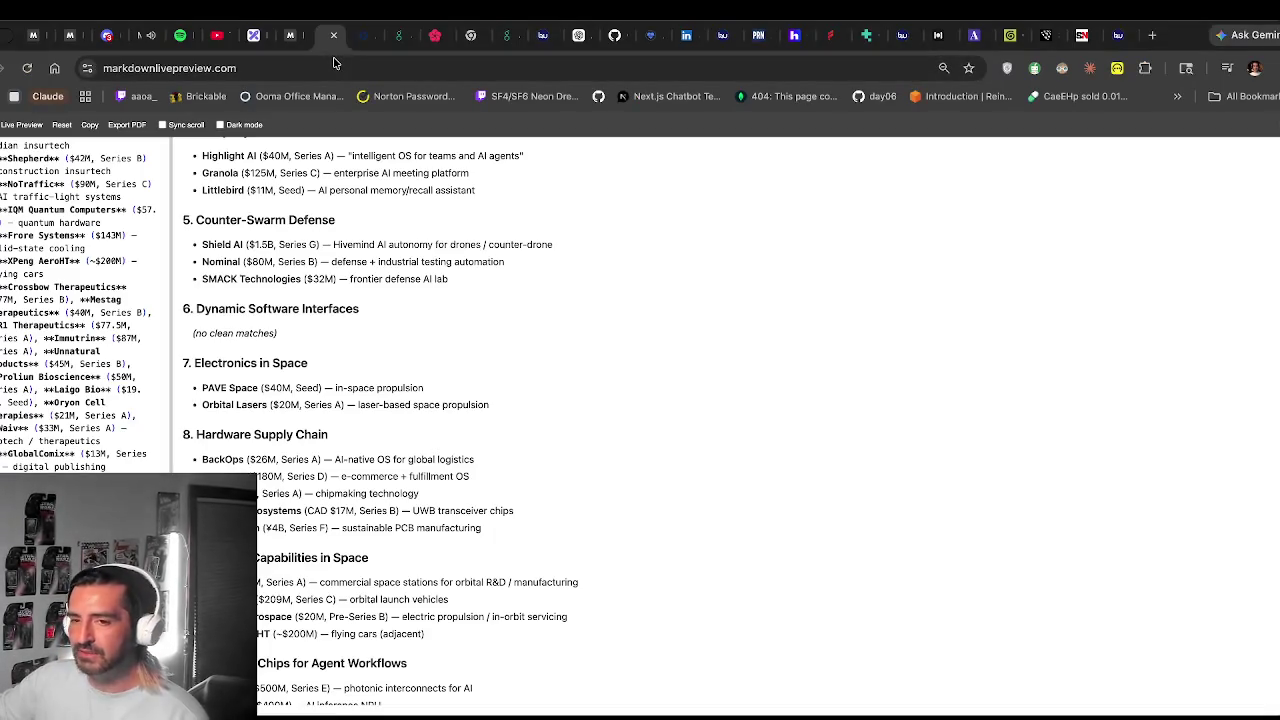
click(257, 35)
scroll(745, 267, up, 2)
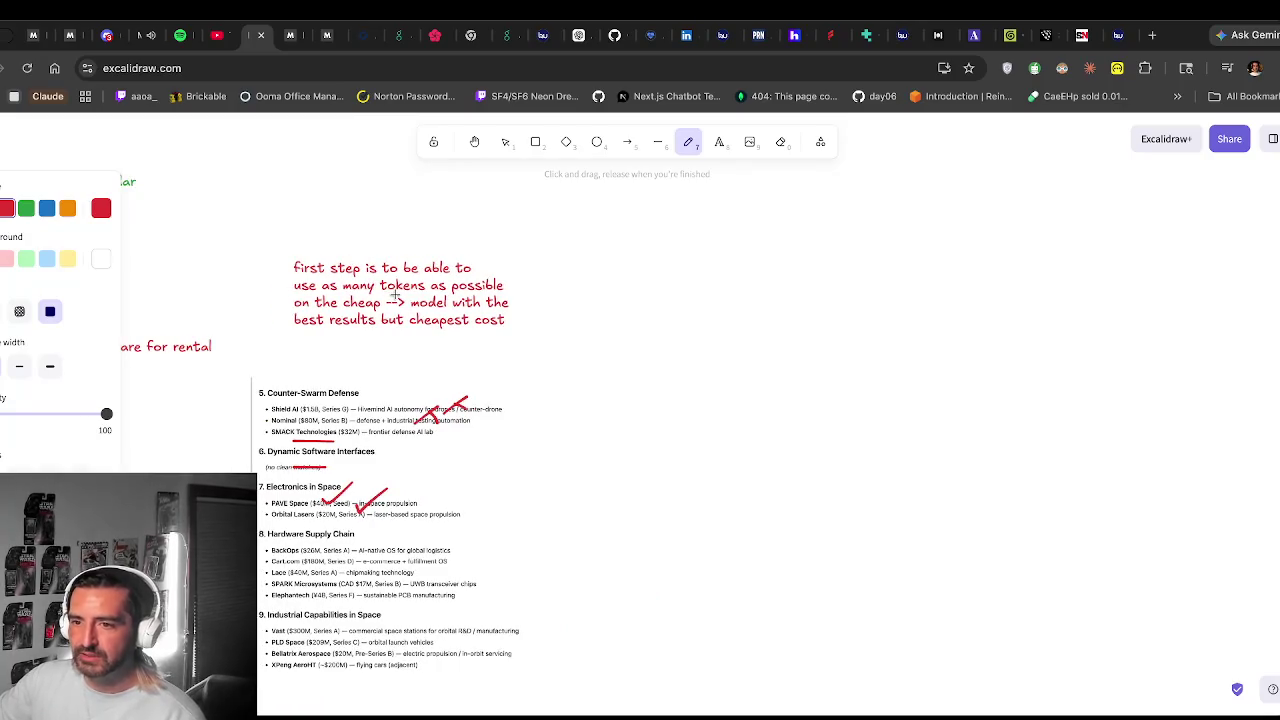
scroll(396, 293, down, 5)
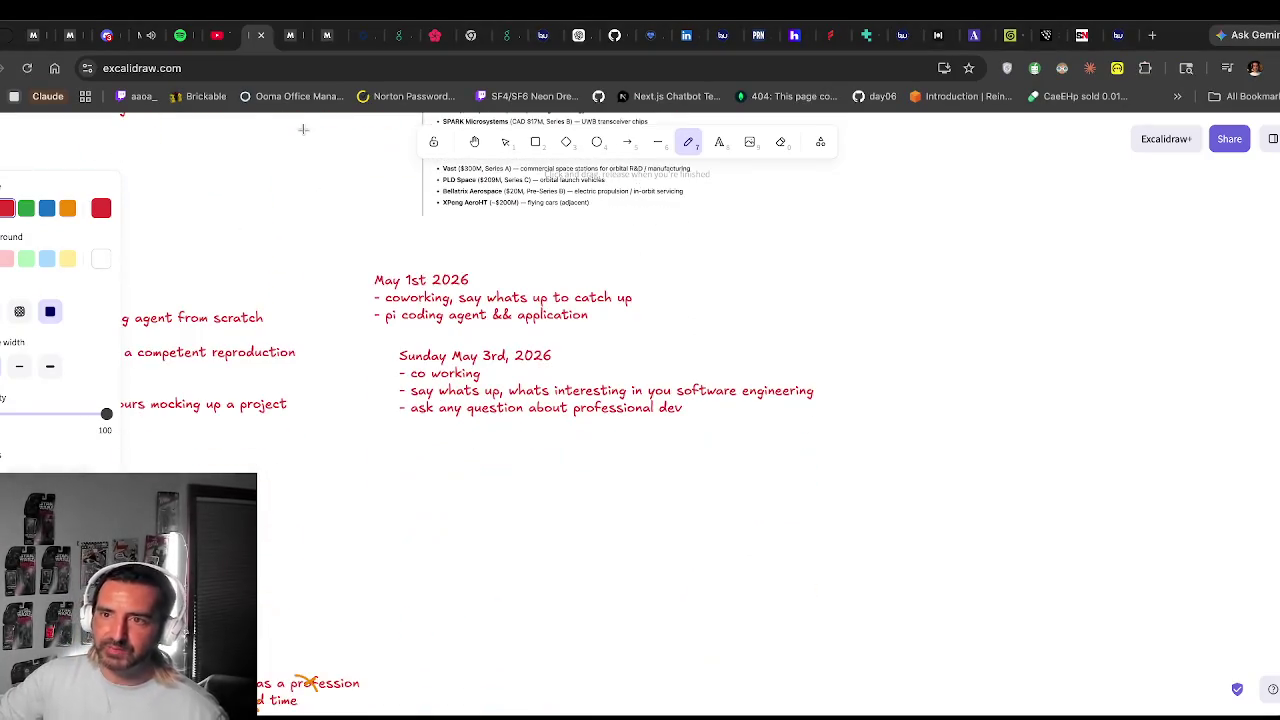
click(295, 36)
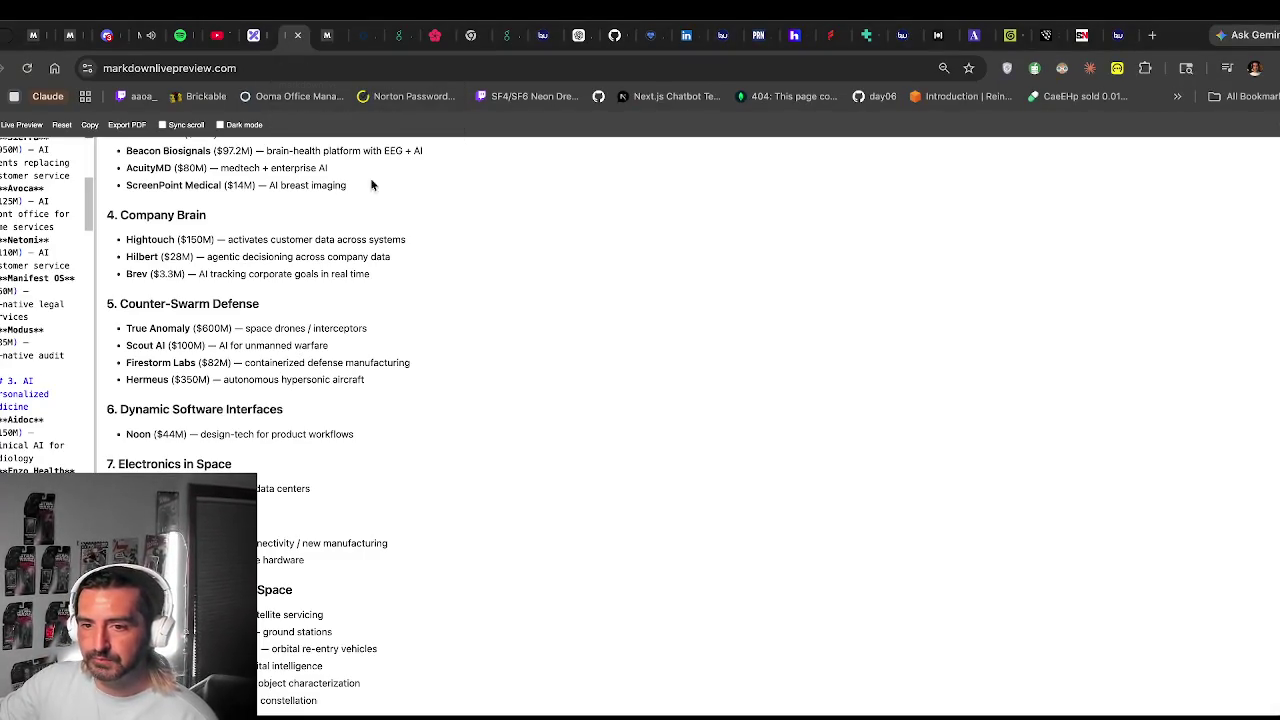
Step: Go to openrouter.ai in a new tab and view the Logs page of recent generations and costs
scroll(293, 241, down, 4)
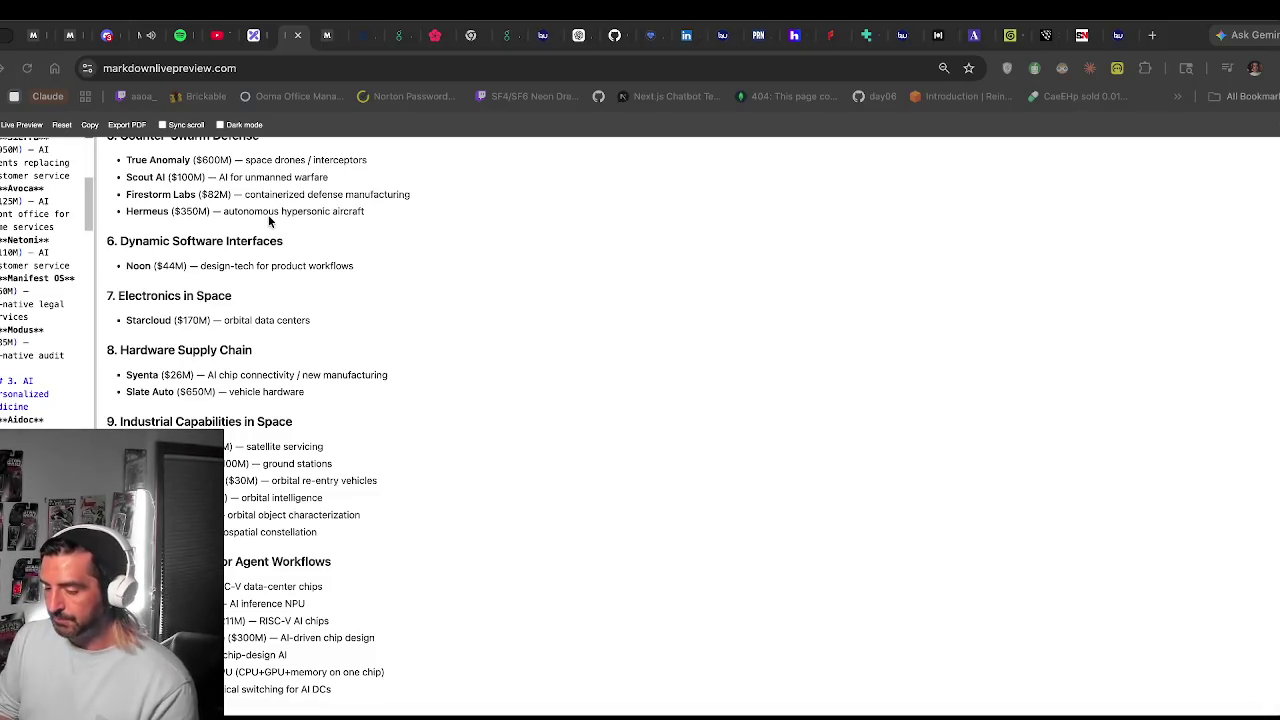
key(ctrl+t)
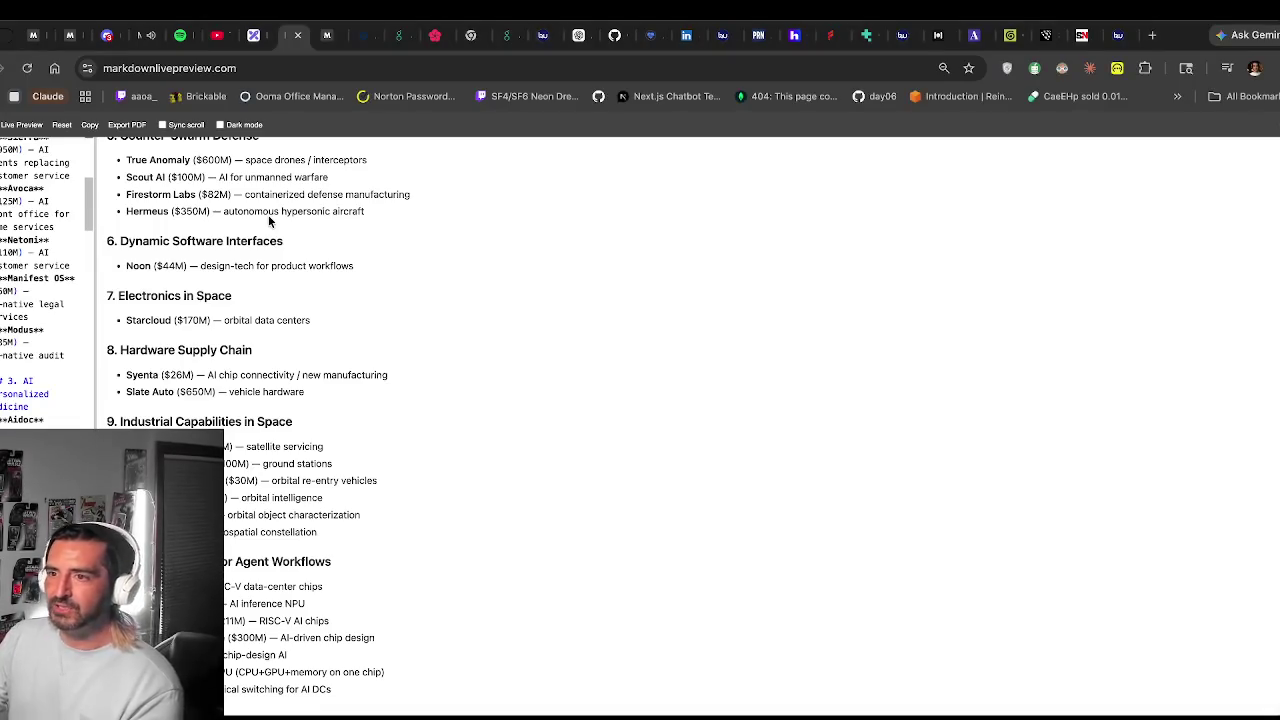
text(open)
key(Return)
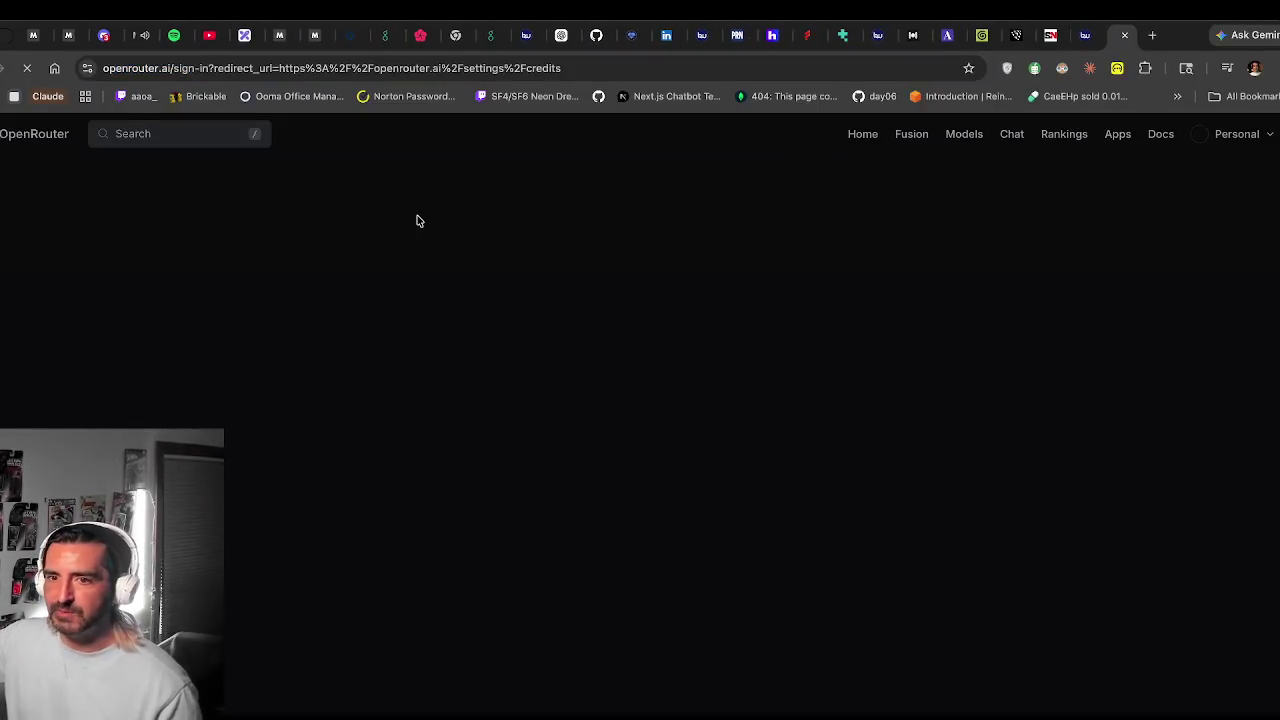
scroll(338, 287, down, 3)
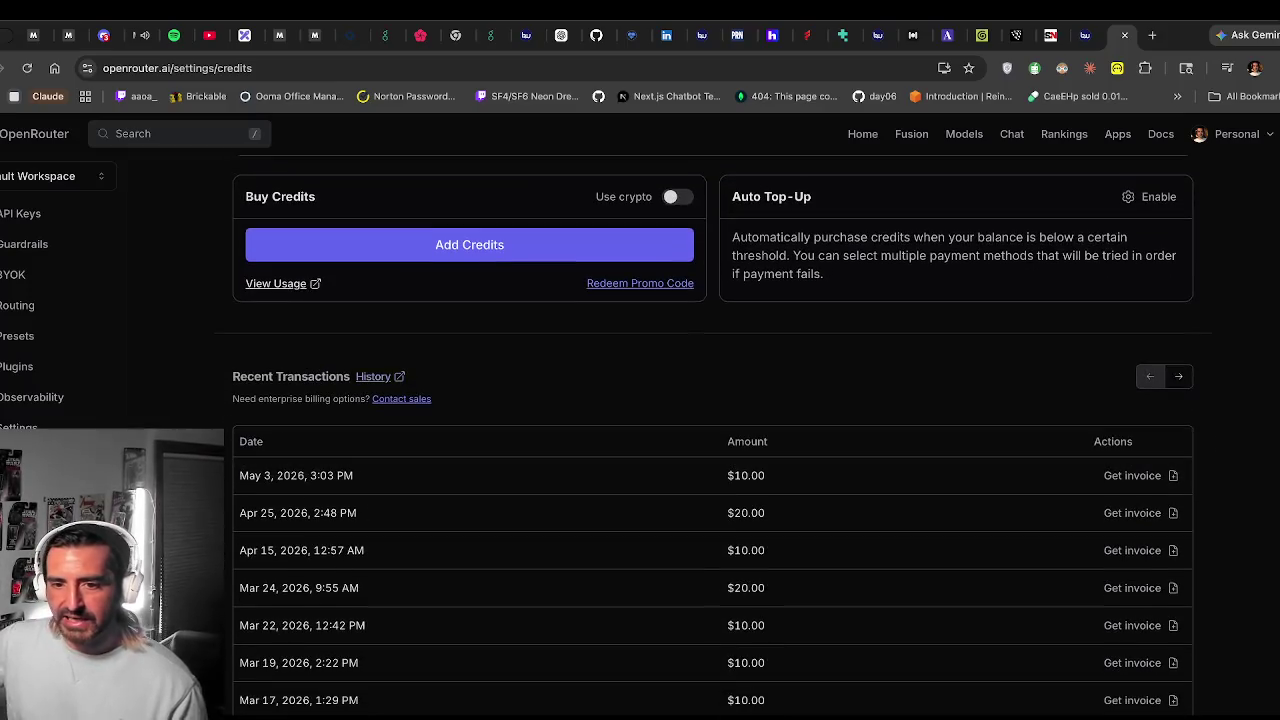
click(373, 375)
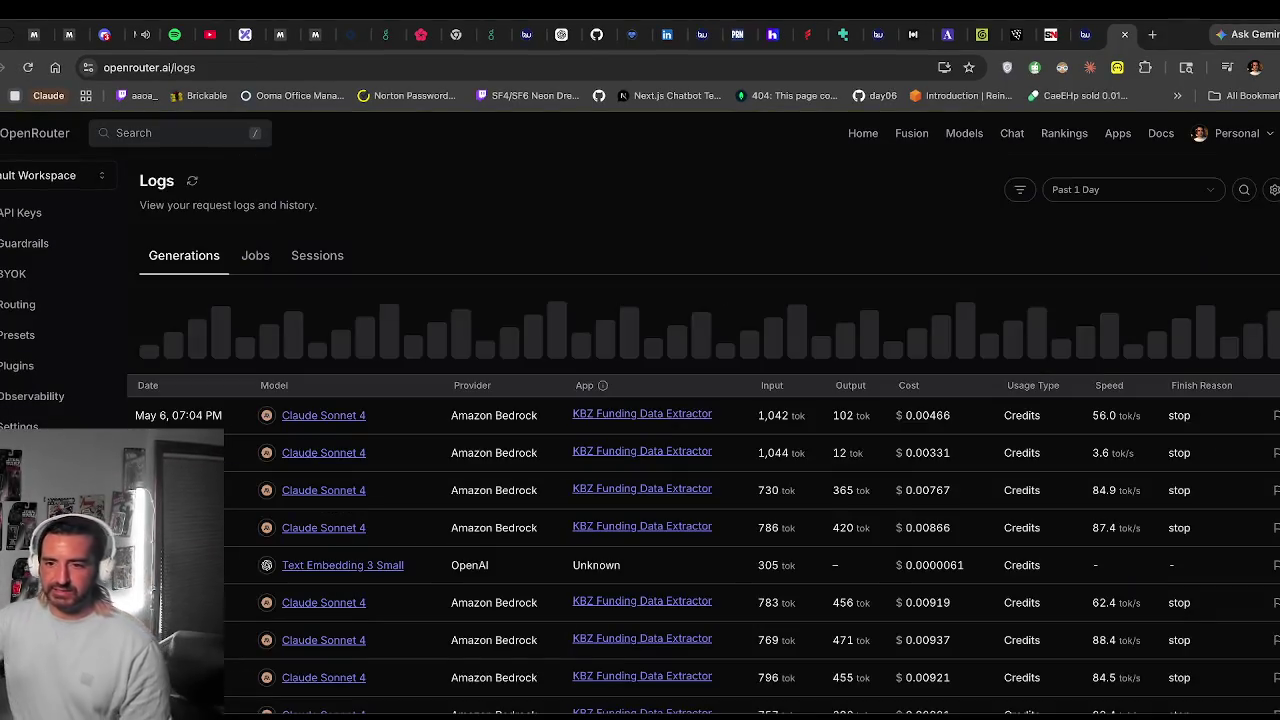
drag(434, 421, 431, 604)
scroll(433, 622, down, 3)
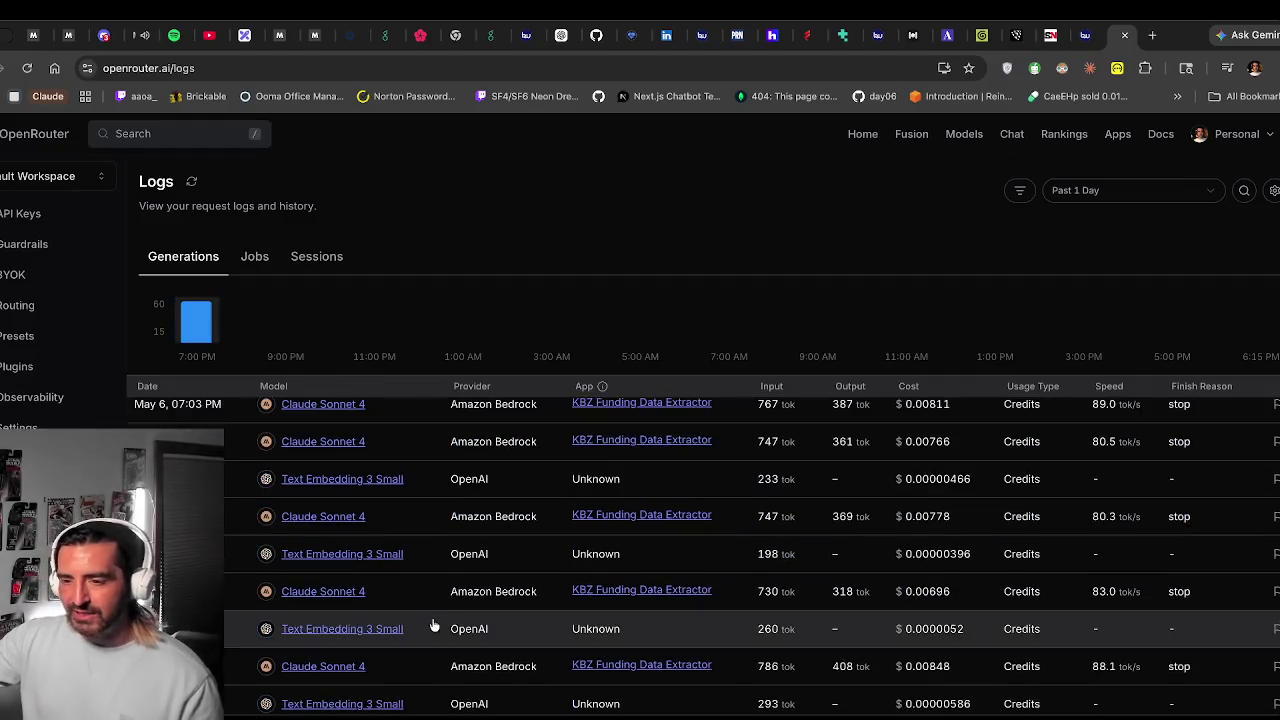
click(433, 624)
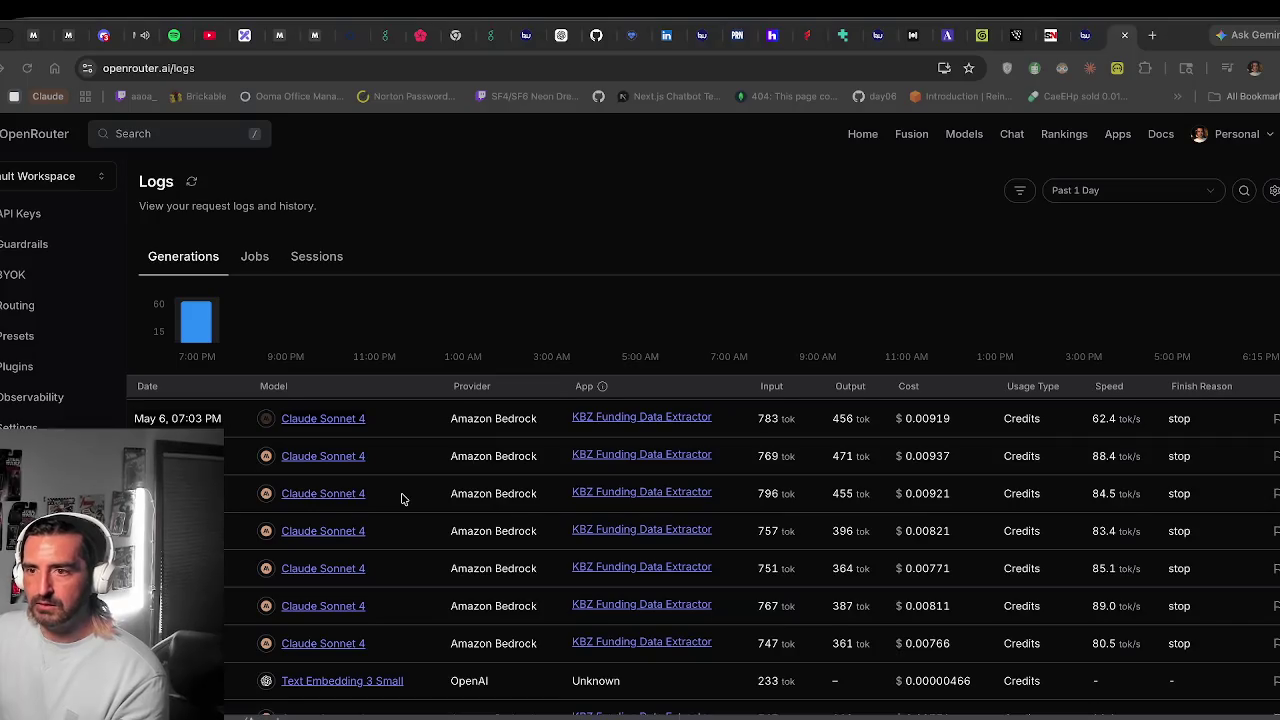
key(super+Tab)
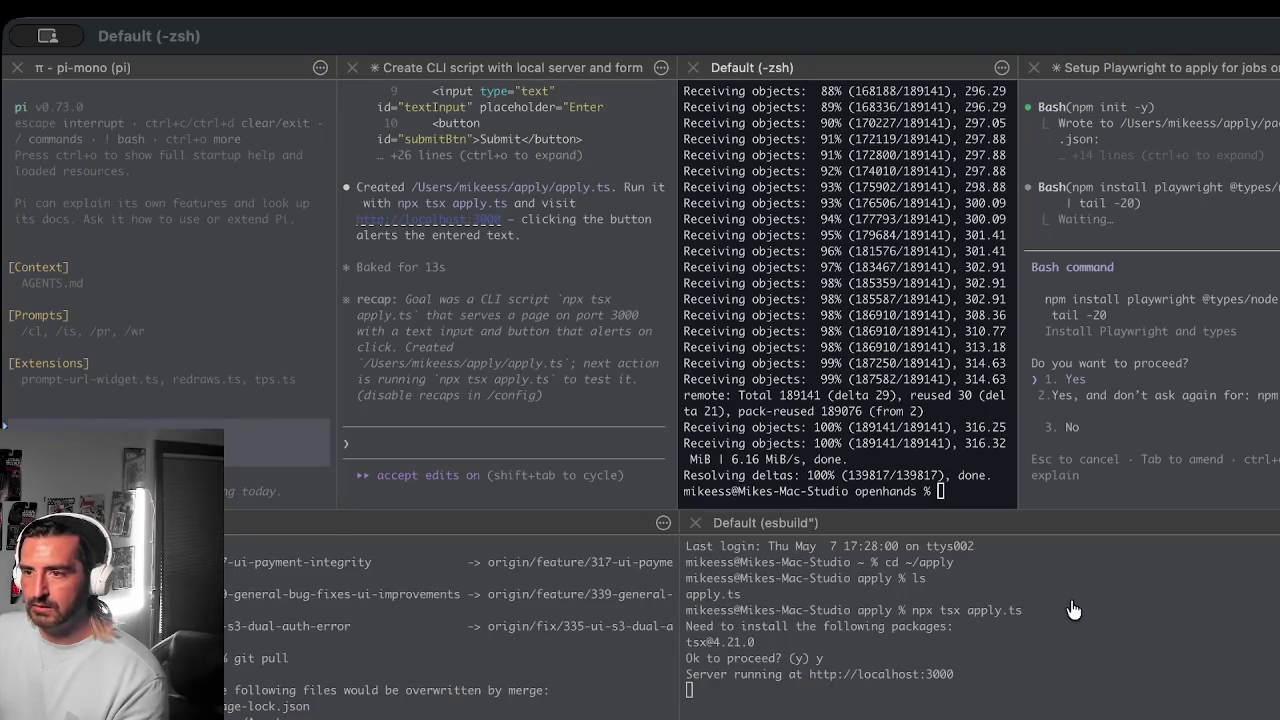
Step: Move into the OpenHands folder, list its files, and launch Claude Code there
text(ls)
key(Return)
text(c)
key(BackSpace)
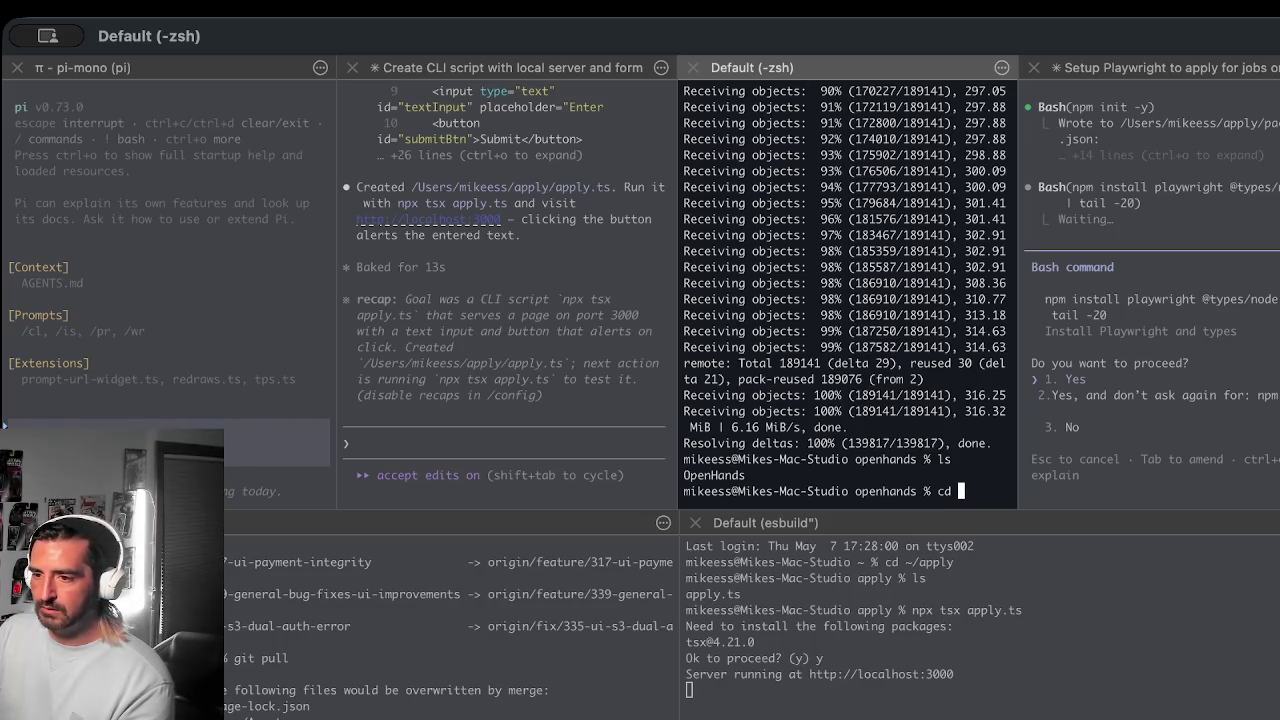
key(BackSpace)
text(OpenHands)
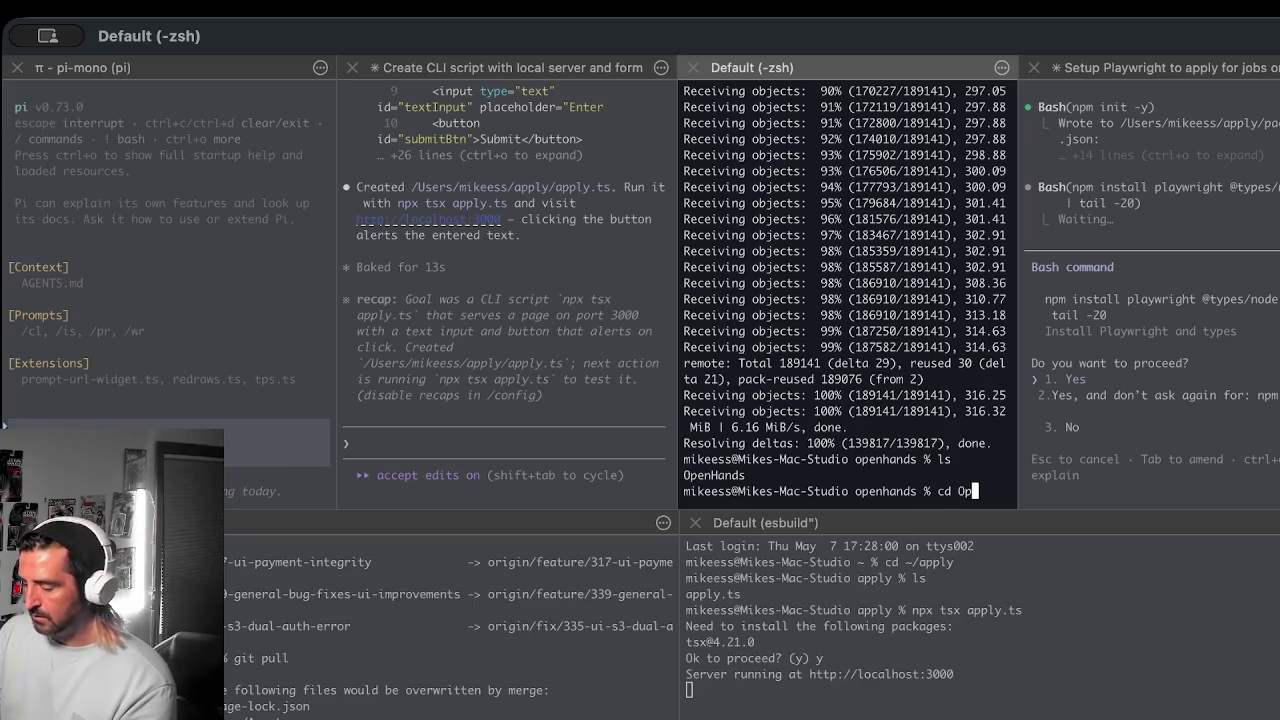
key(Return)
text(ls)
key(Return)
text(claude)
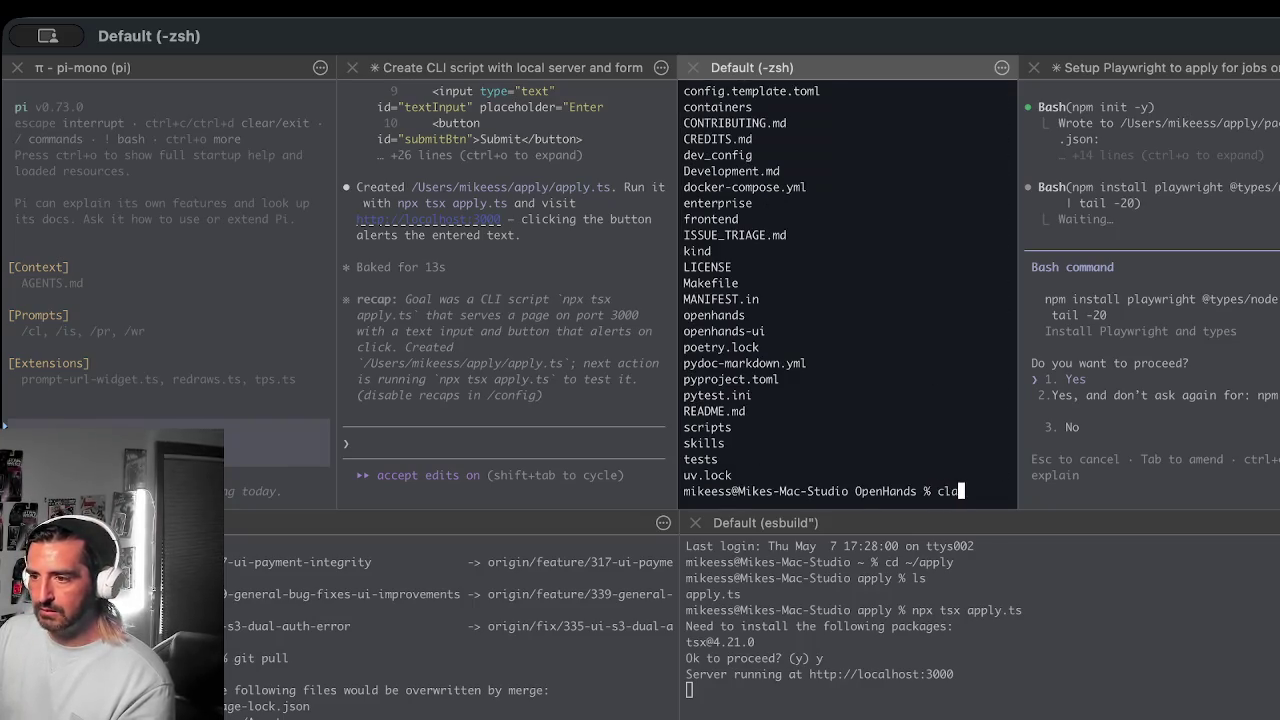
key(Return)
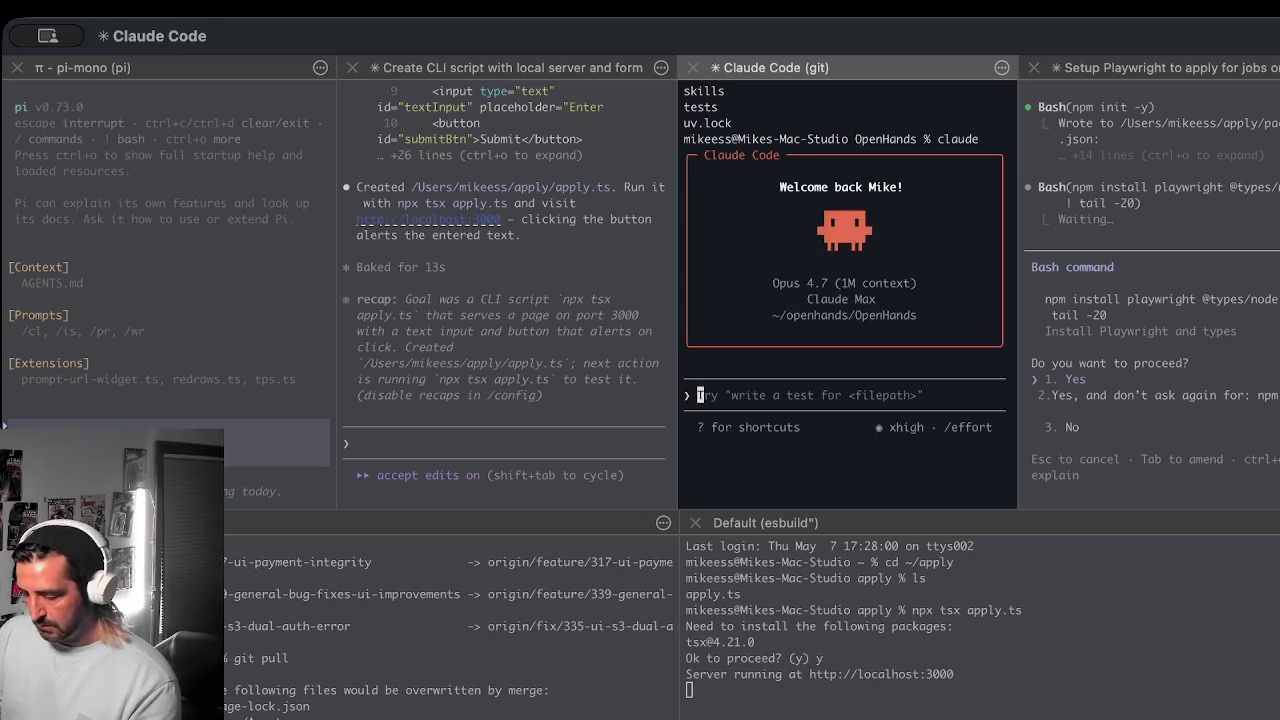
Step: Write the prompt '## I need to know what this project does / ## break it down for me' in vi and submit it
key(ctrl+g)
text($$)
key(BackSpace)
key(BackSpace)
key(BackSpace)
text(## I need to know what this pr)
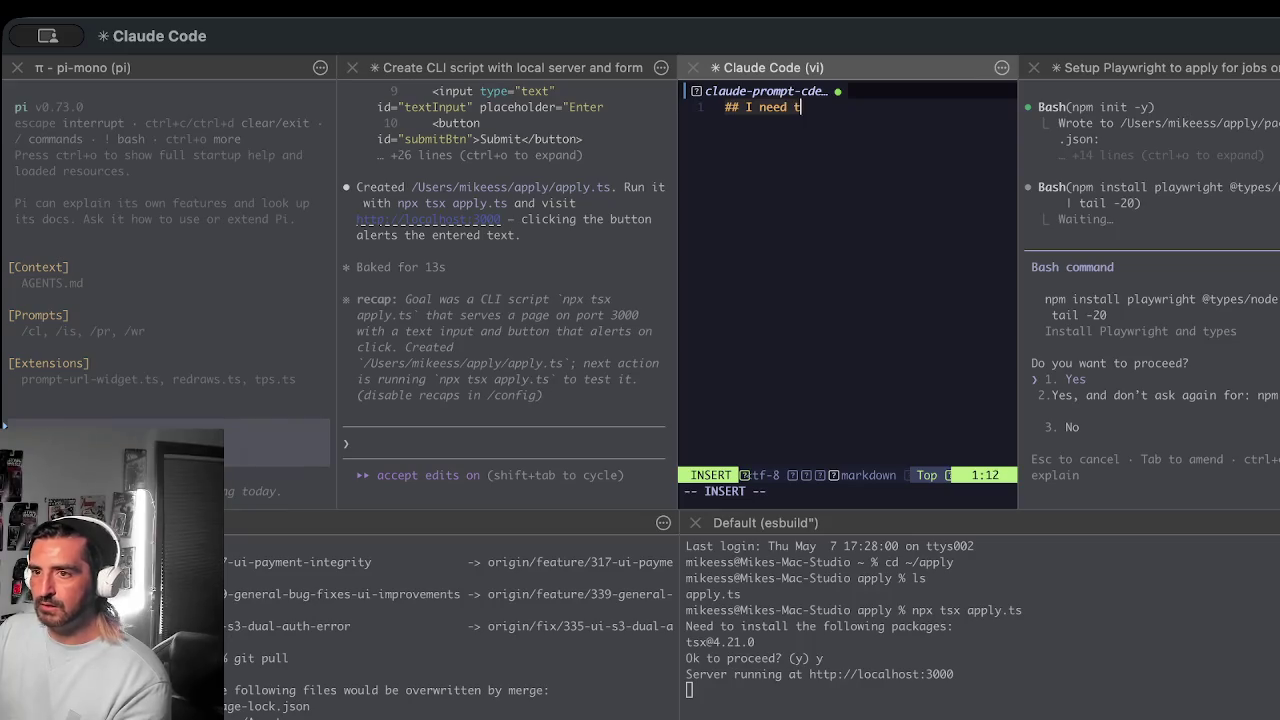
text(oject does)
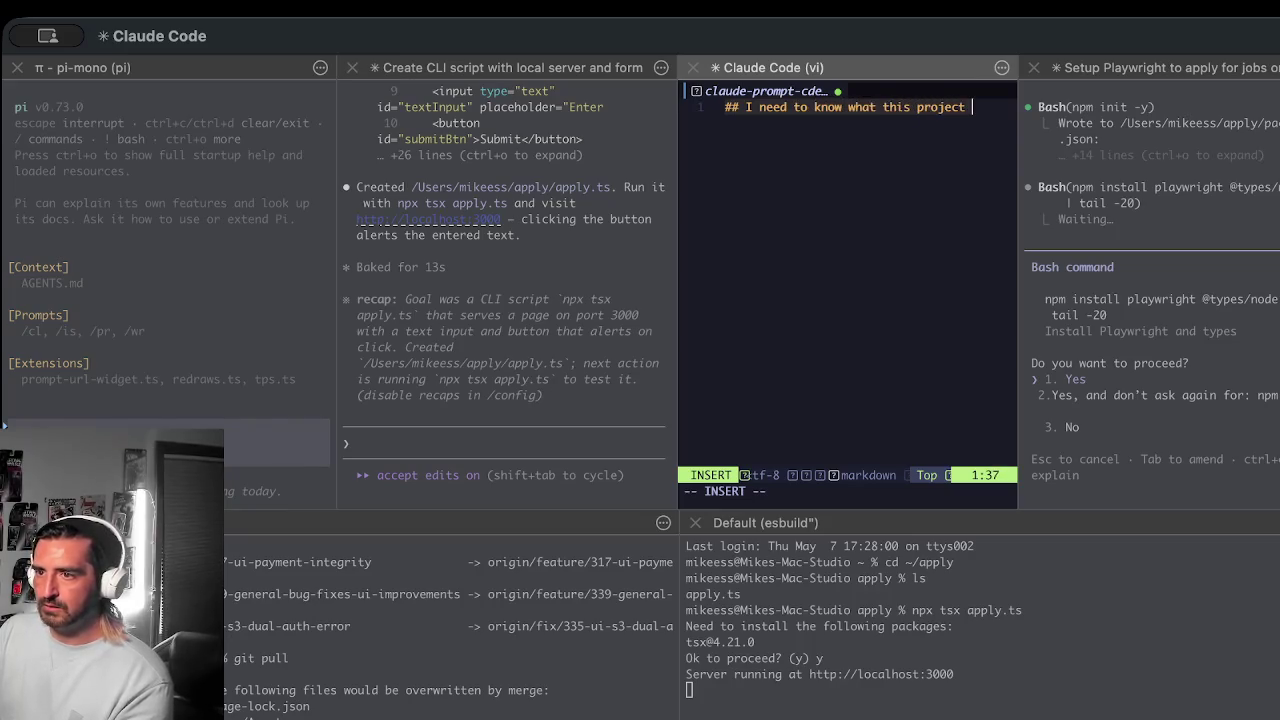
key(Return)
key(Return)
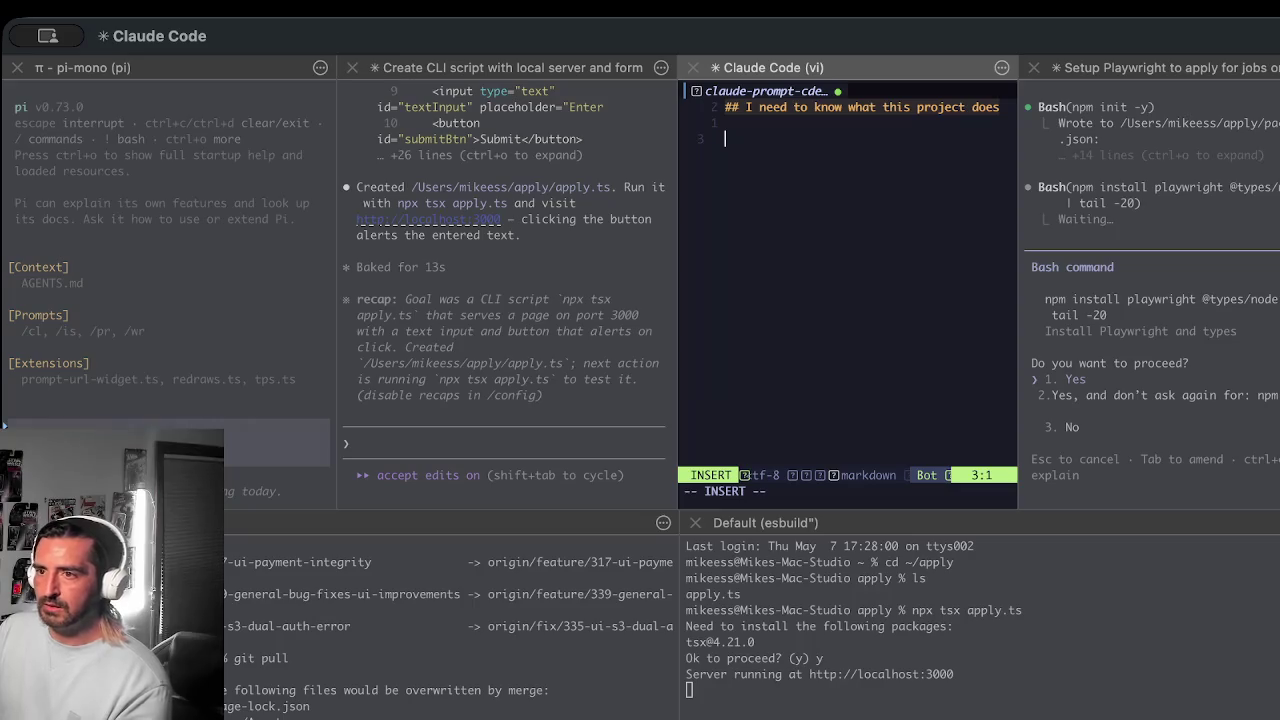
text(## br)
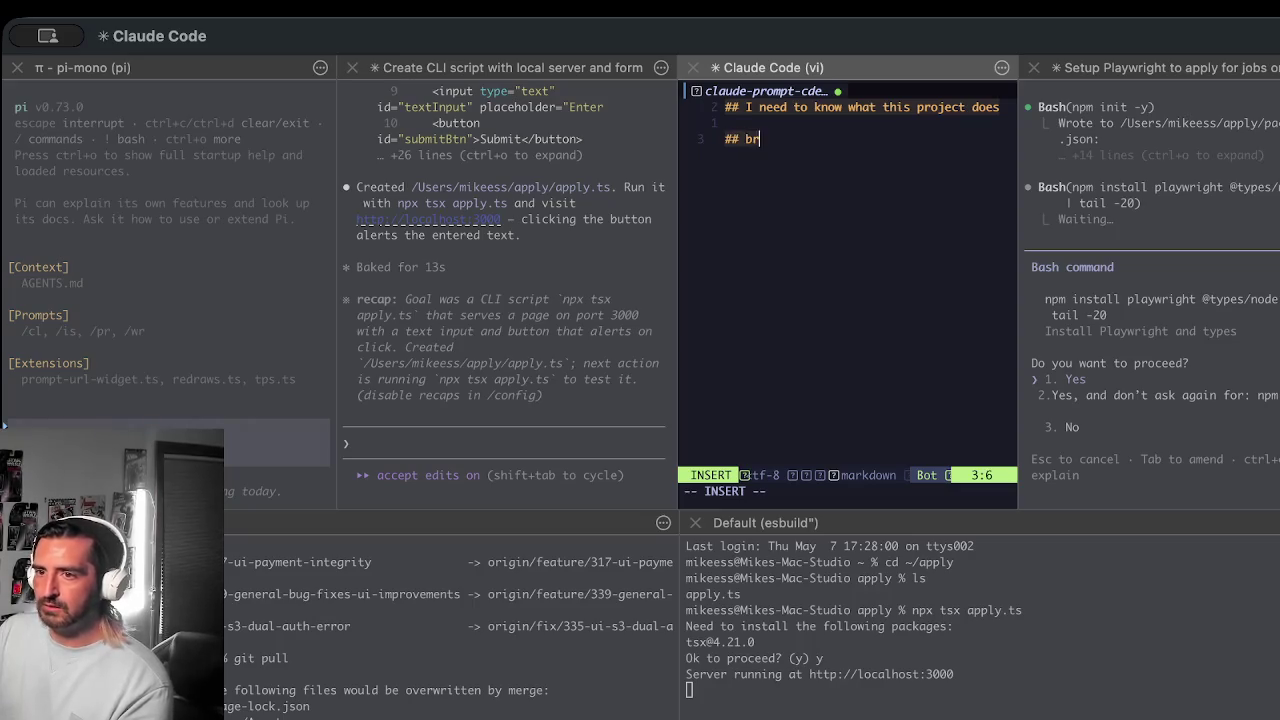
text(eak it down for me)
key(BackSpace)
key(Escape)
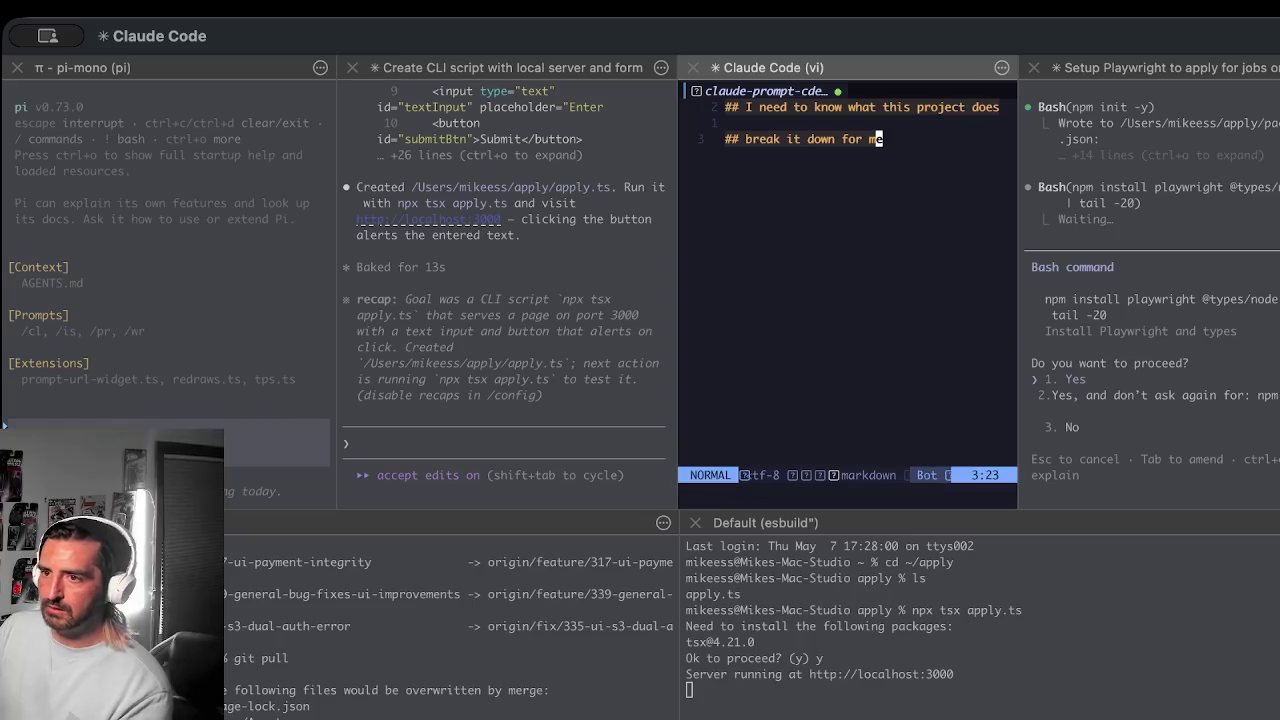
text(:x)
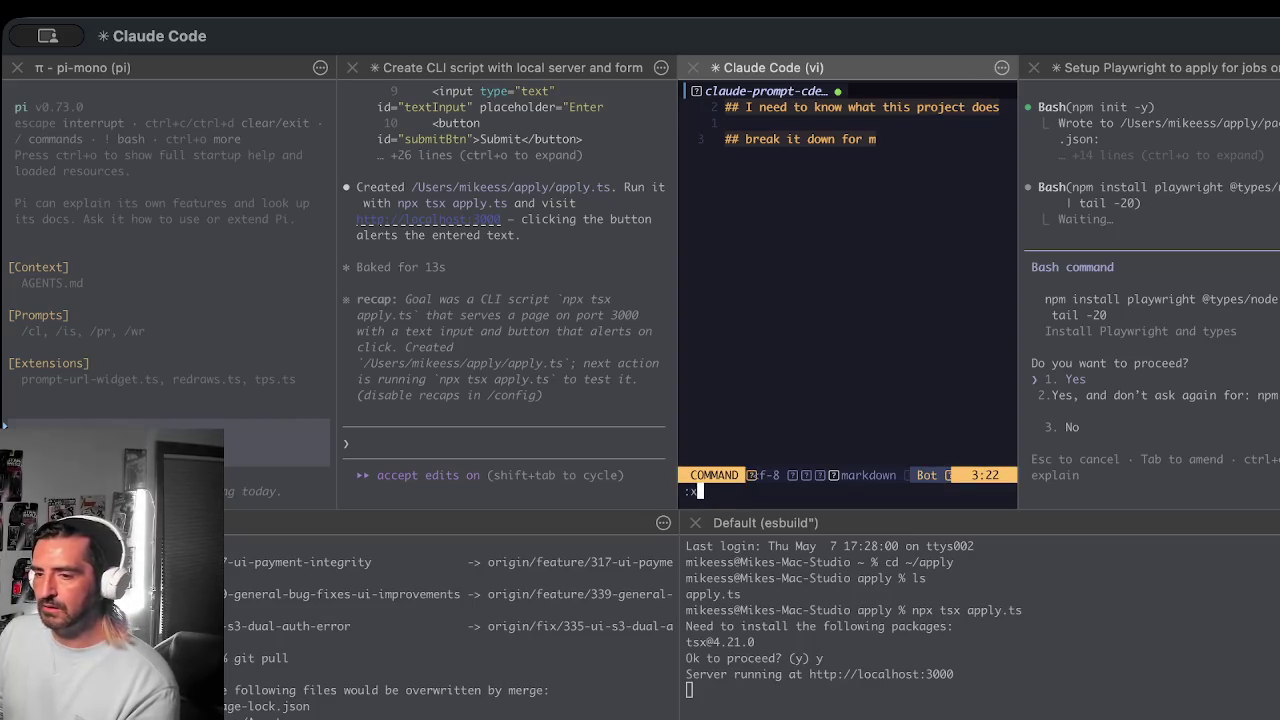
key(Return)
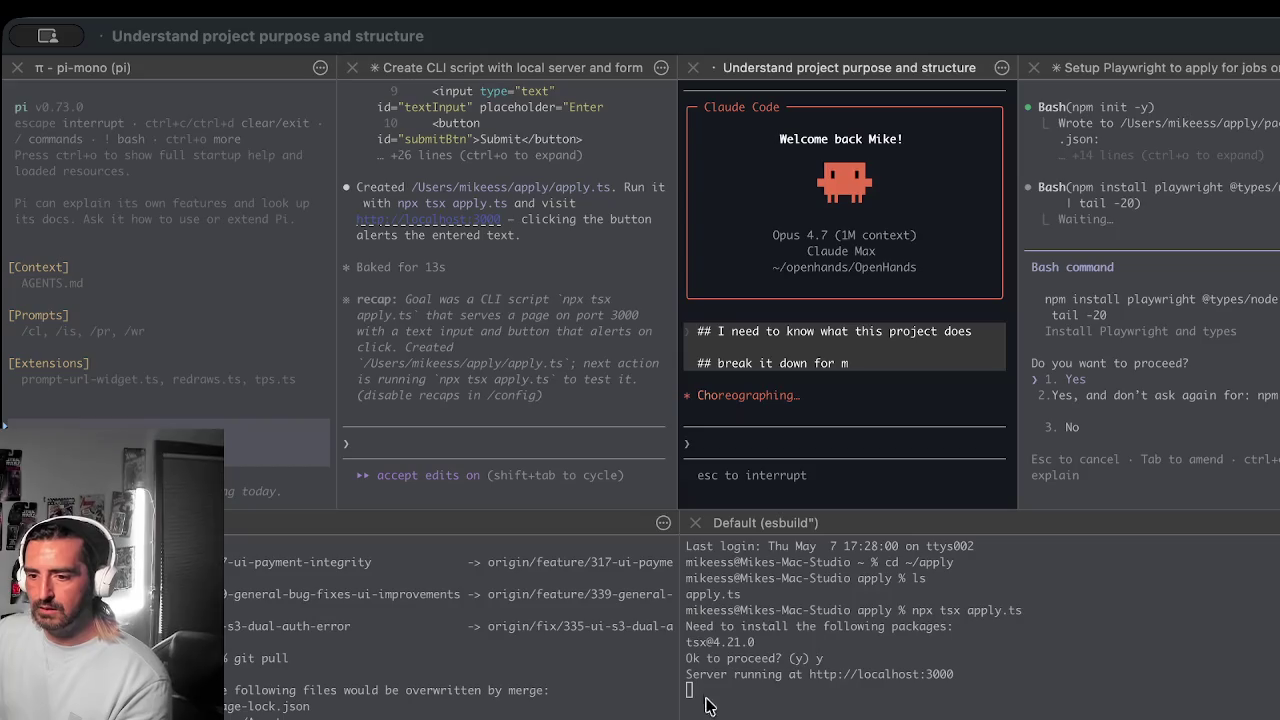
key(super+Tab)
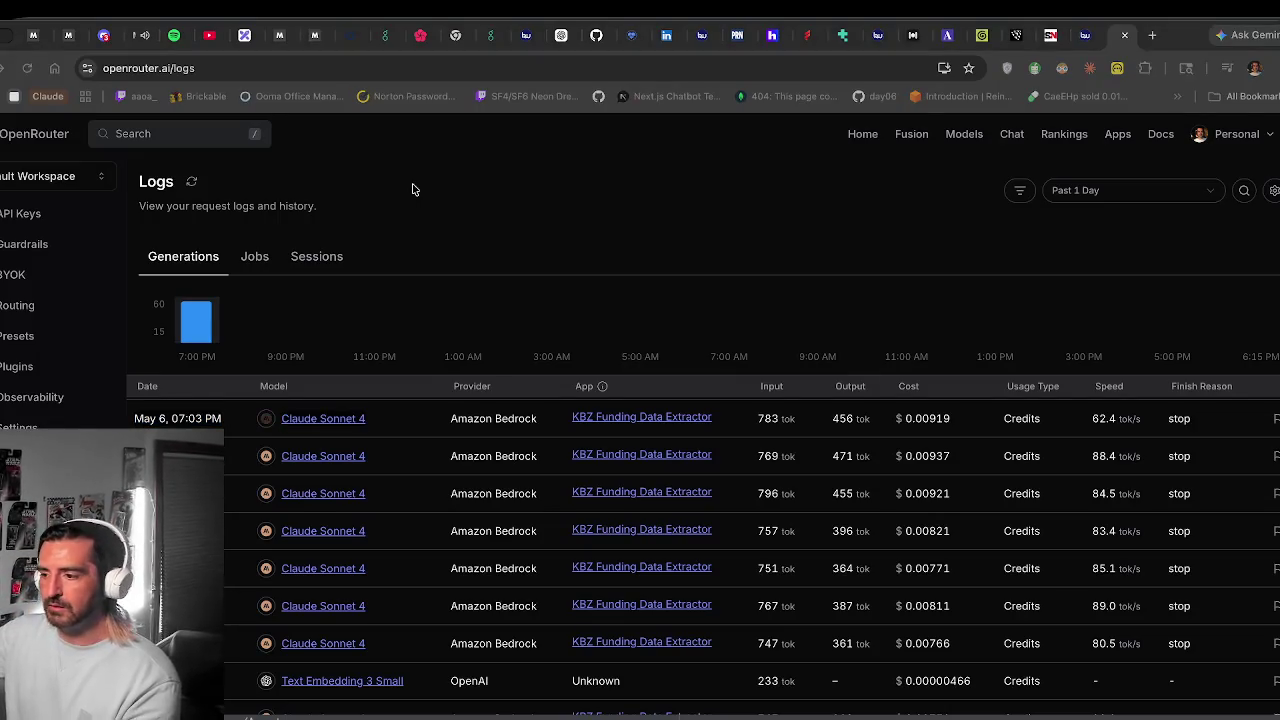
Step: Scroll through the first funded-startup list in Markdown Live Preview
click(243, 36)
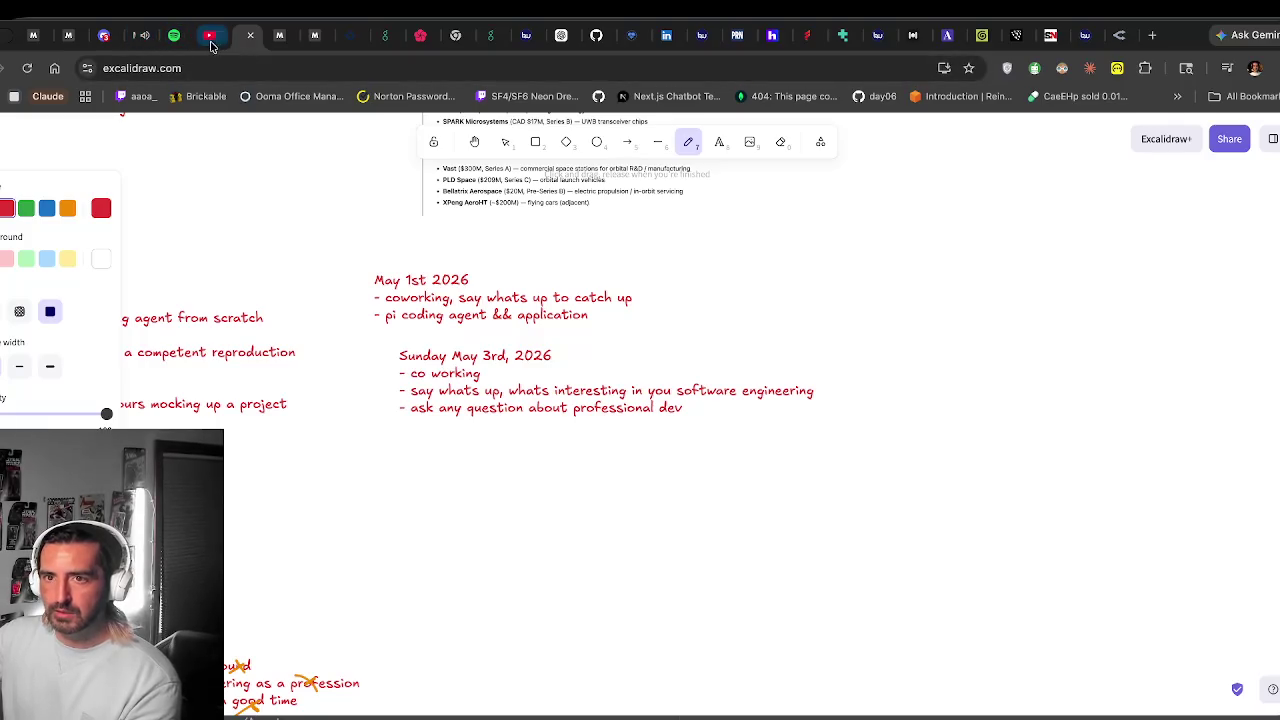
click(278, 41)
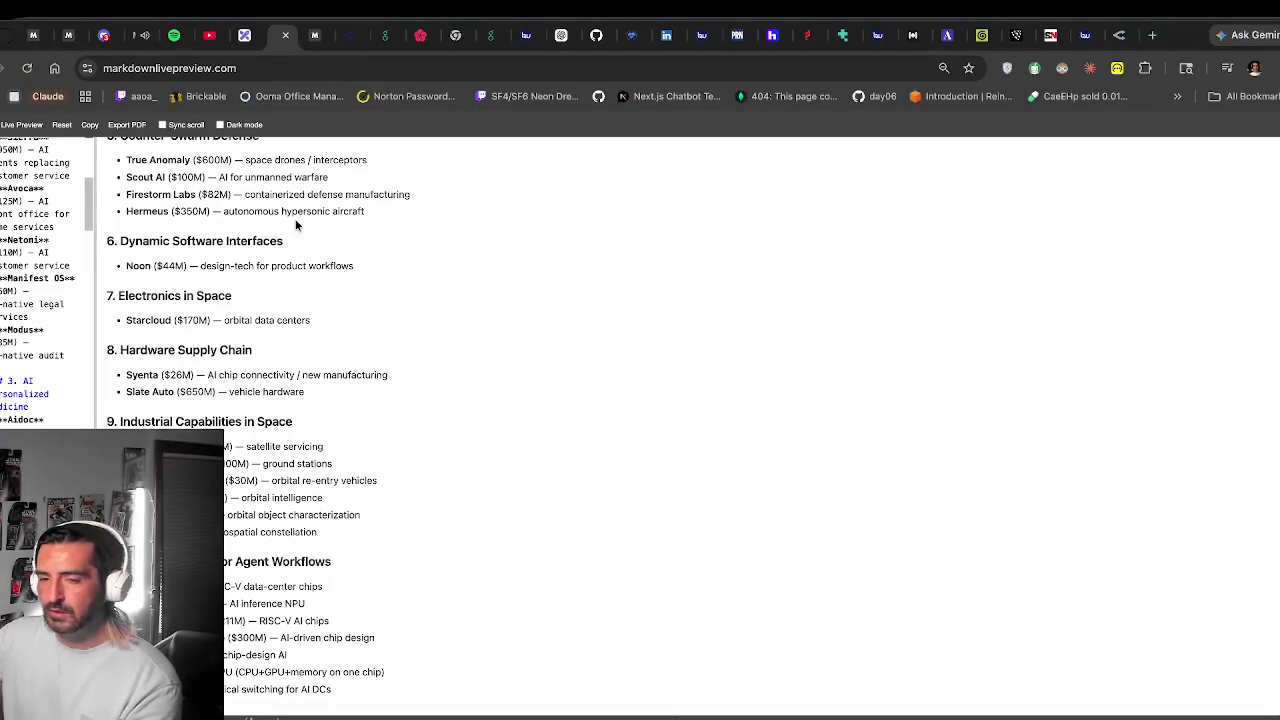
scroll(296, 225, down, 3)
scroll(296, 225, up, 1)
scroll(296, 225, down, 1)
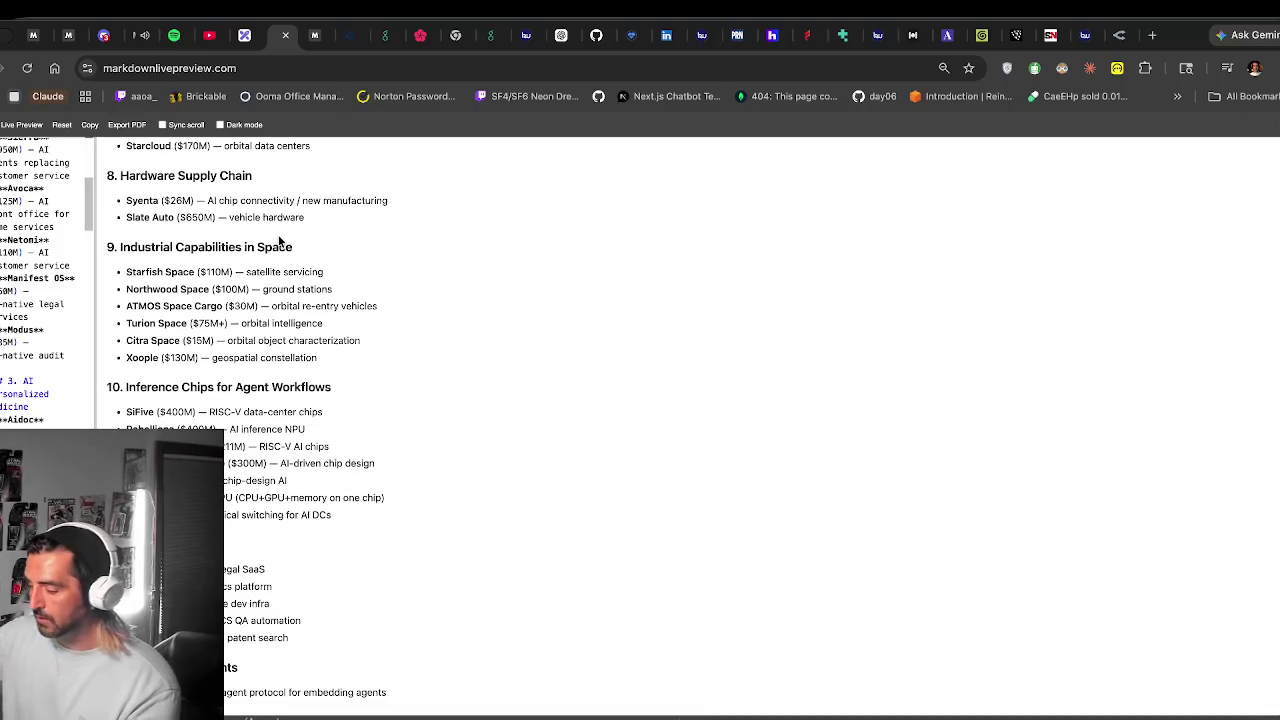
scroll(279, 240, down, 1)
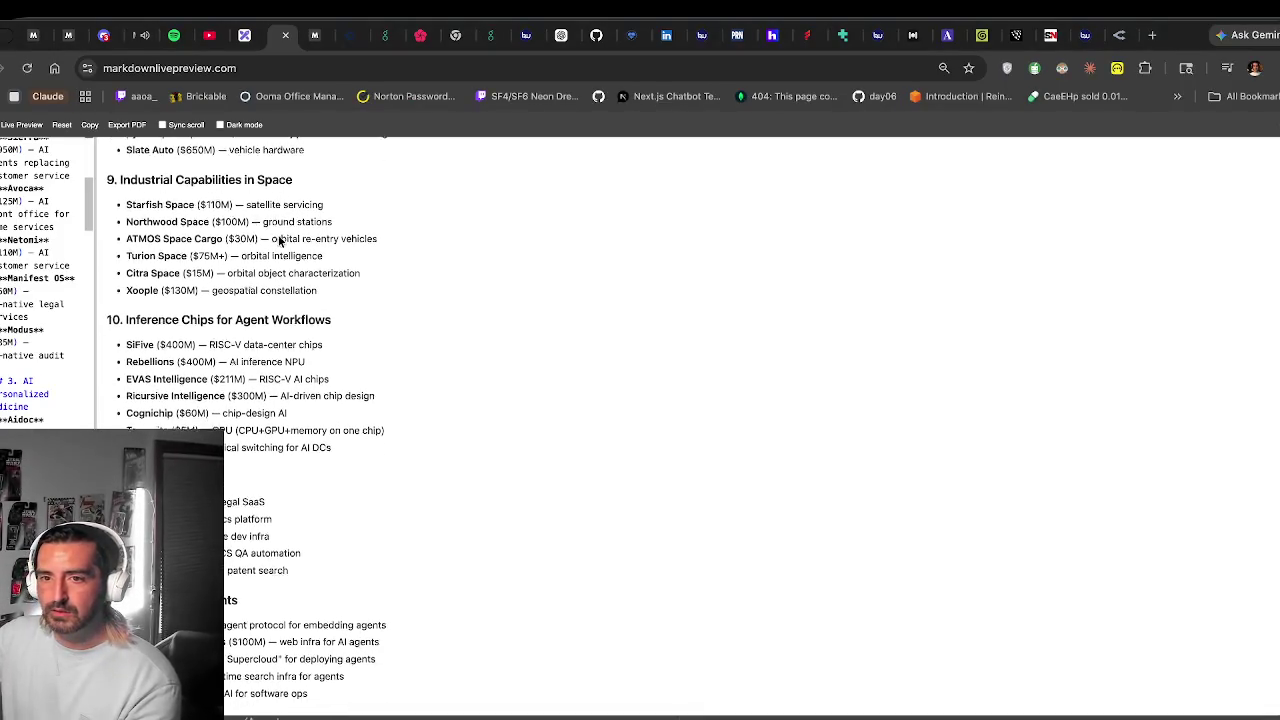
scroll(270, 240, down, 1)
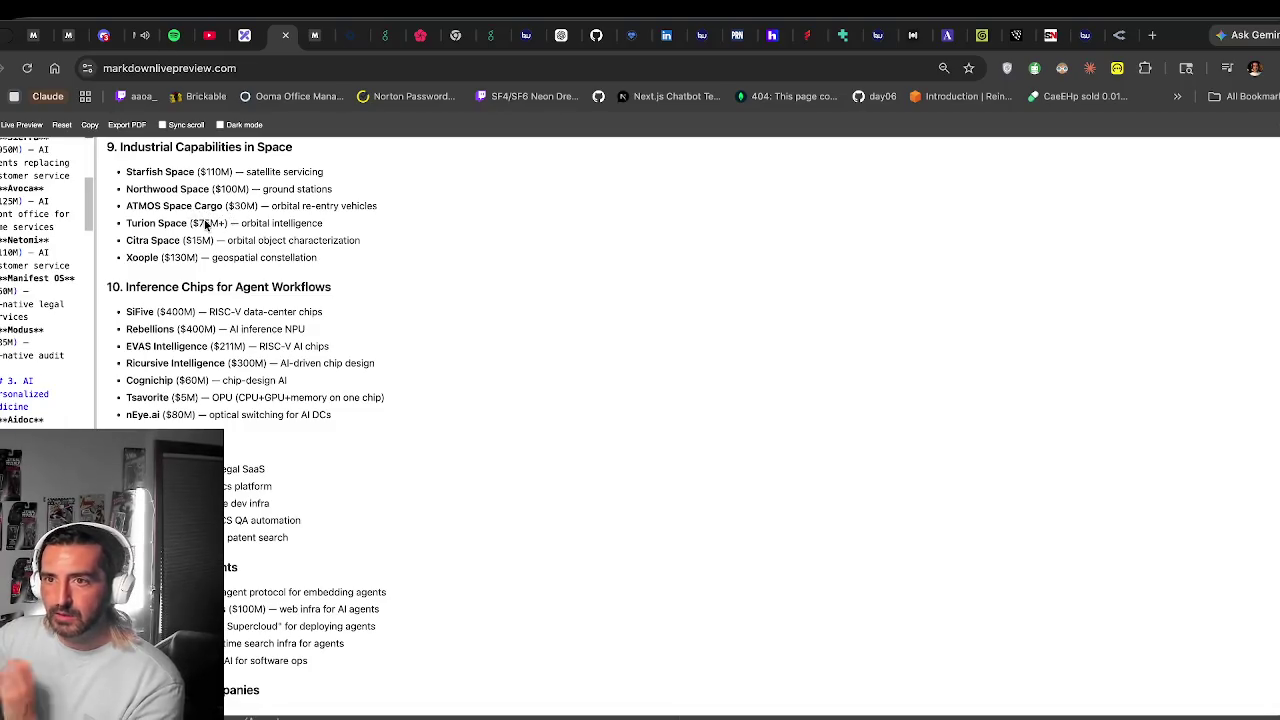
Step: Review the other startup list document, then return to the Excalidraw board
click(314, 38)
scroll(307, 395, down, 1)
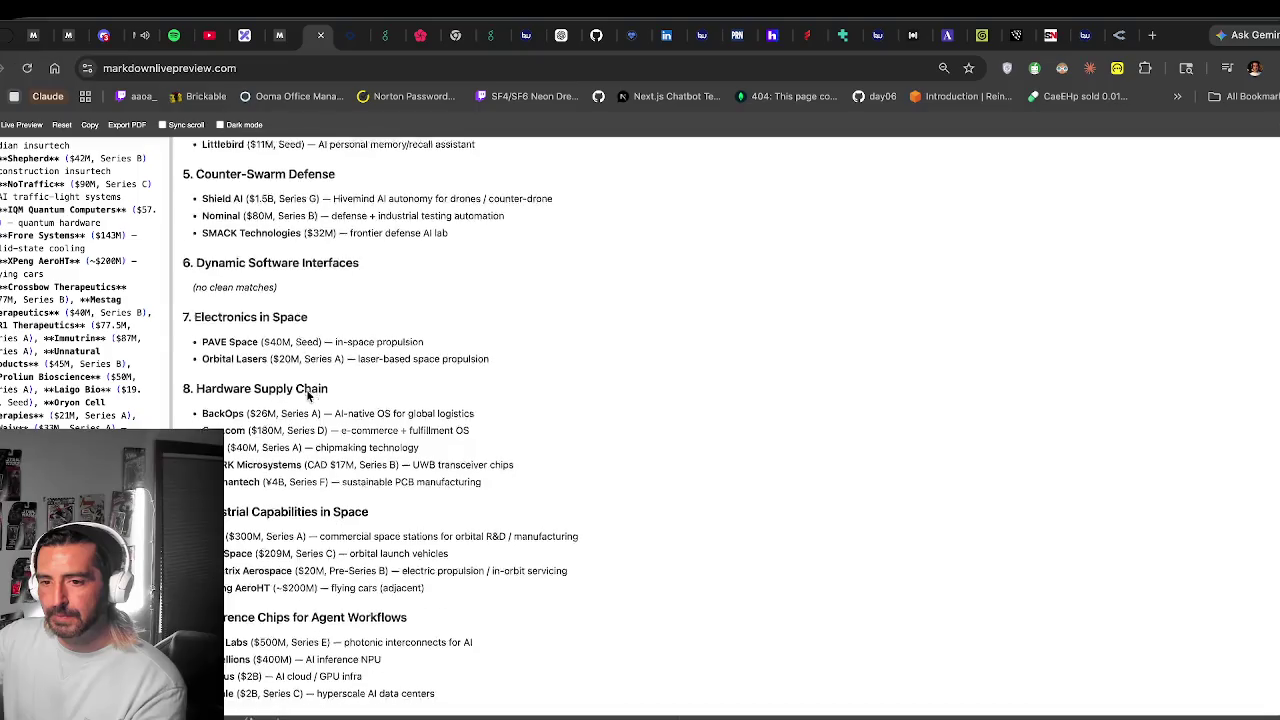
scroll(308, 395, down, 2)
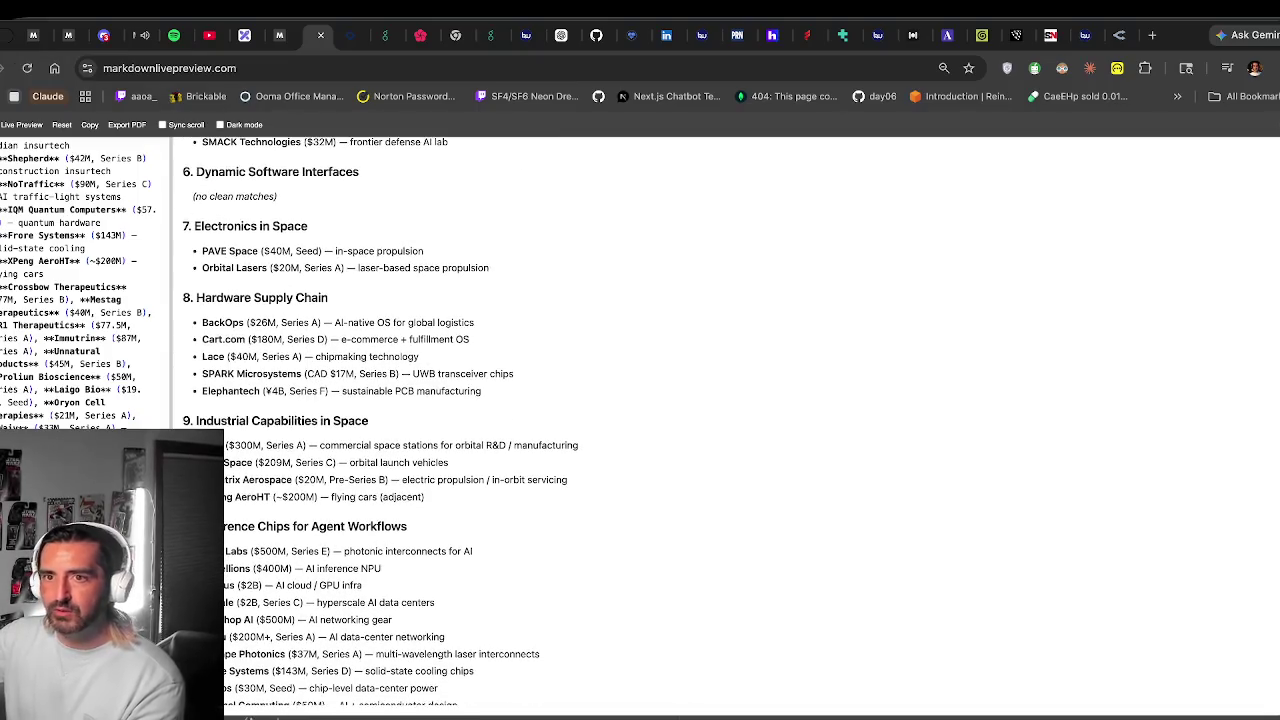
click(250, 35)
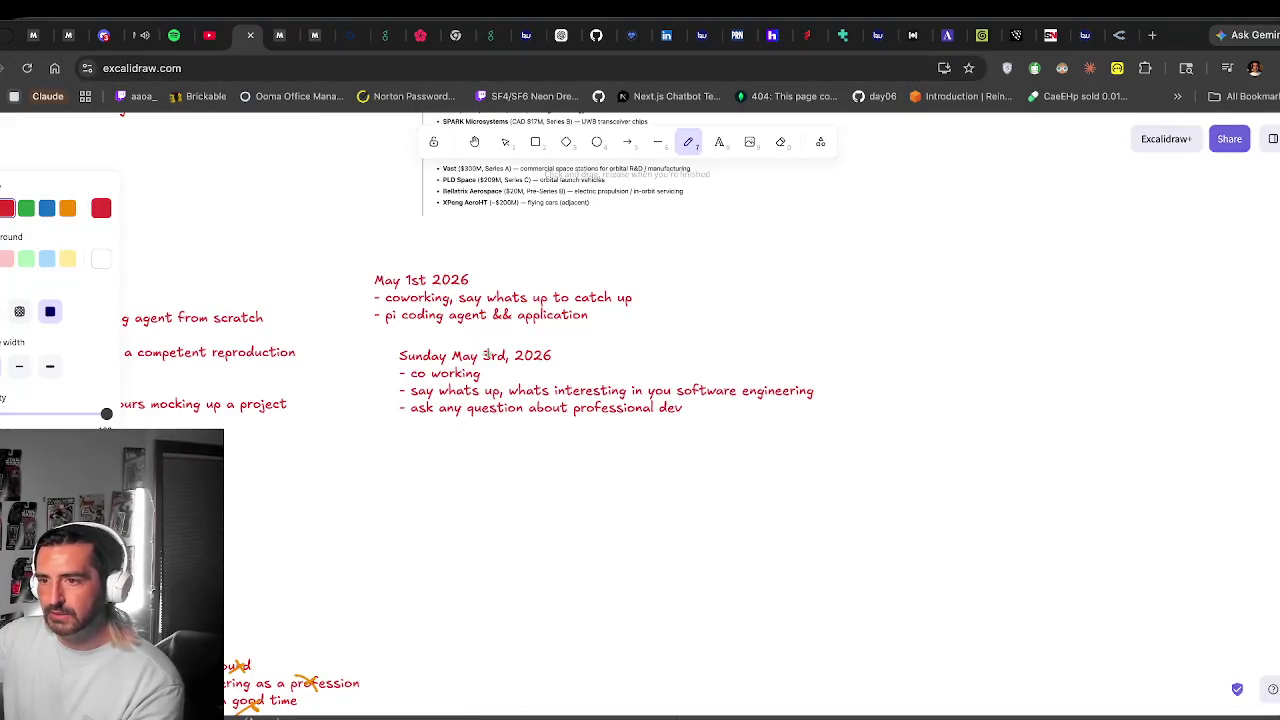
Step: Pan to the pasted startup list and draw a red stroke at the Hardware Supply Chain heading
scroll(347, 322, down, 10)
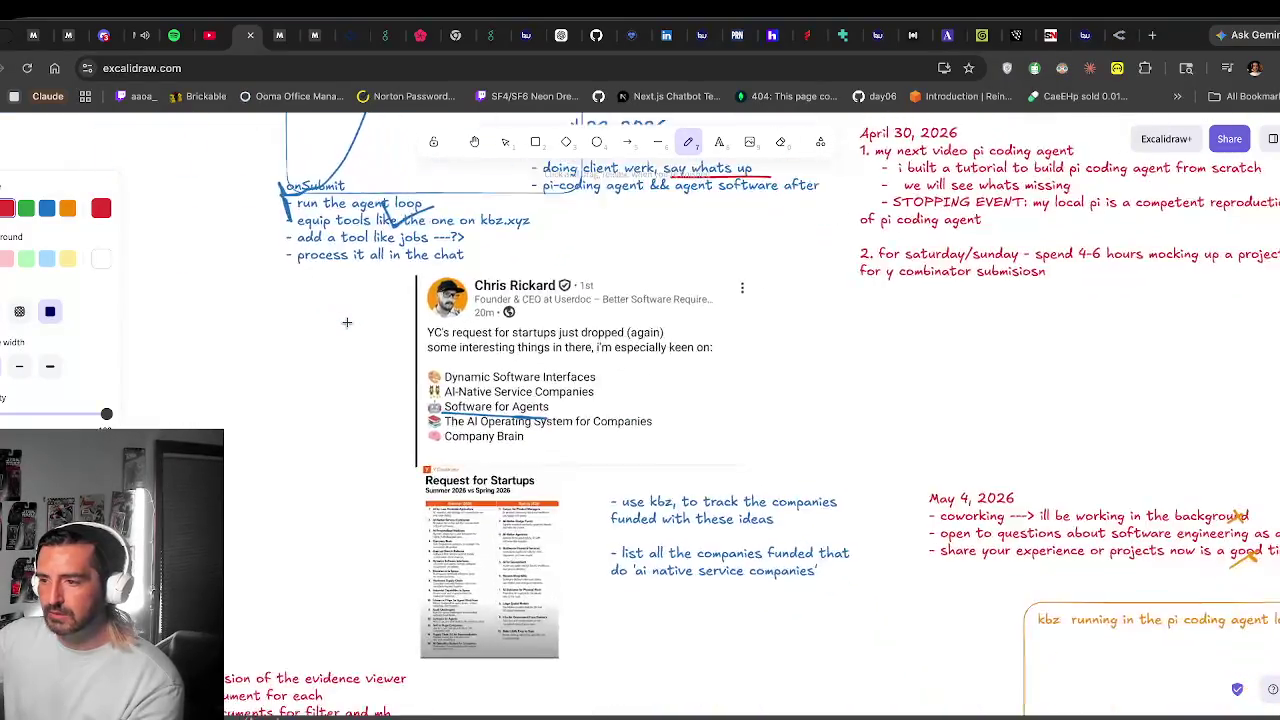
scroll(347, 322, right, 5)
scroll(347, 322, down, 5)
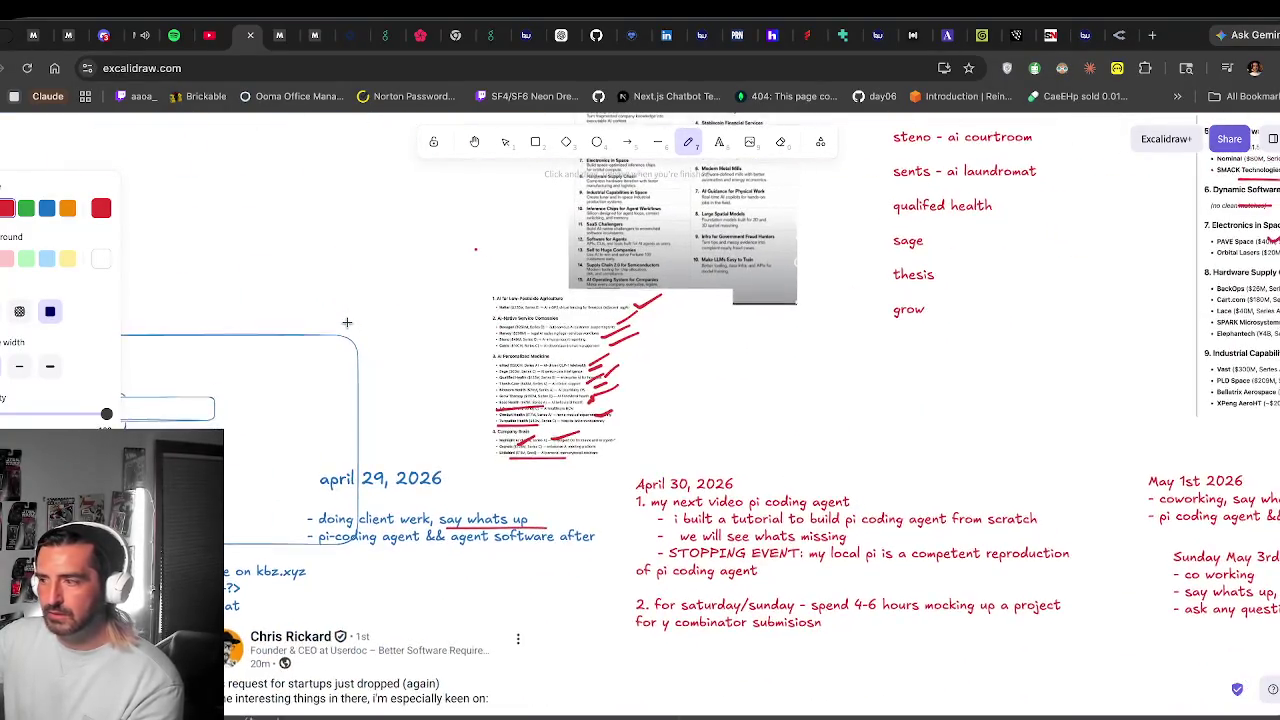
scroll(347, 322, right, 10)
scroll(347, 322, up, 5)
scroll(574, 278, down, 3)
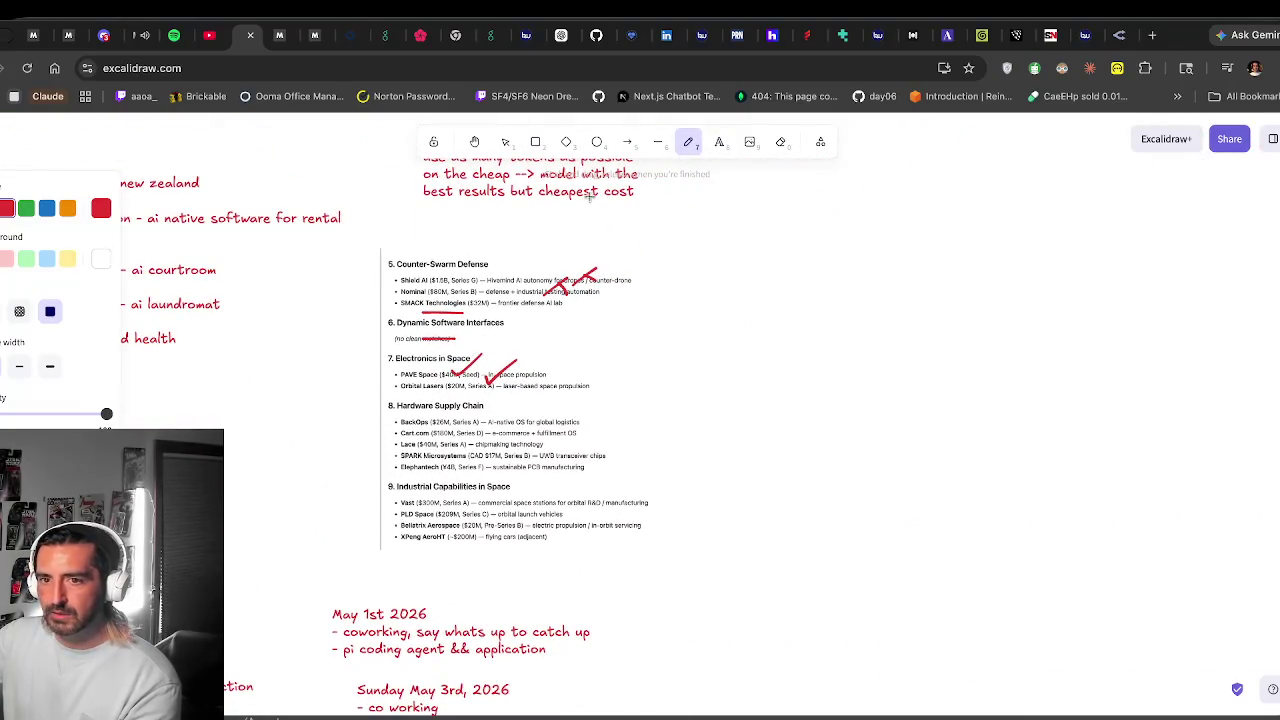
drag(446, 418, 484, 405)
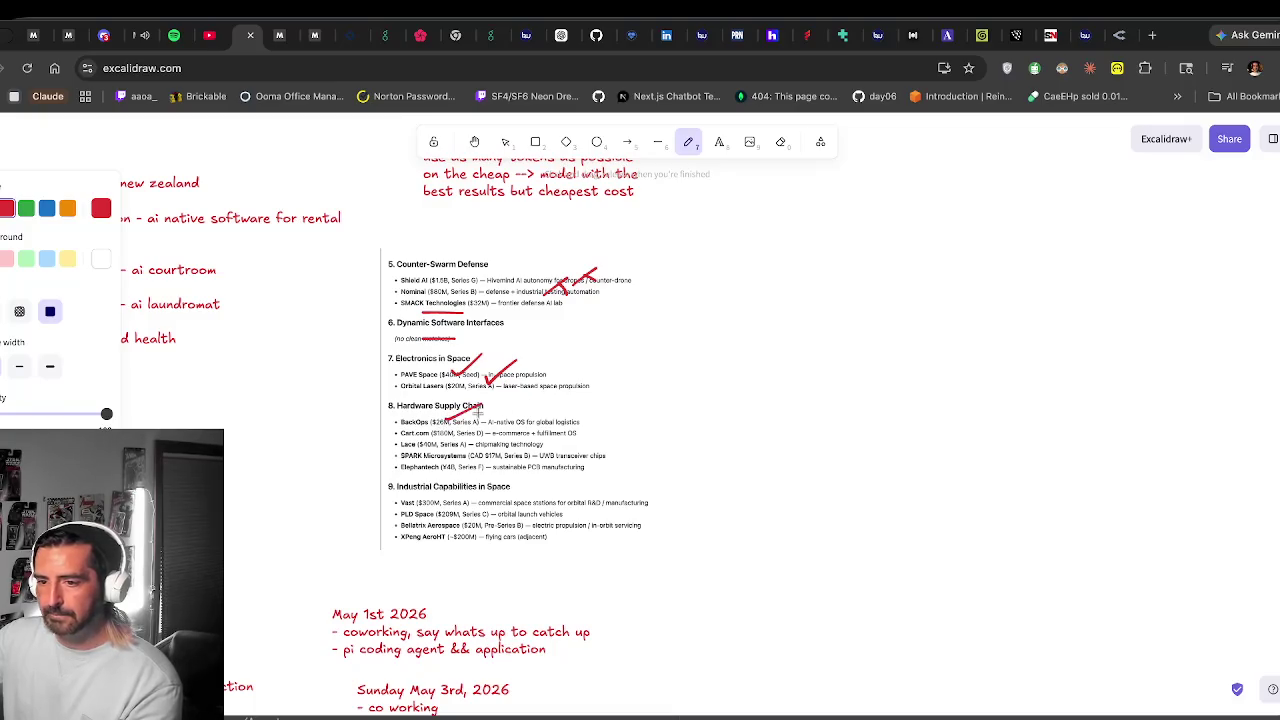
key(ctrl+t)
Step: Load cart.com, read its tagline and close the promotional popup
text(car)
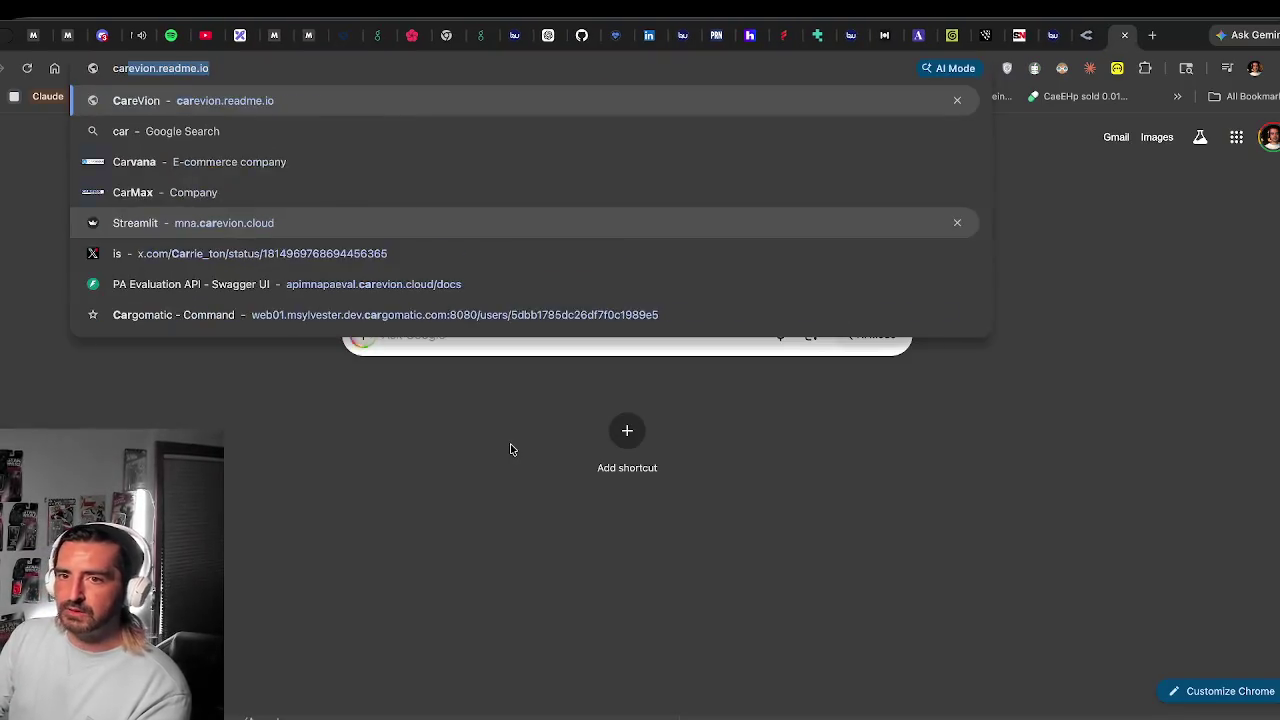
text(t.com)
key(Return)
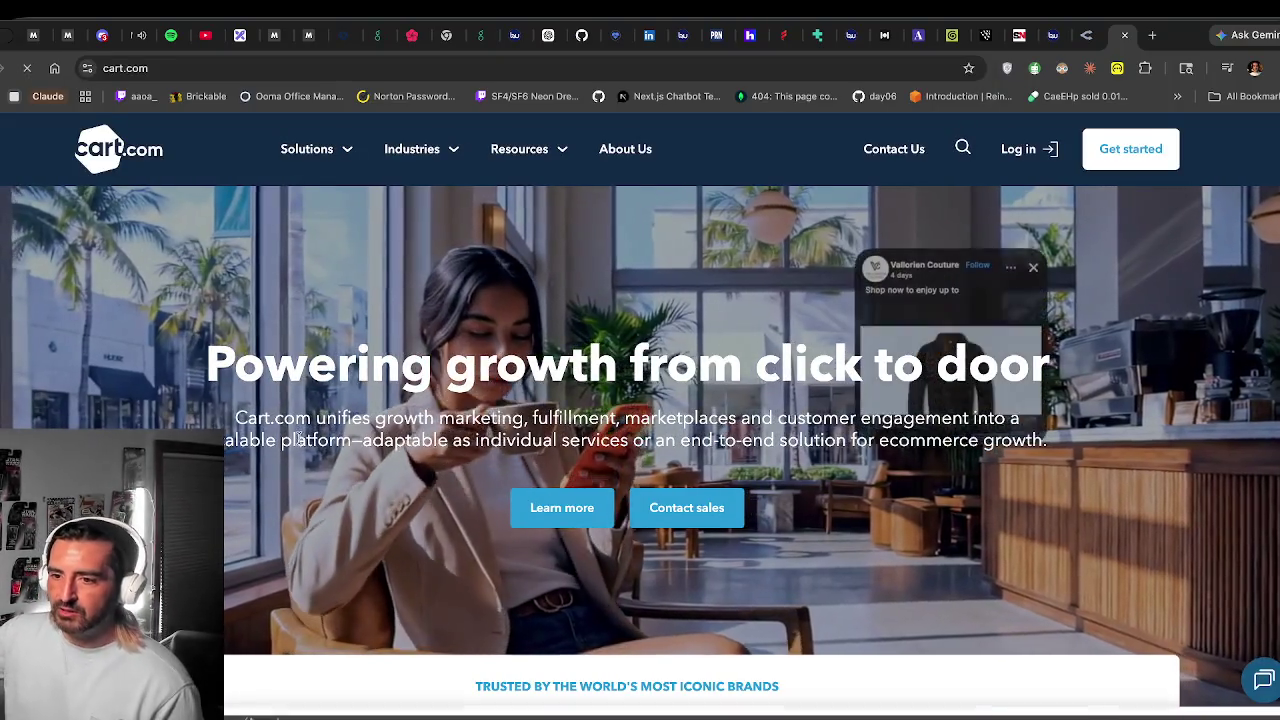
drag(290, 440, 505, 467)
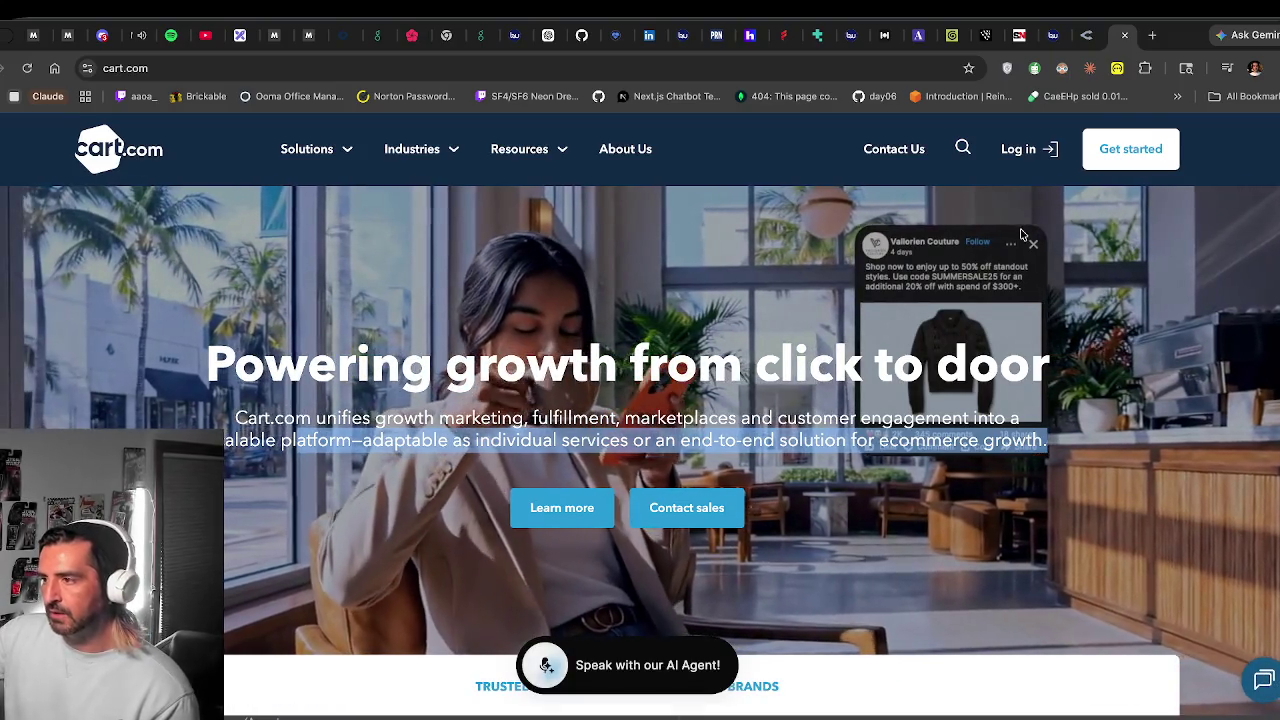
click(1033, 244)
click(1033, 244)
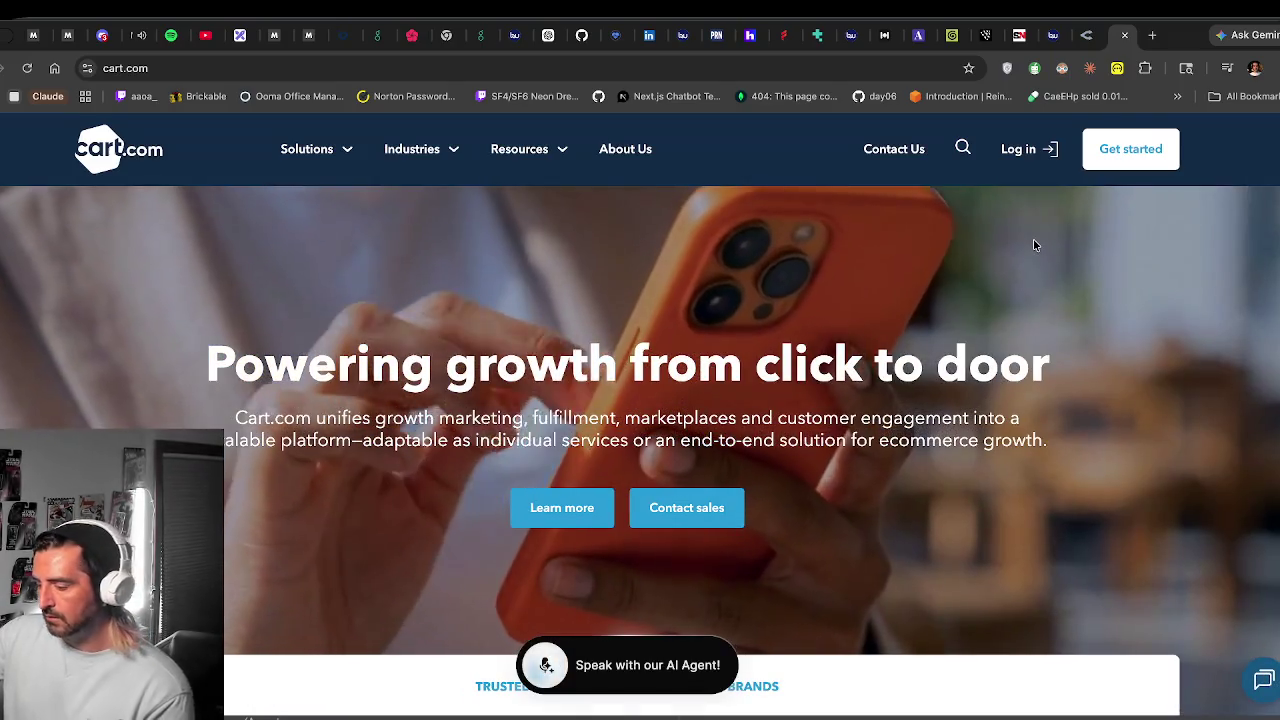
Step: Scroll through Cart.com's services down to the homepage footer
scroll(668, 360, down, 10)
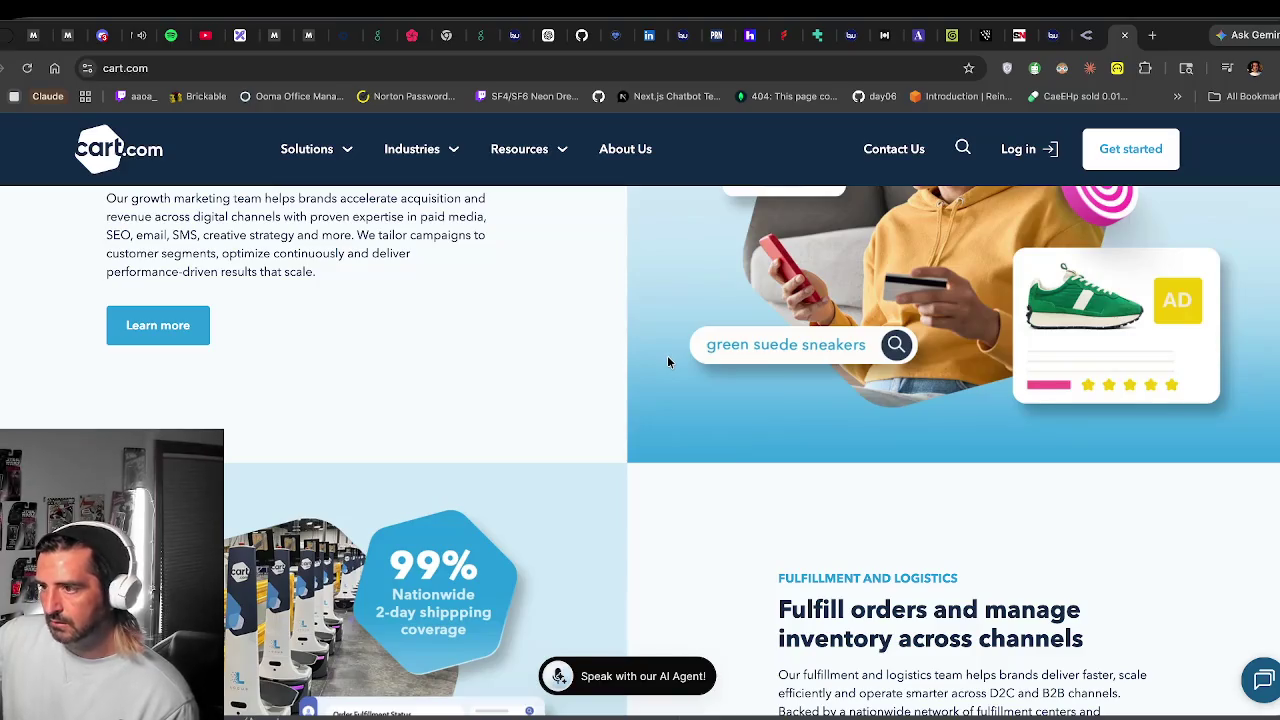
scroll(668, 362, down, 3)
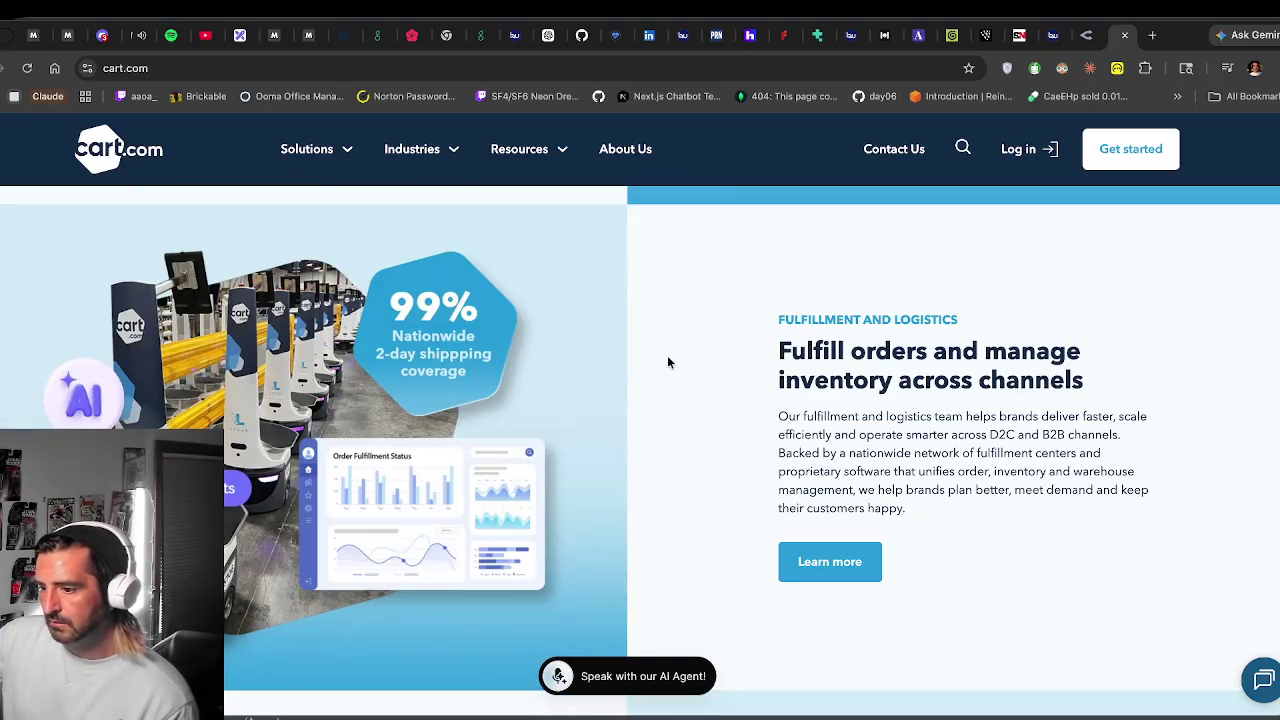
scroll(668, 362, down, 4)
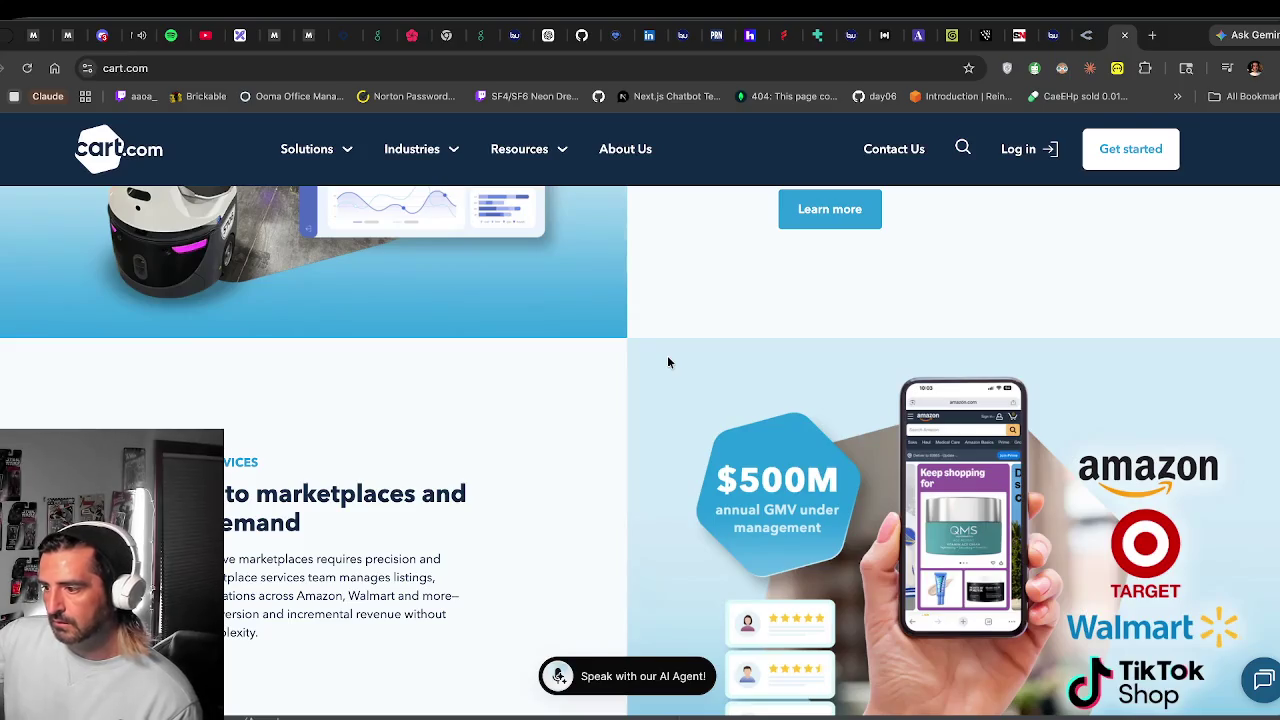
scroll(668, 362, down, 3)
scroll(668, 362, down, 3)
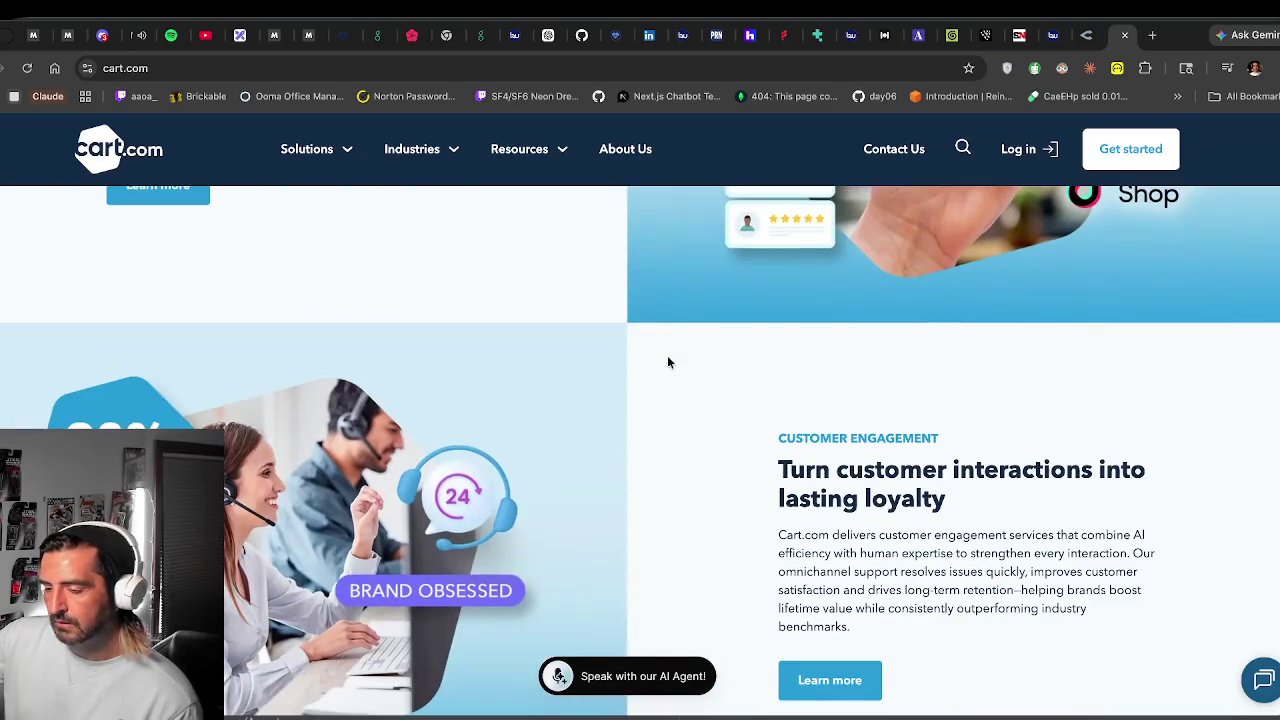
scroll(668, 362, down, 3)
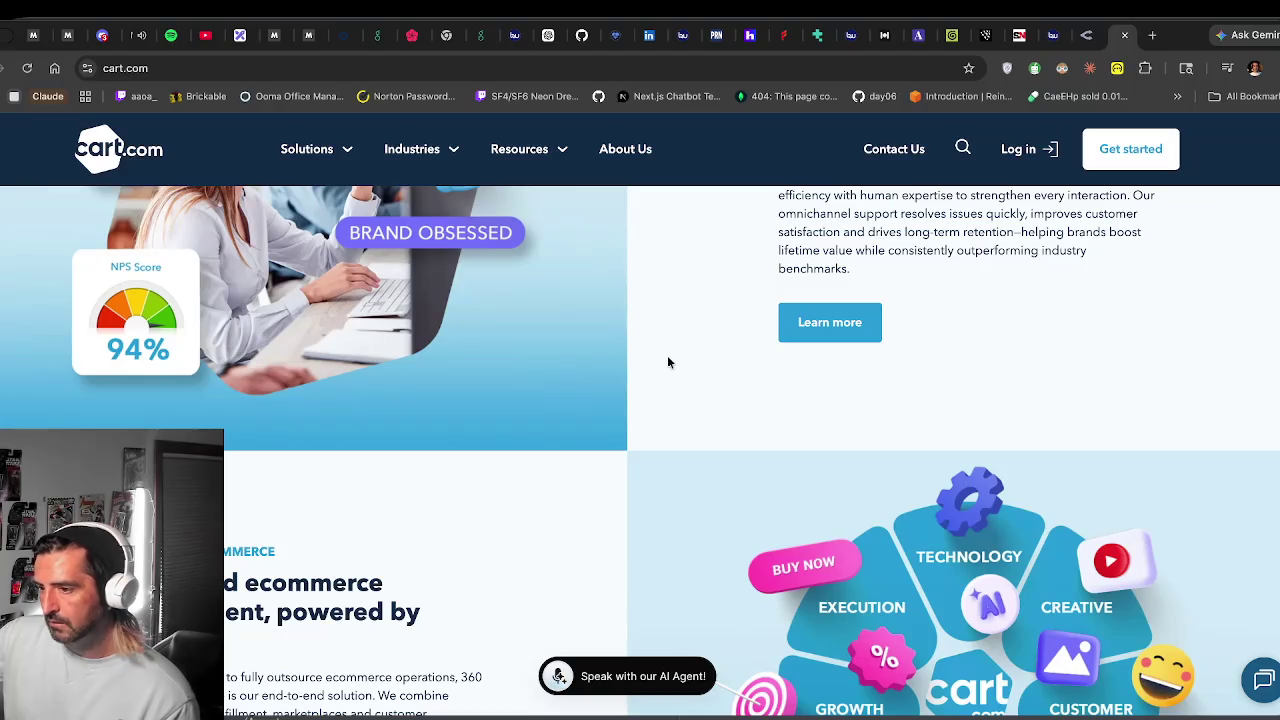
scroll(668, 362, down, 10)
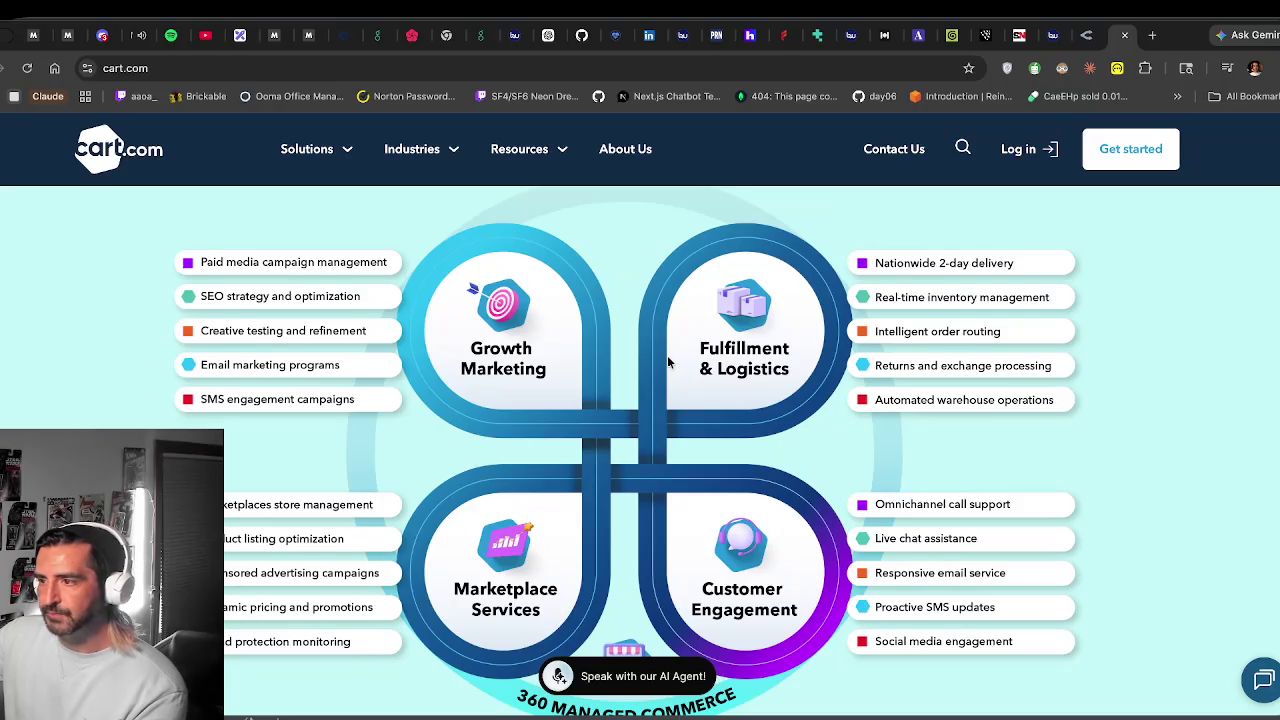
scroll(668, 362, down, 6)
scroll(669, 362, down, 4)
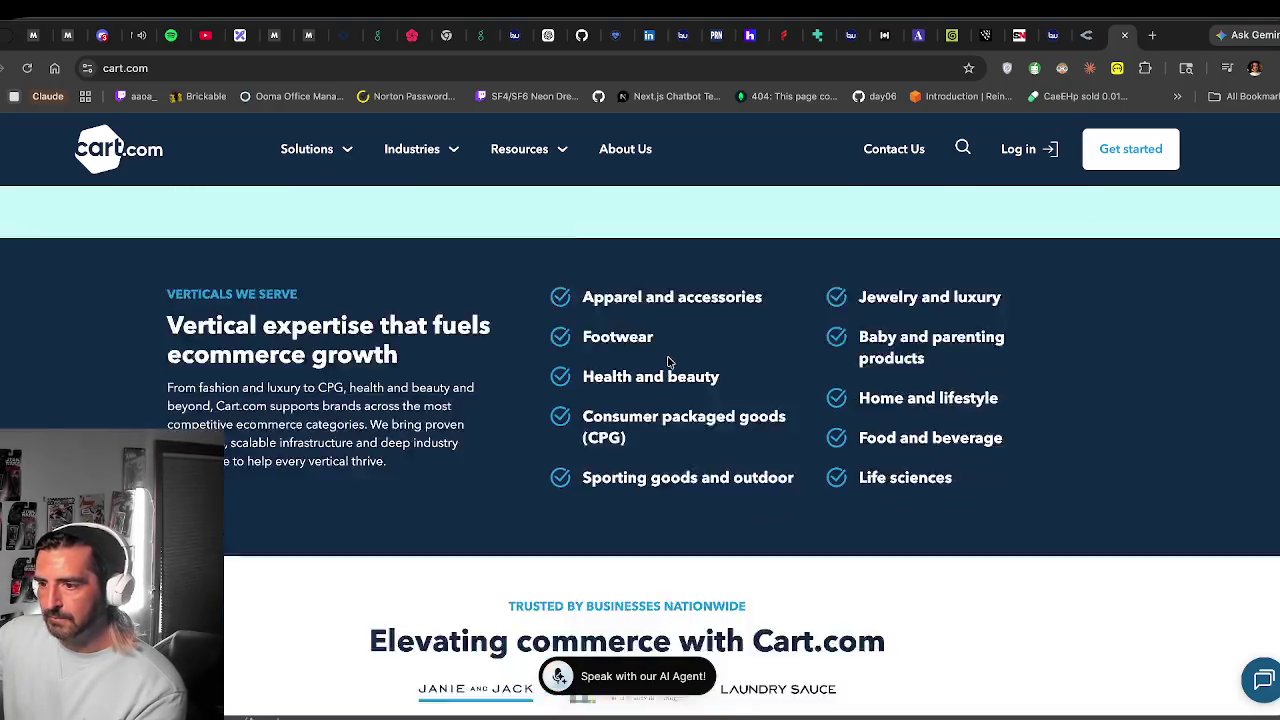
scroll(669, 362, down, 1)
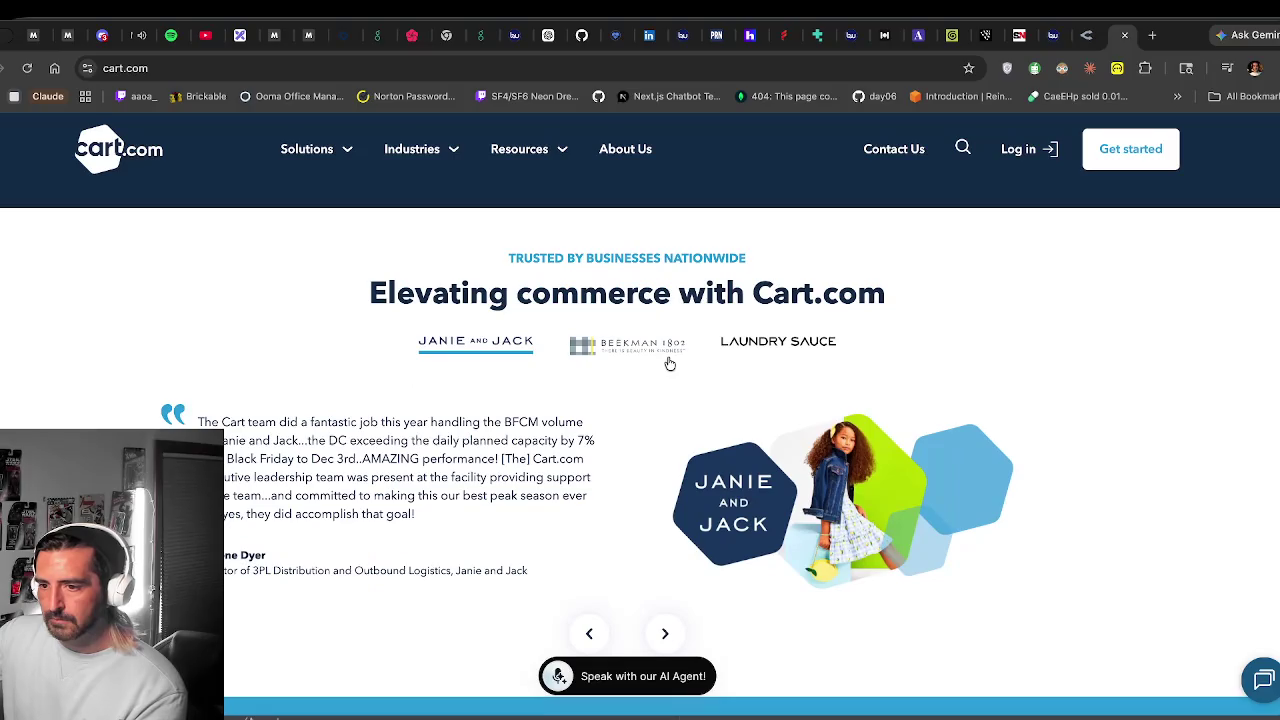
scroll(669, 362, down, 7)
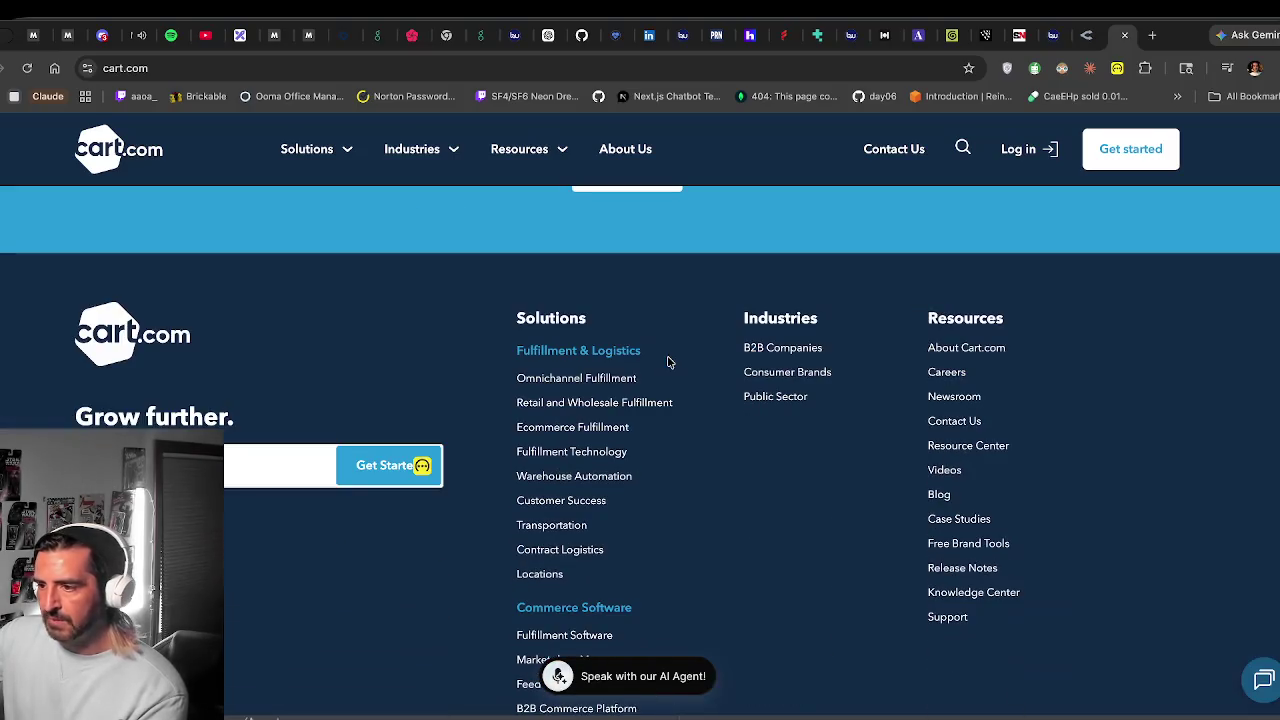
Step: Open Cart.com's Careers page and its current job openings
click(964, 370)
scroll(340, 296, down, 1)
click(582, 270)
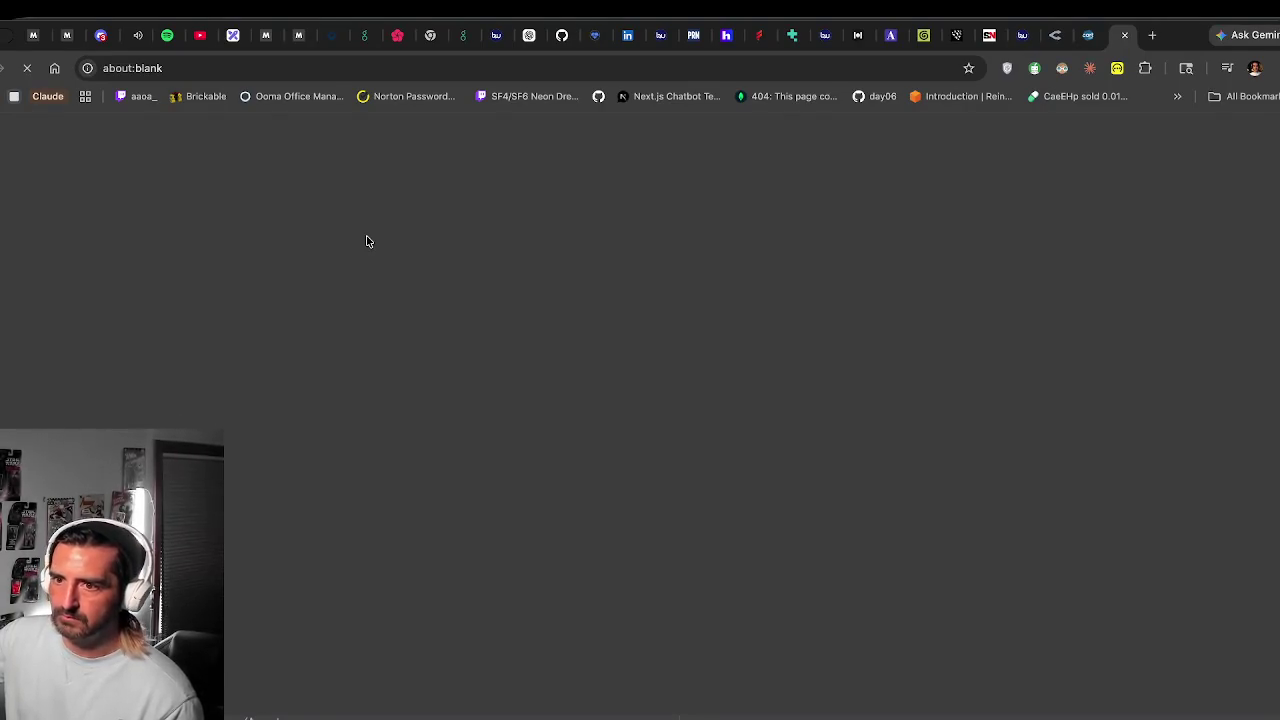
Step: Filter the job openings to the Product Mgmt category and open Technical Product Manager II
scroll(400, 457, down, 1)
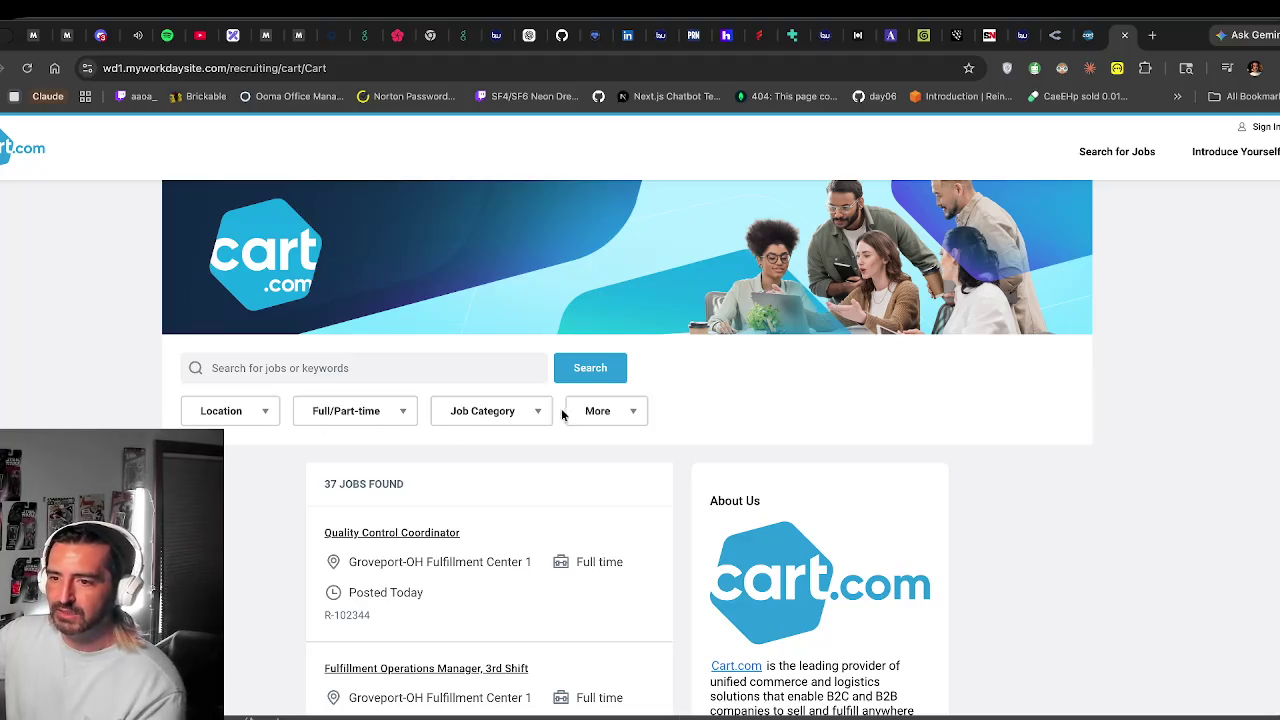
click(525, 413)
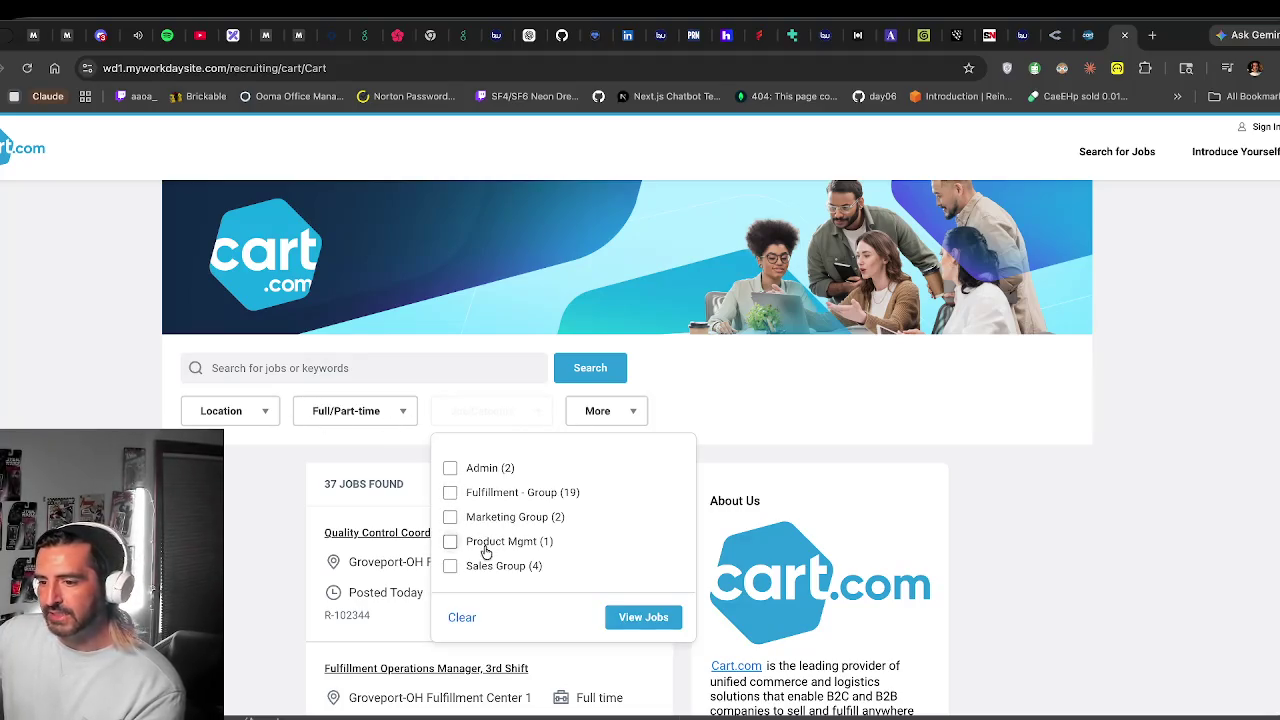
click(486, 543)
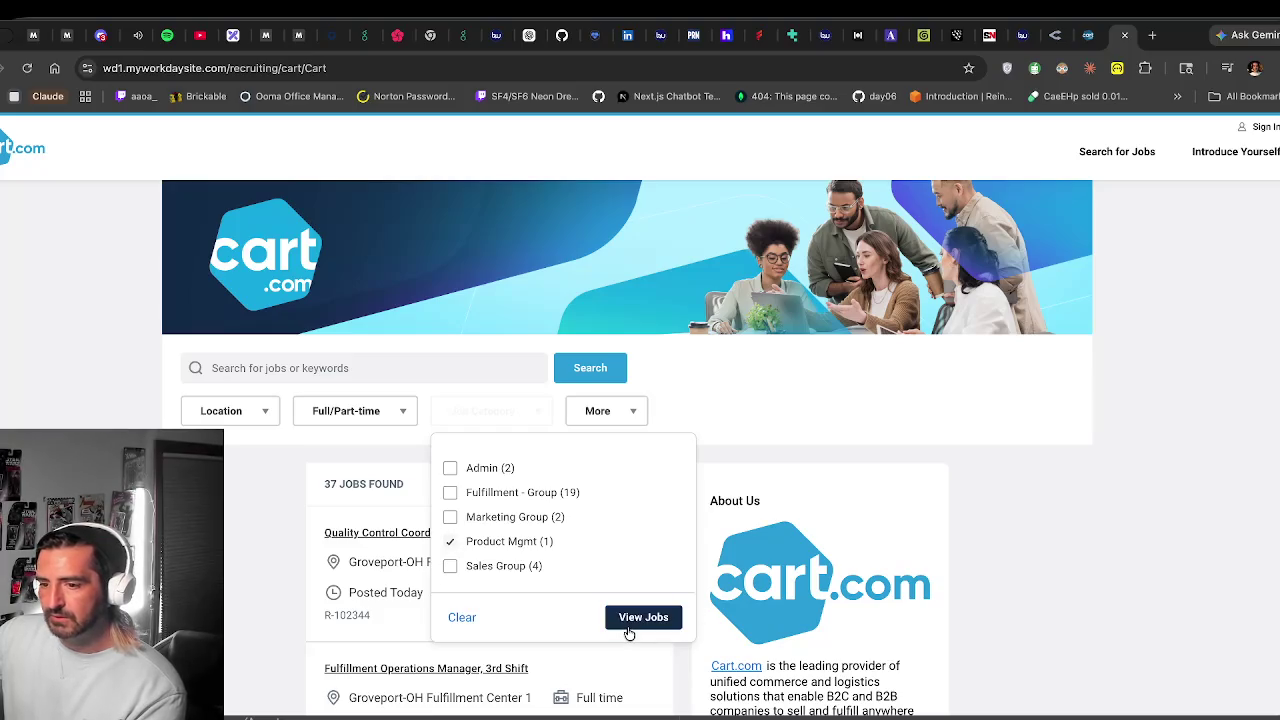
click(626, 632)
scroll(466, 586, down, 2)
click(352, 387)
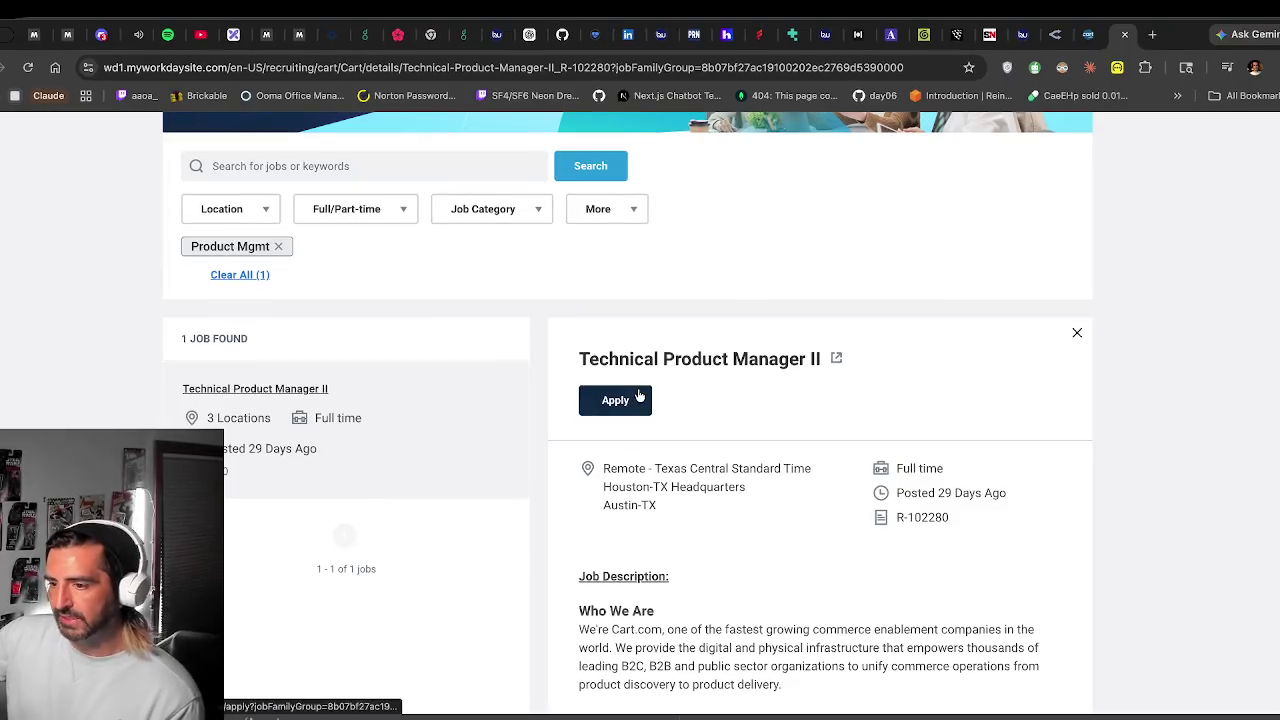
Step: Read through the Technical Product Manager II posting, then return to the Excalidraw board
scroll(655, 505, down, 2)
drag(646, 408, 646, 532)
click(646, 537)
scroll(646, 537, down, 4)
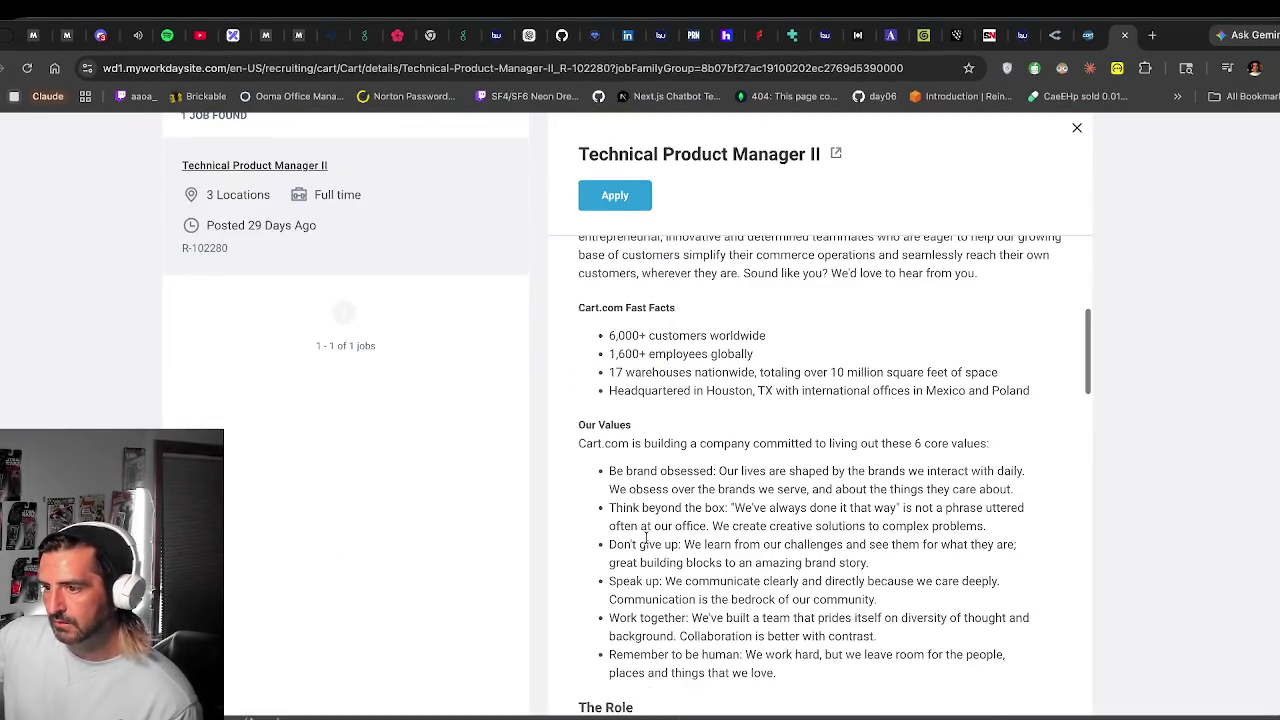
scroll(646, 540, down, 3)
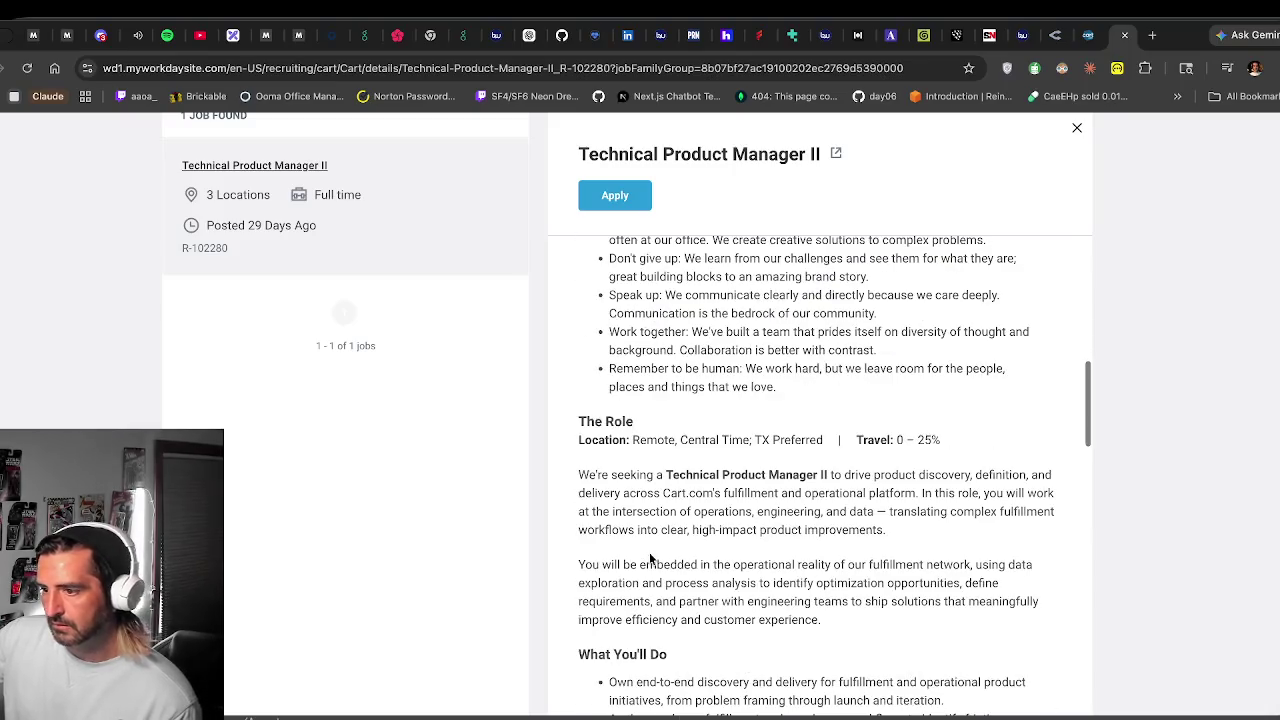
scroll(650, 560, down, 1)
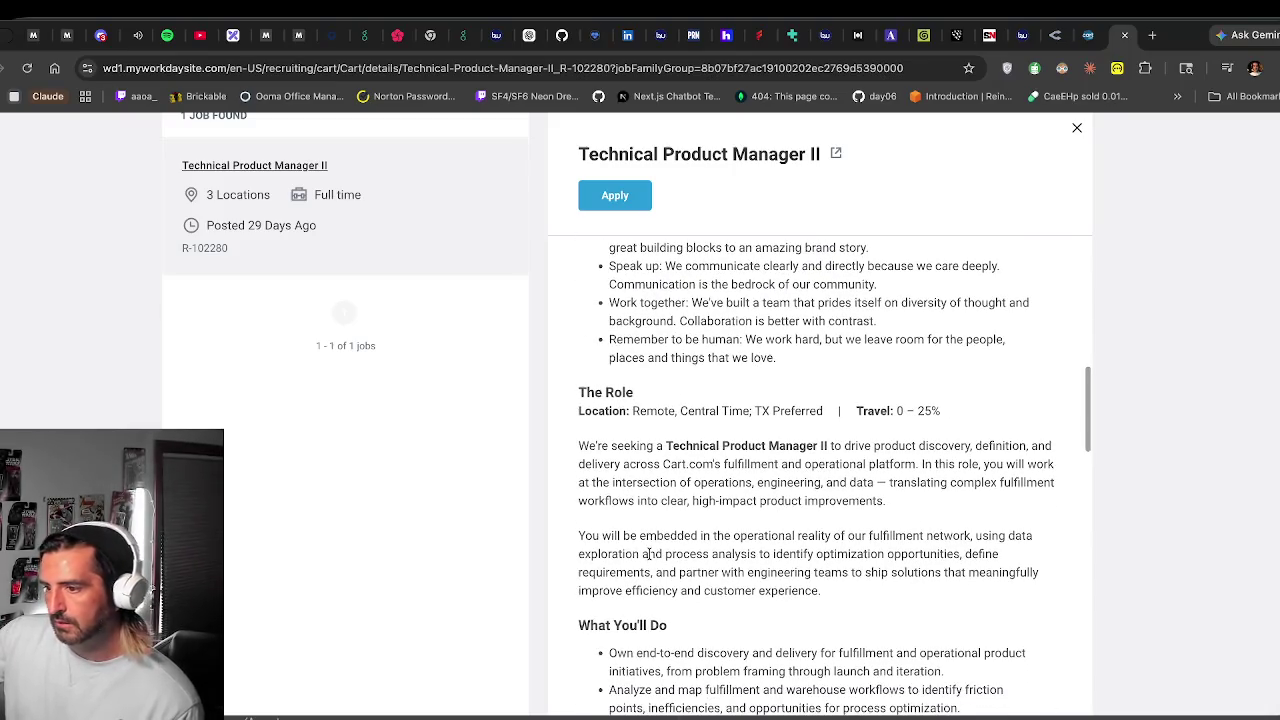
scroll(649, 553, down, 2)
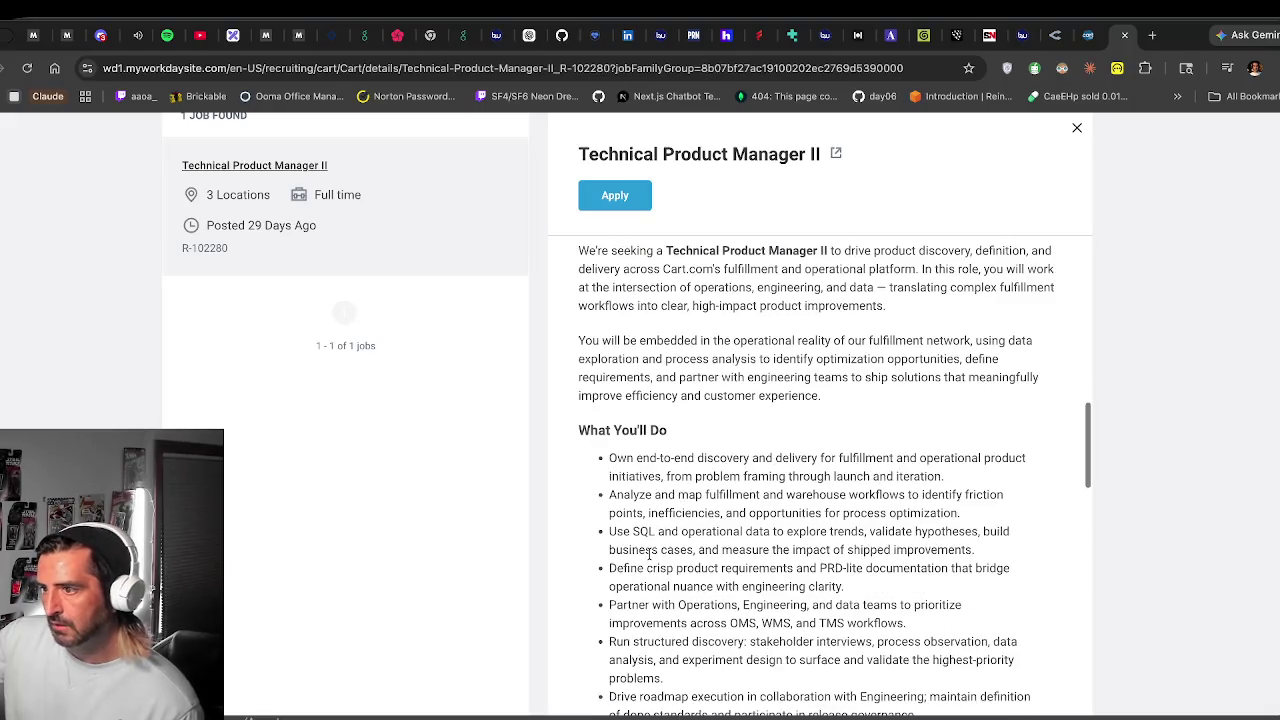
scroll(649, 553, down, 1)
scroll(649, 553, down, 3)
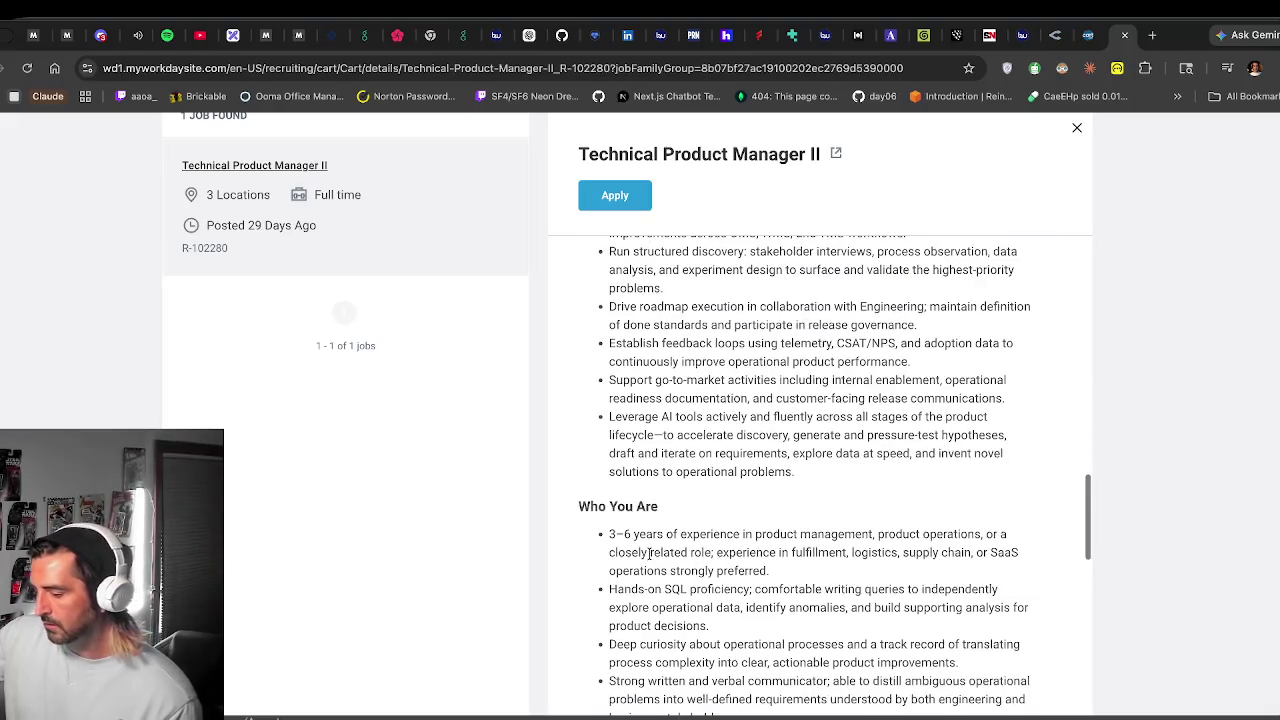
scroll(728, 534, up, 10)
drag(654, 432, 650, 555)
scroll(700, 540, down, 1)
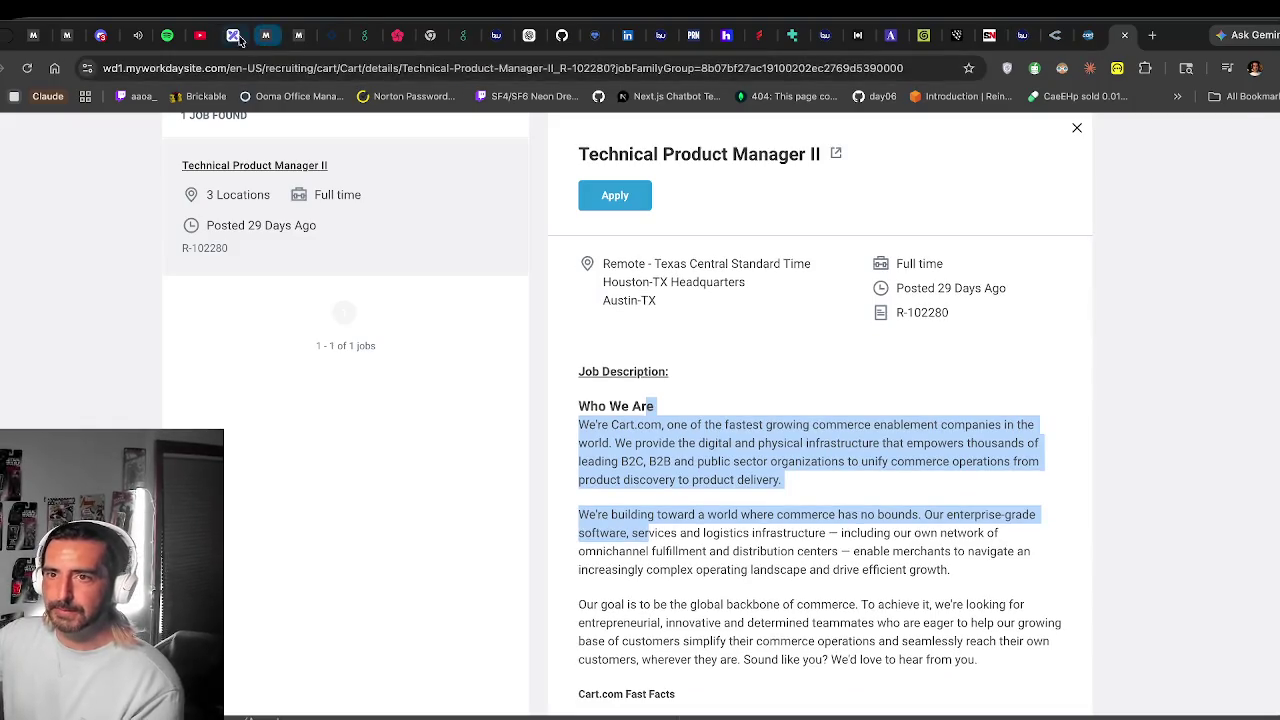
click(232, 35)
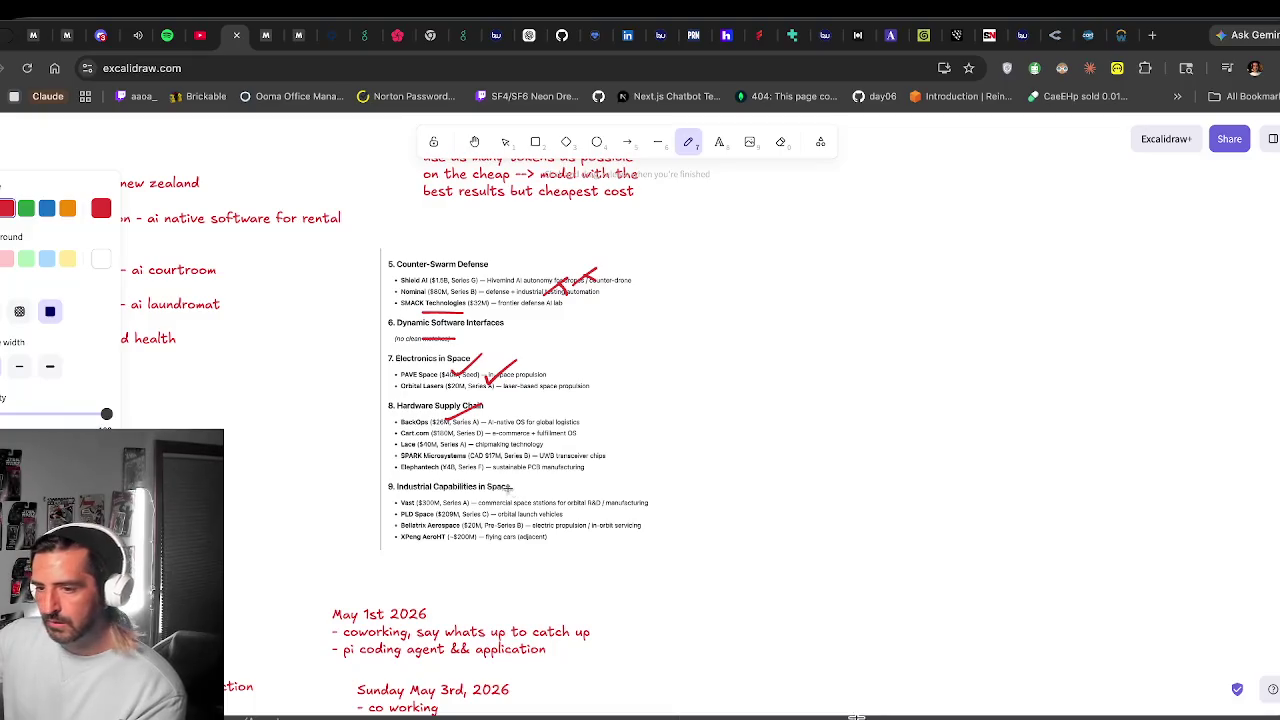
Step: Draw a small red check beside Cart.com on the Hardware Supply Chain list
drag(428, 425, 441, 432)
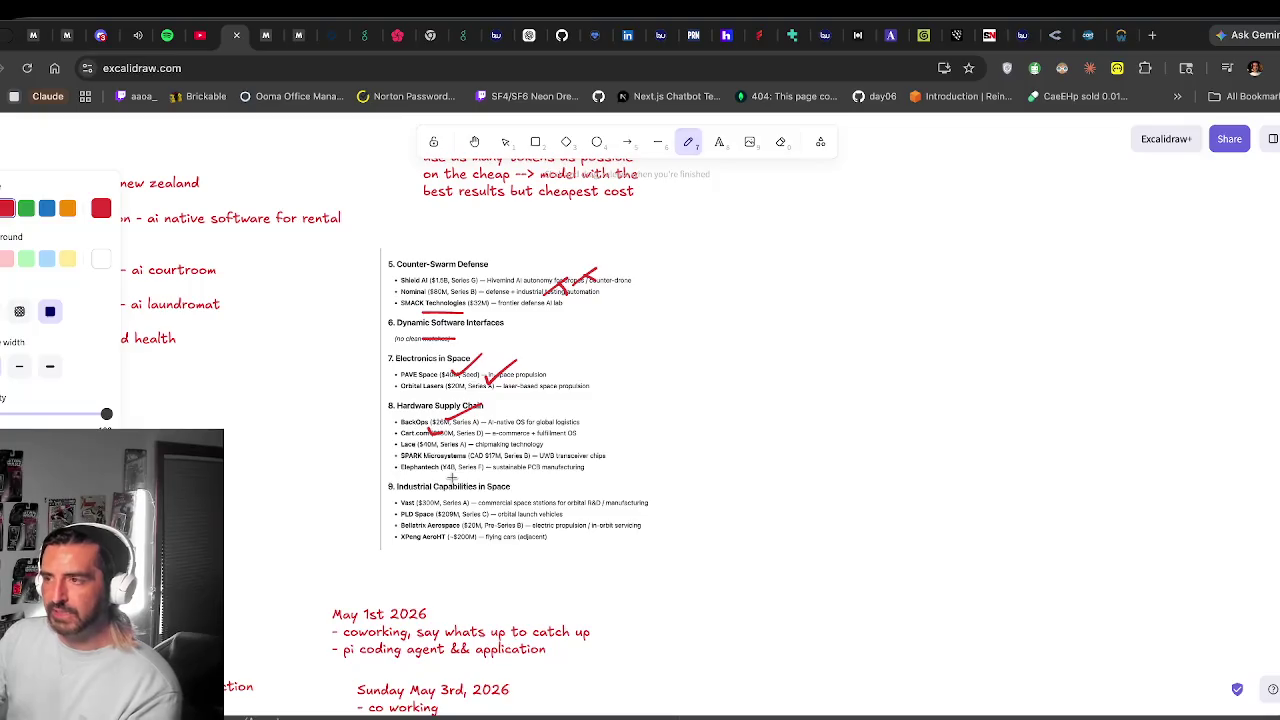
key(ctrl+t)
Step: Search Google for 'lace', open the lace.ai site and read its headline
text(lace)
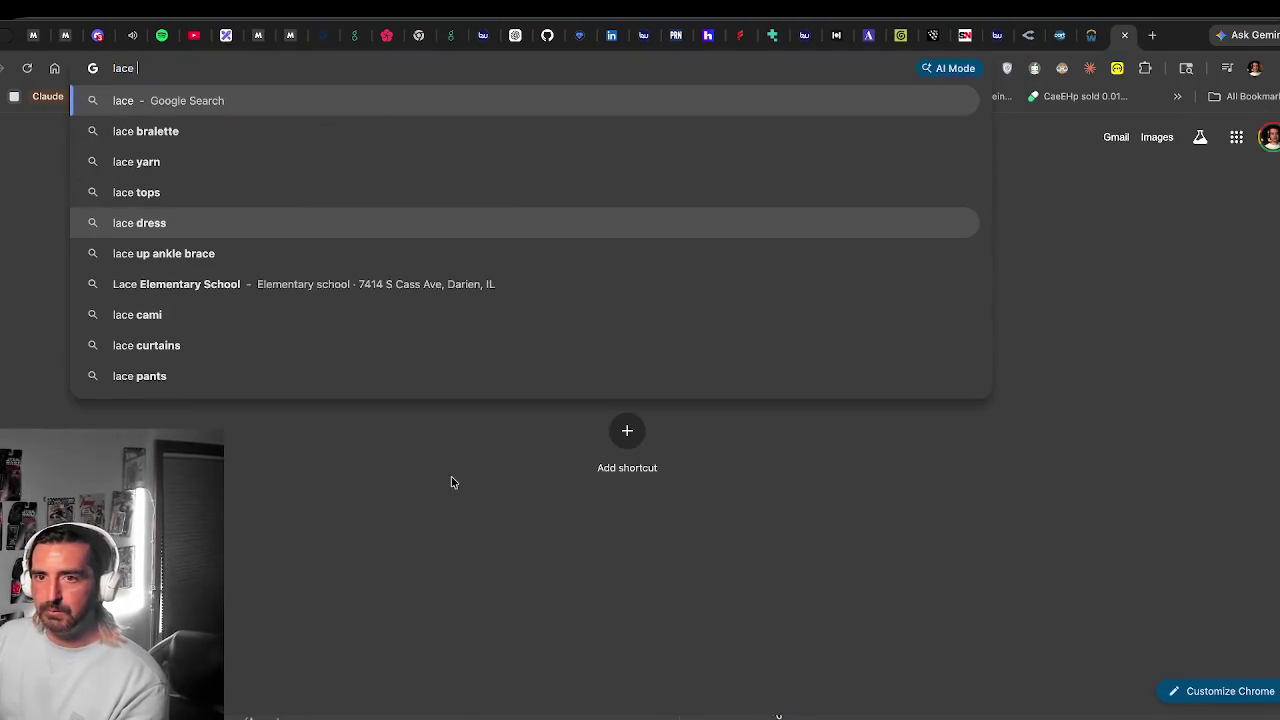
key(Return)
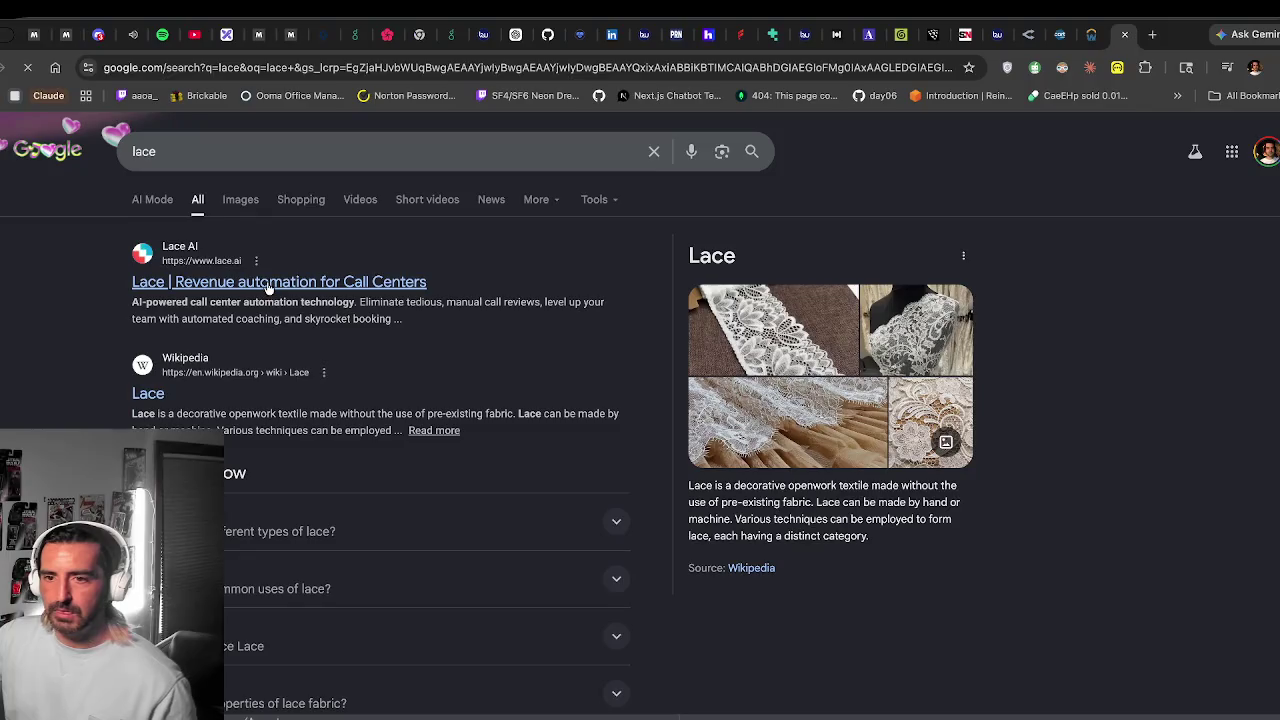
click(258, 283)
drag(330, 250, 338, 340)
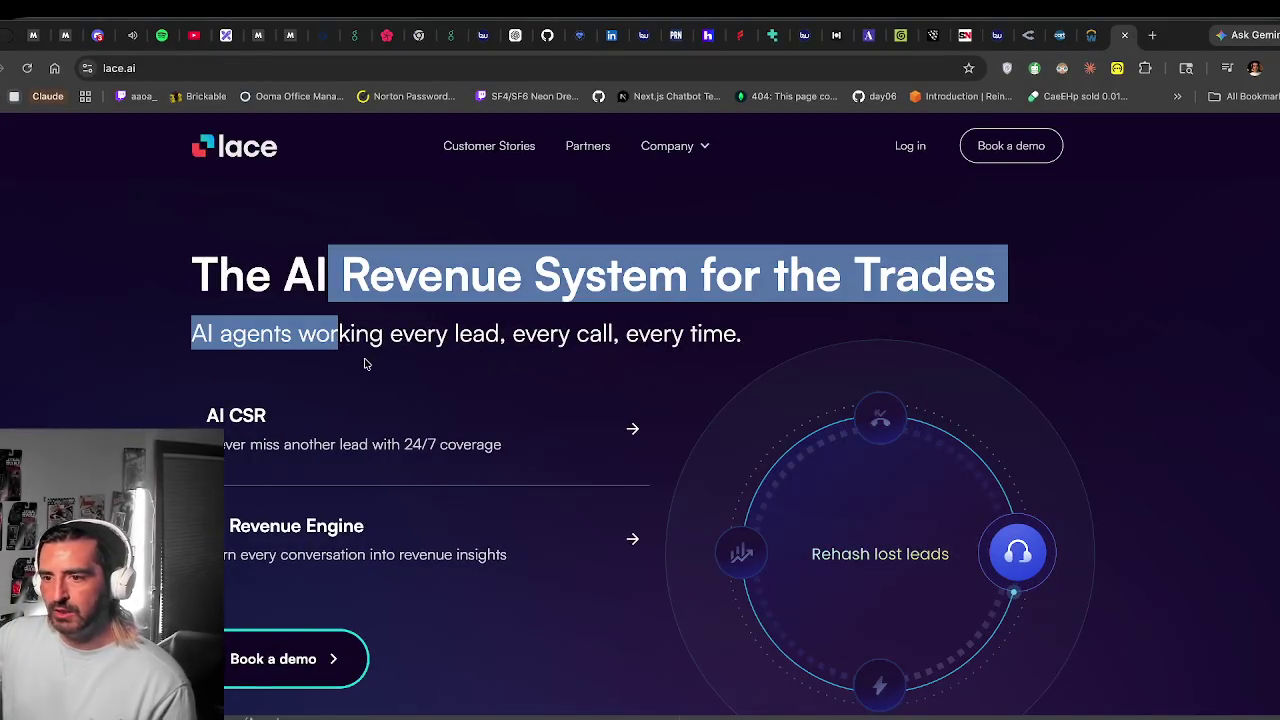
scroll(451, 383, down, 3)
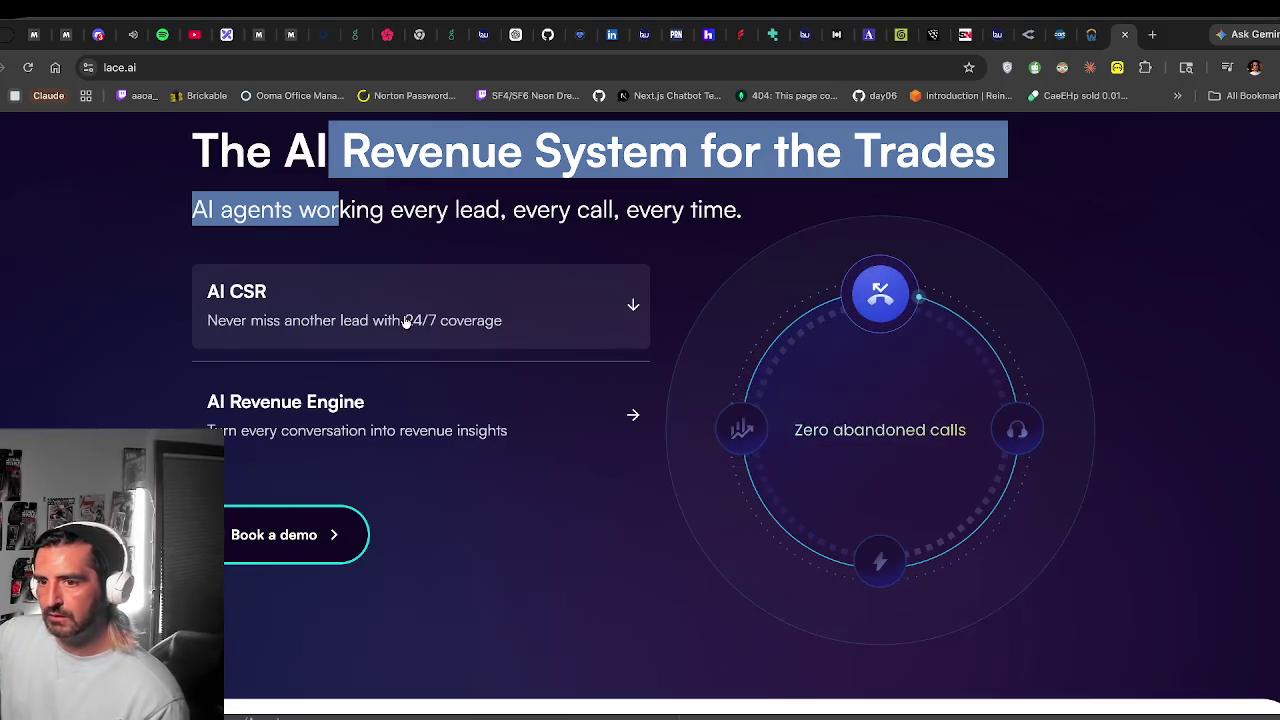
scroll(406, 320, down, 3)
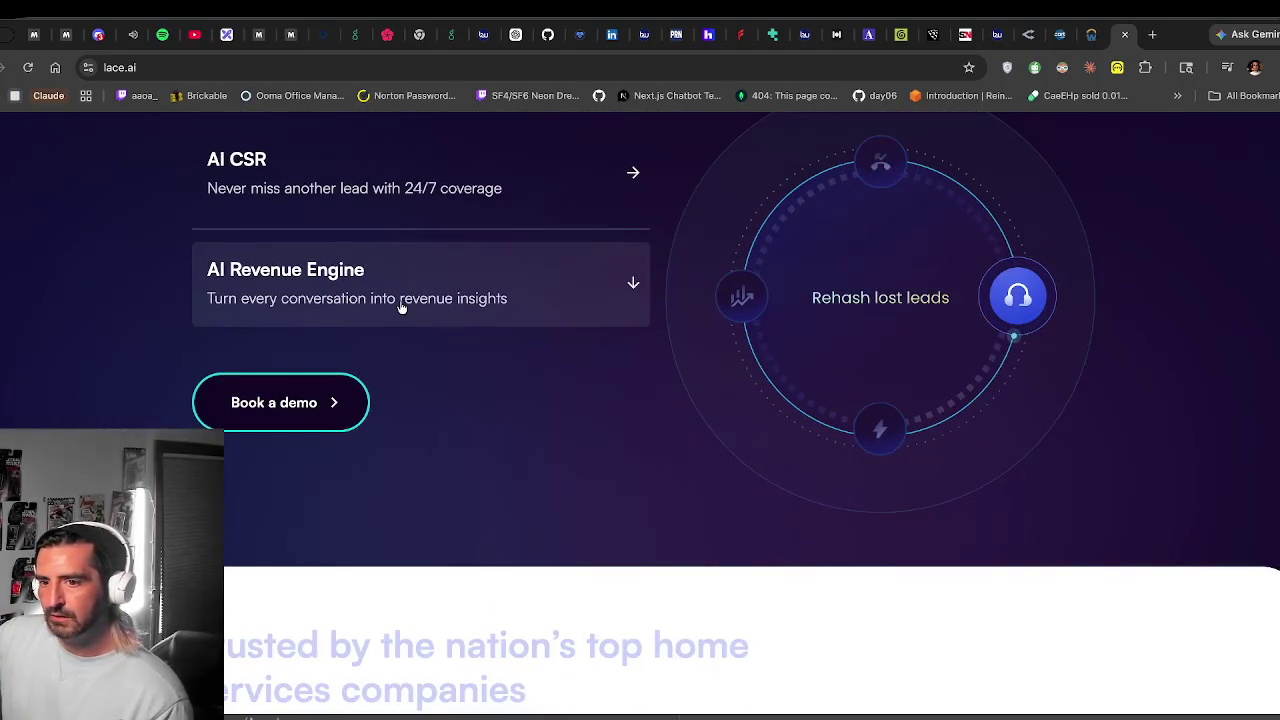
Step: Browse Lace's AI Revenue Engine section, testimonials and stats, then return to Excalidraw
click(400, 305)
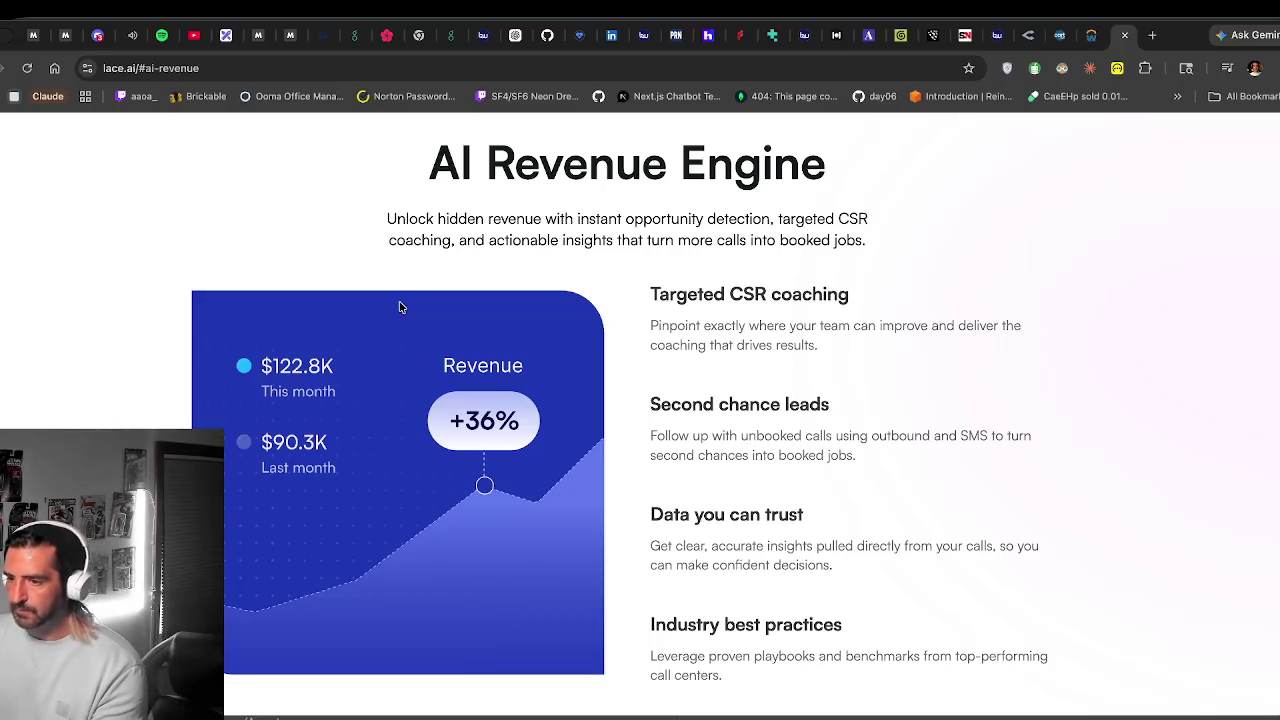
scroll(422, 294, up, 15)
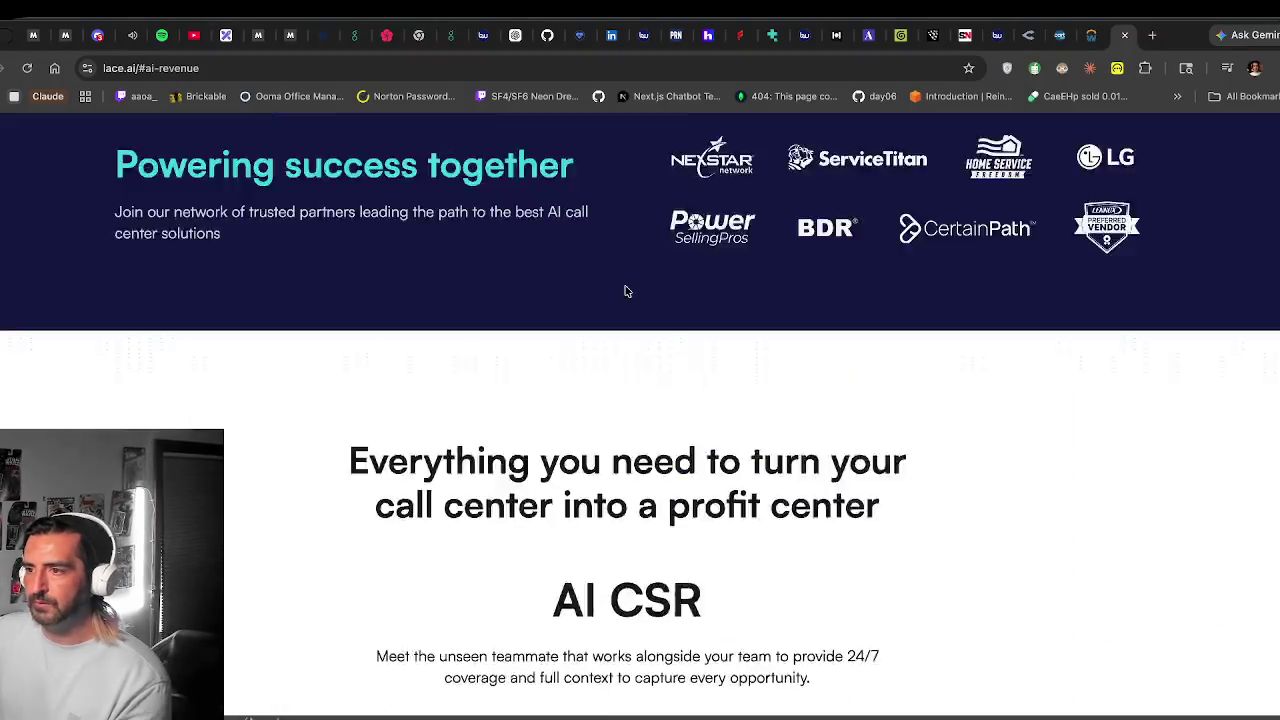
scroll(786, 171, down, 3)
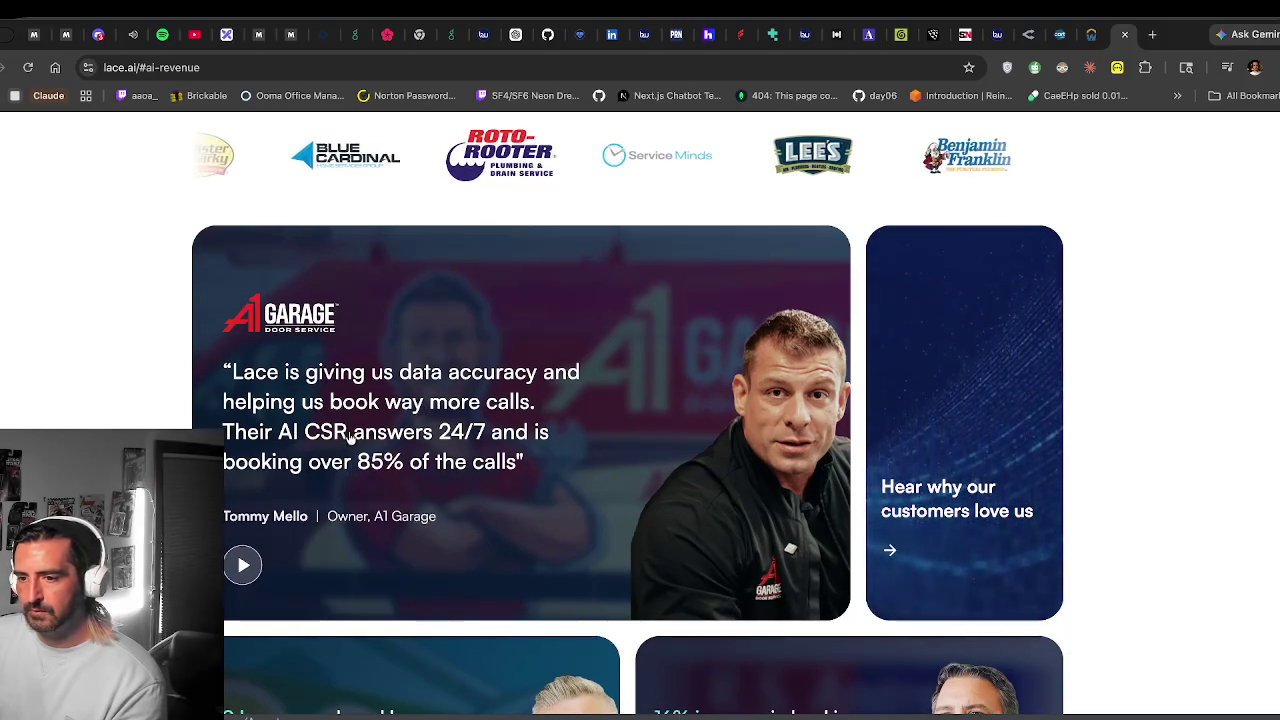
scroll(418, 476, down, 10)
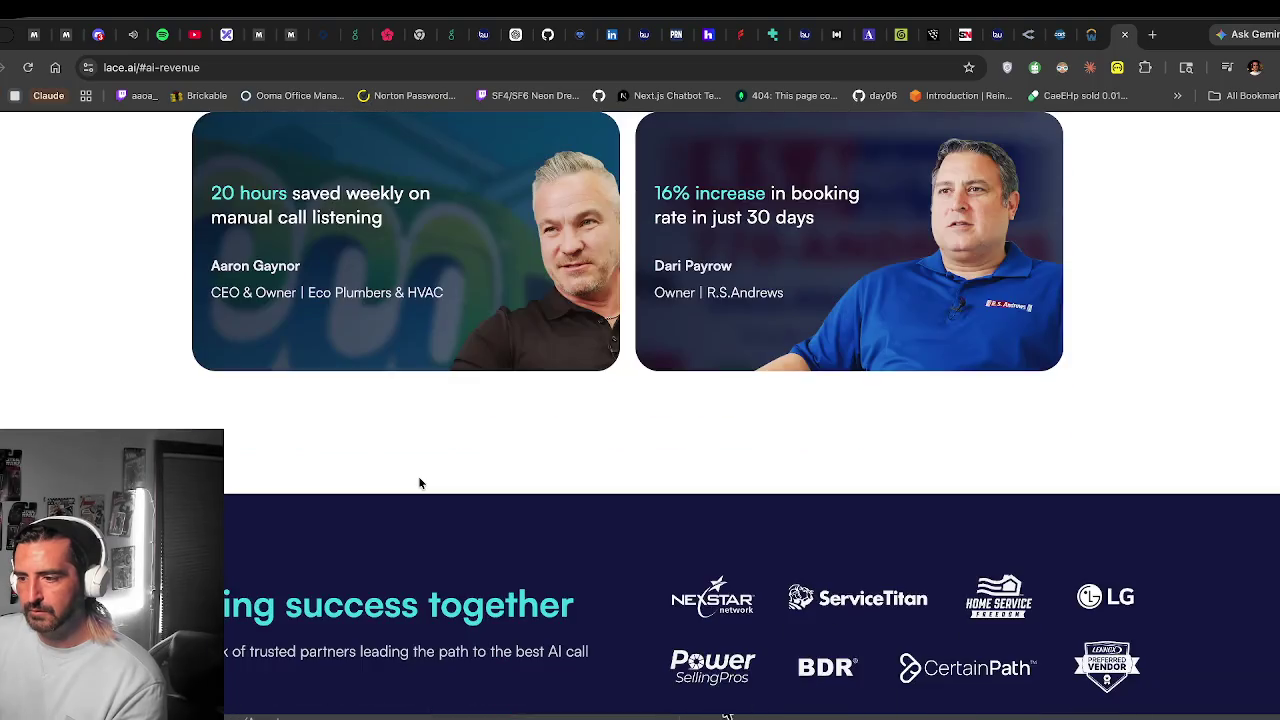
scroll(418, 478, down, 6)
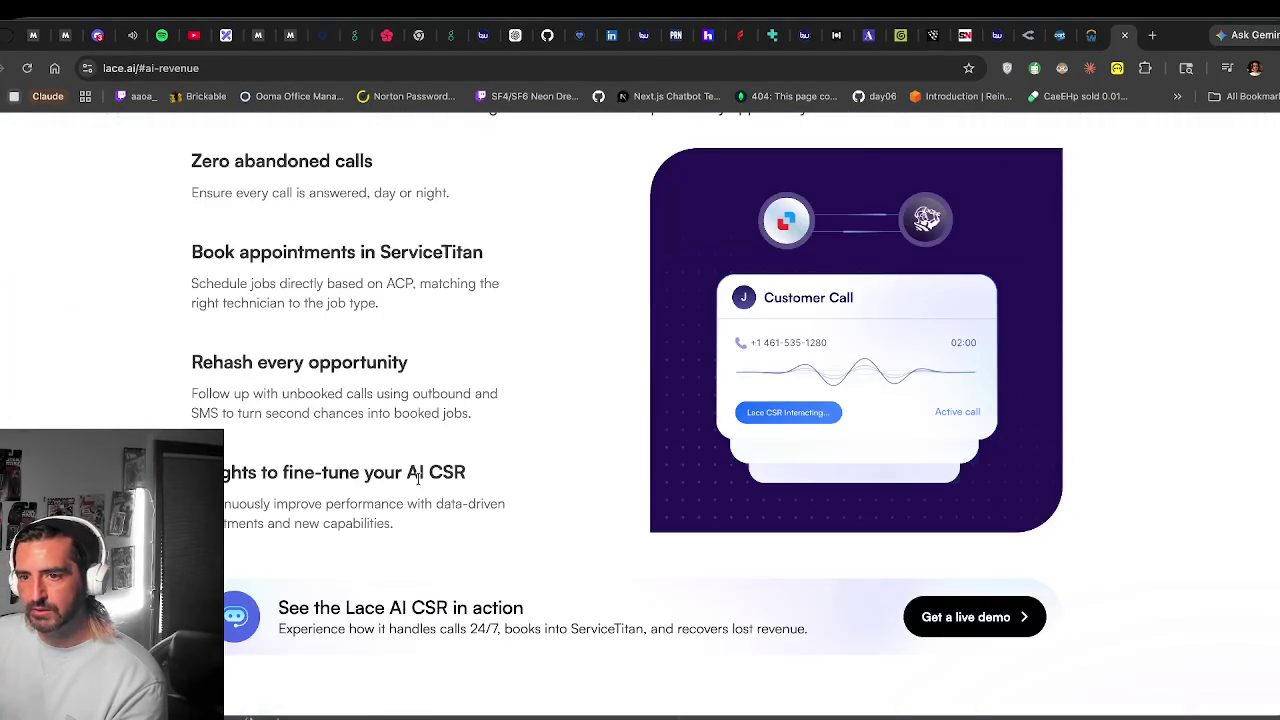
scroll(418, 477, down, 10)
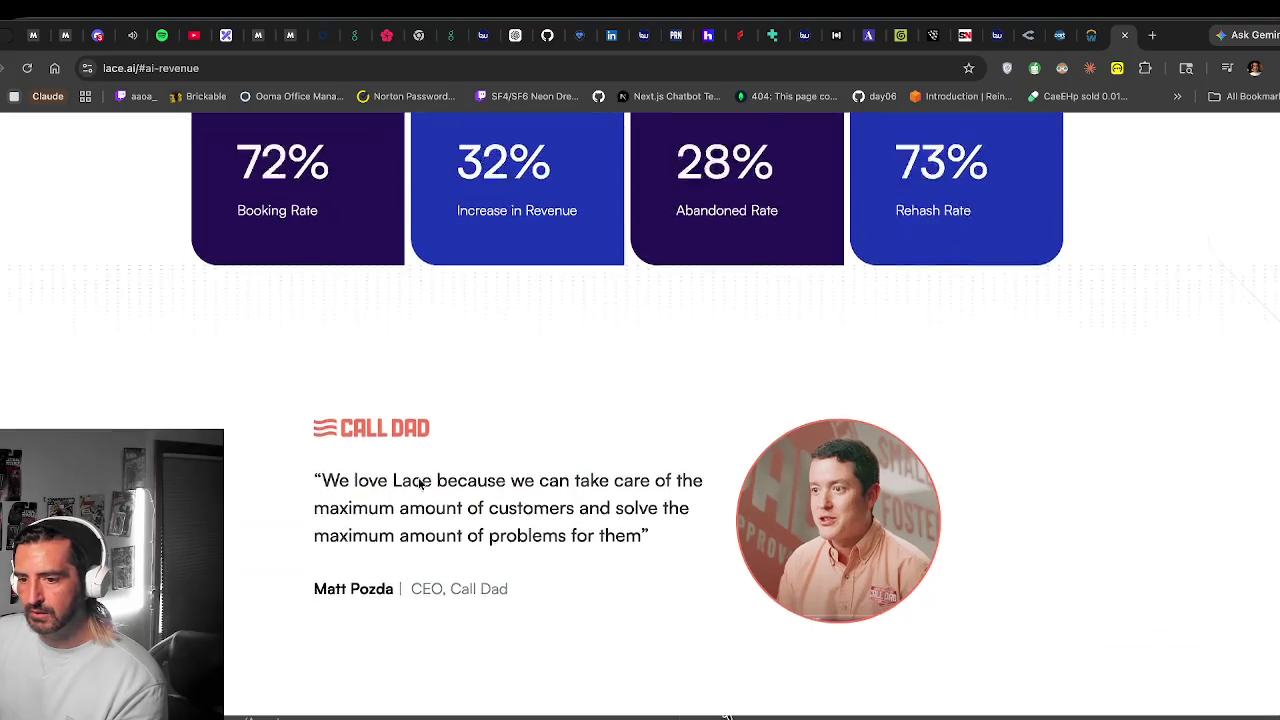
scroll(418, 484, down, 5)
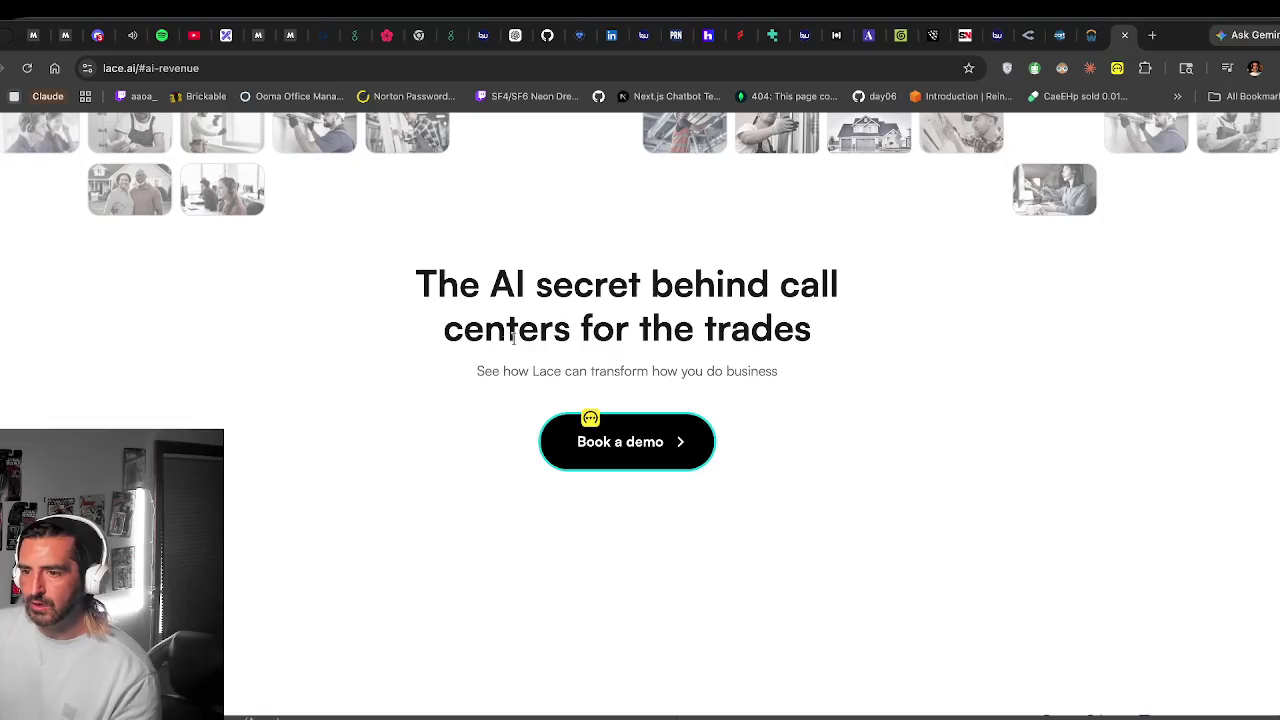
drag(432, 296, 449, 373)
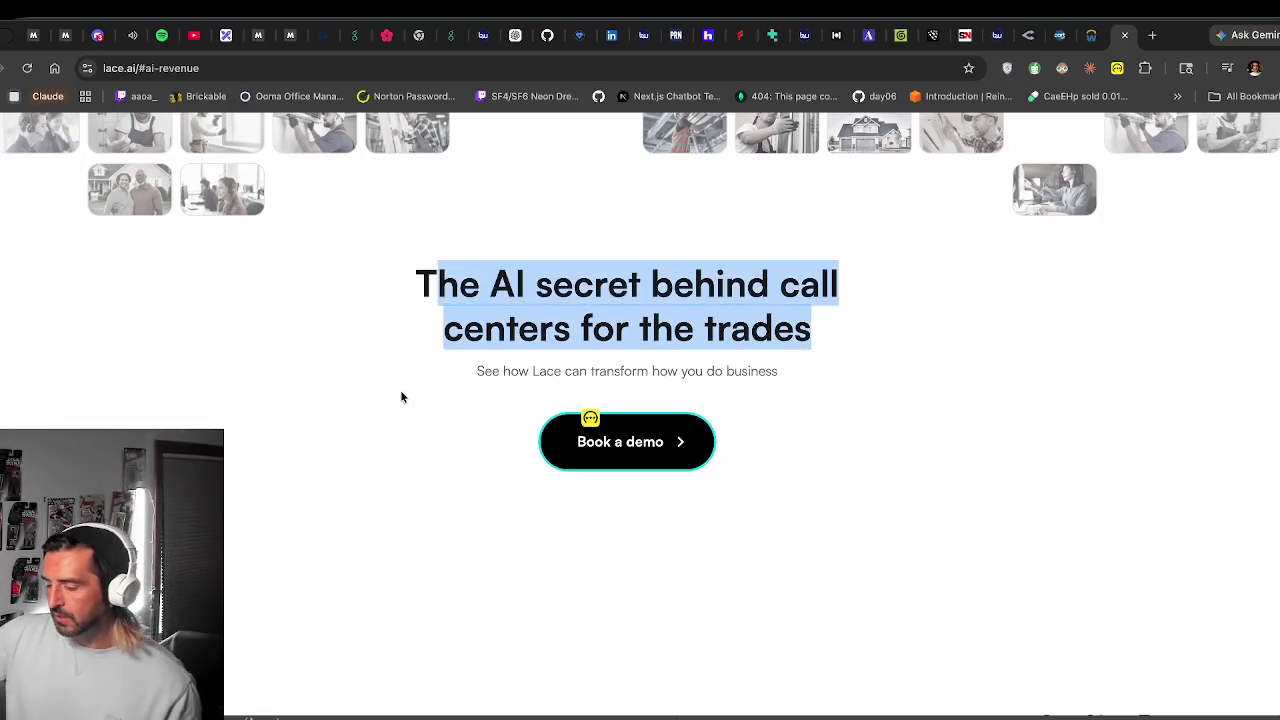
key(ctrl+7)
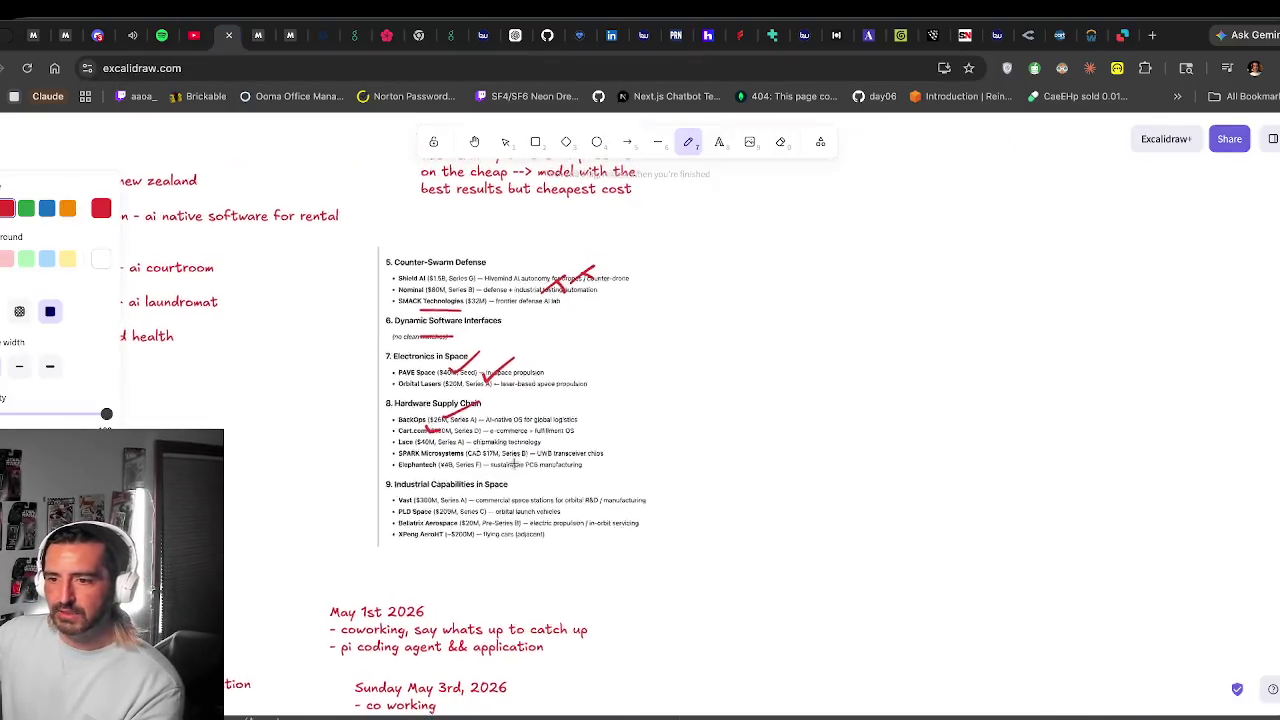
Step: Search 'lace chipmaking' and read the Reuters article on Lace's $40 million raise
scroll(525, 408, down, 1)
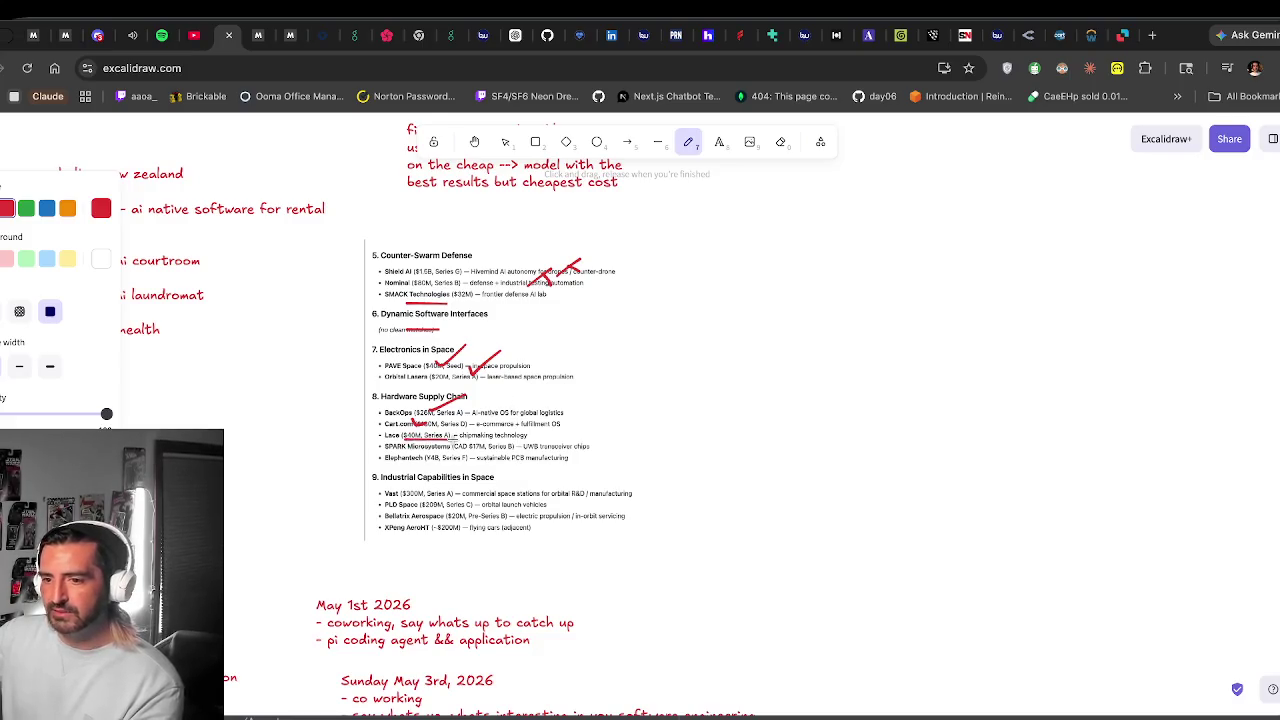
key(ctrl+t)
text(lace chipmaking)
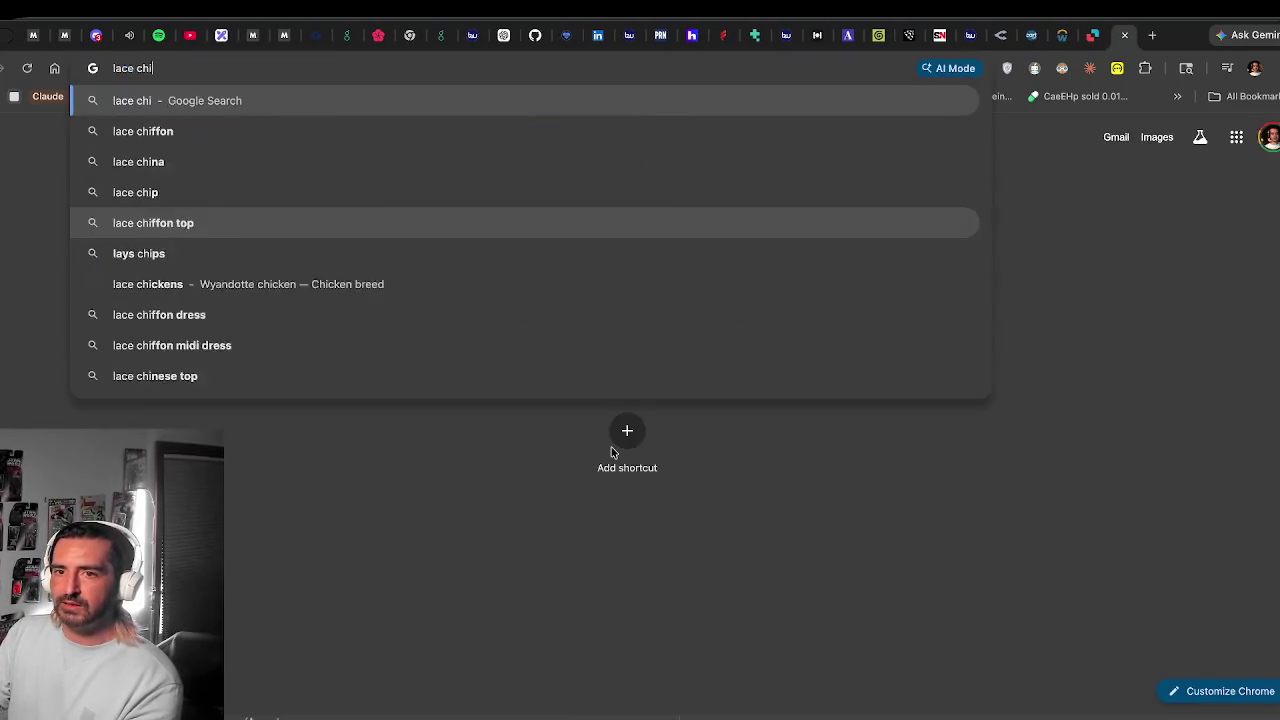
key(Return)
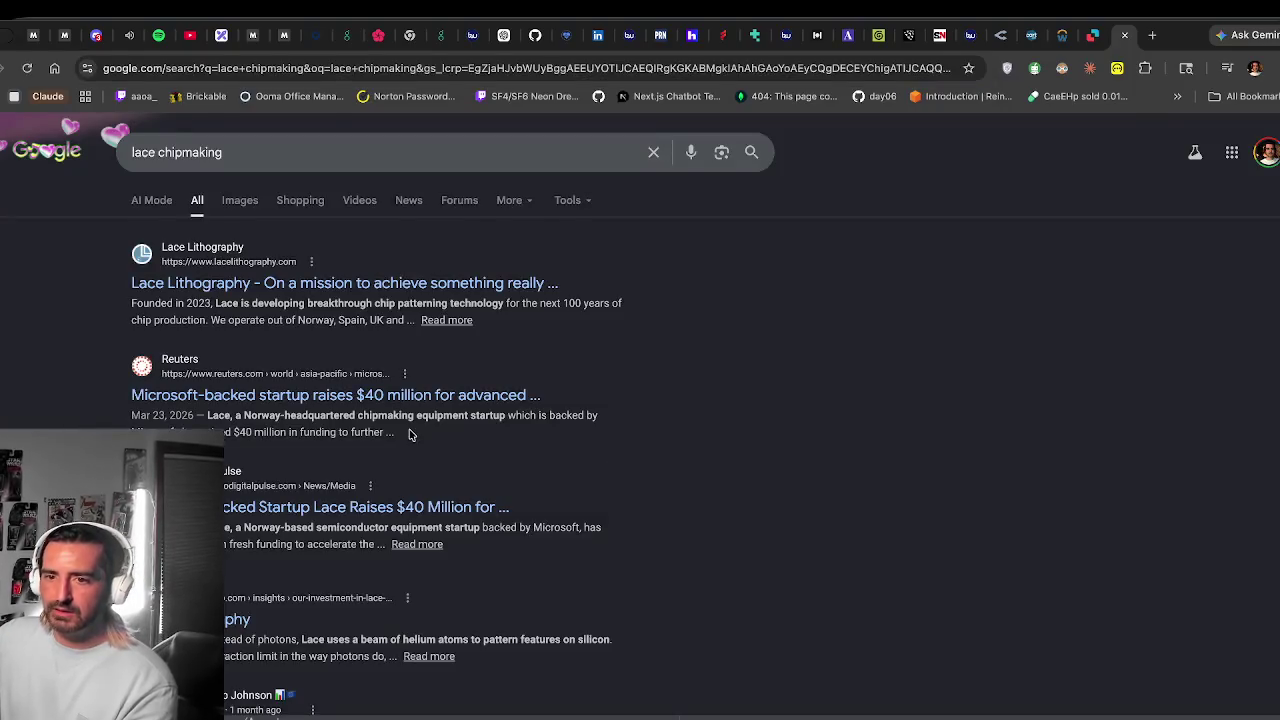
click(183, 395)
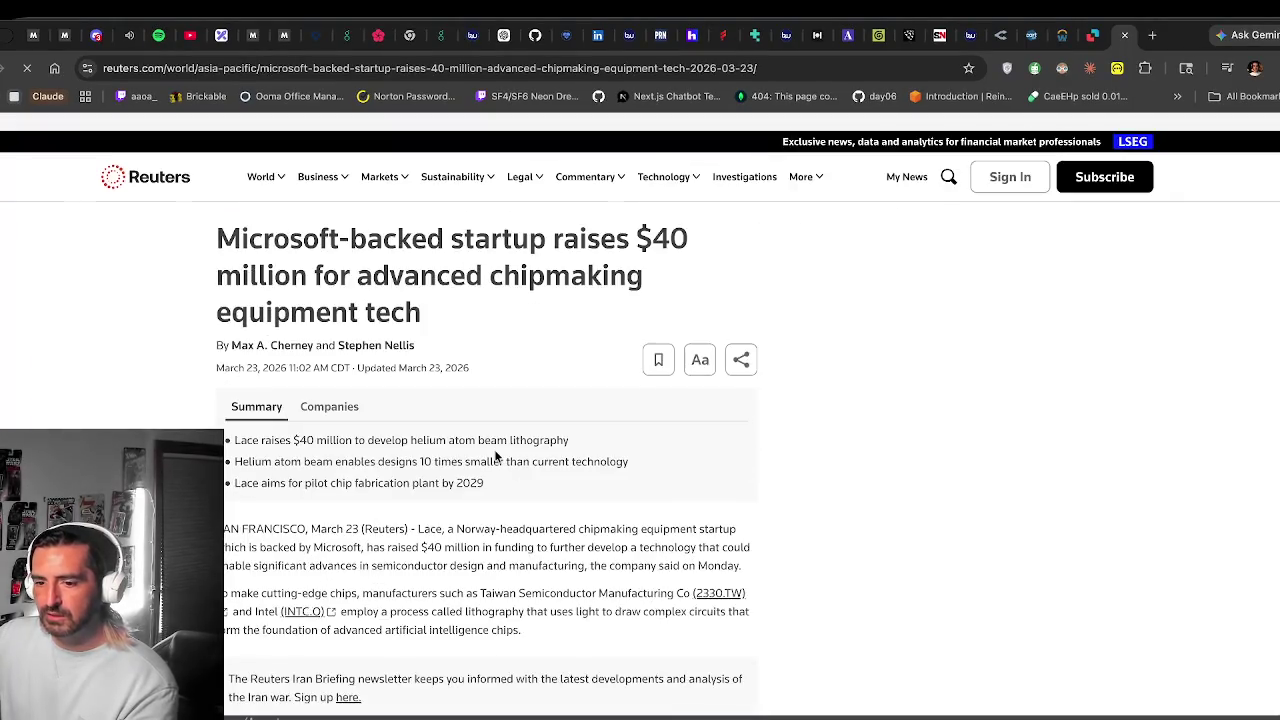
scroll(494, 451, down, 3)
scroll(494, 449, up, 1)
drag(456, 377, 452, 413)
click(452, 160)
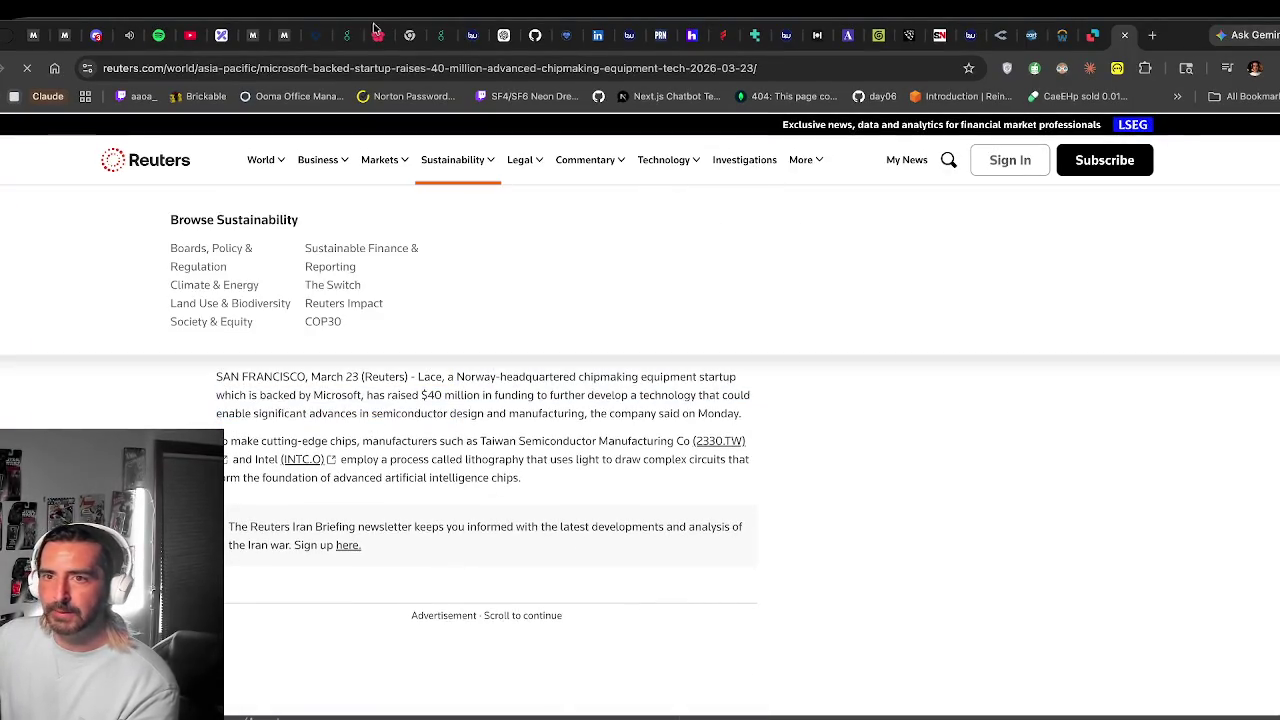
key(ctrl+w)
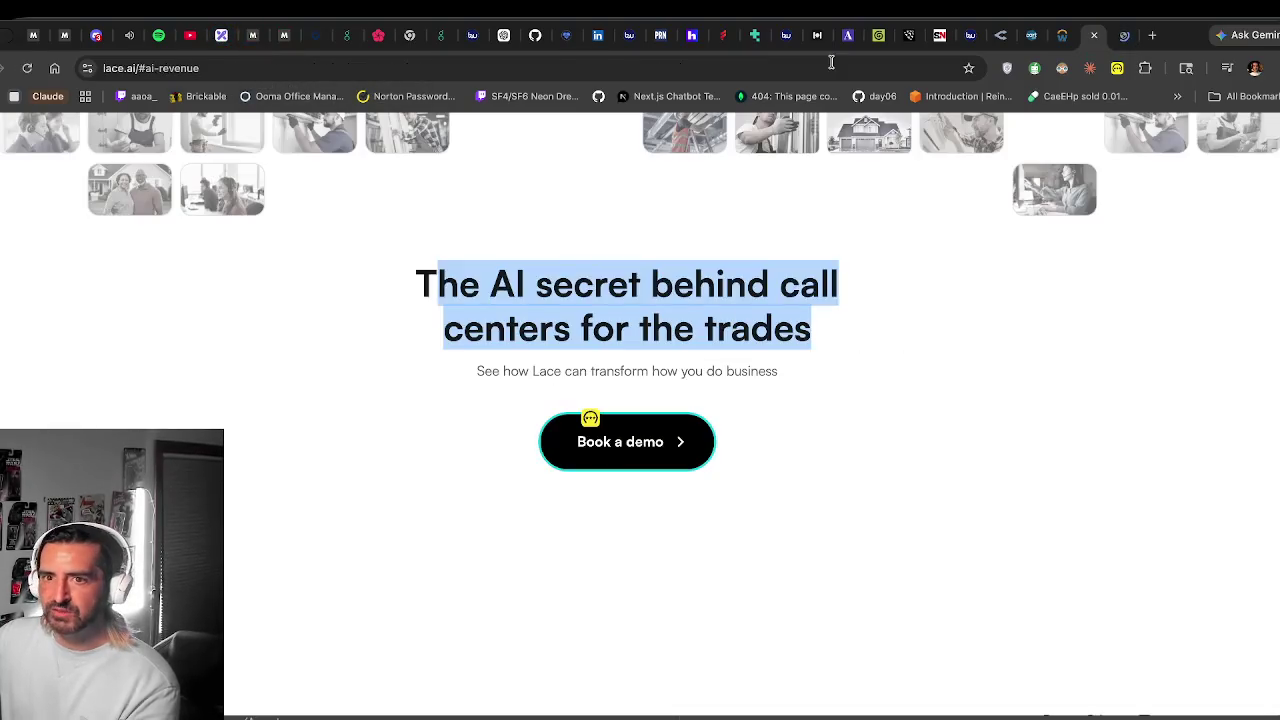
Step: Copy the lace.ai page address and paste it onto the Excalidraw board
click(550, 68)
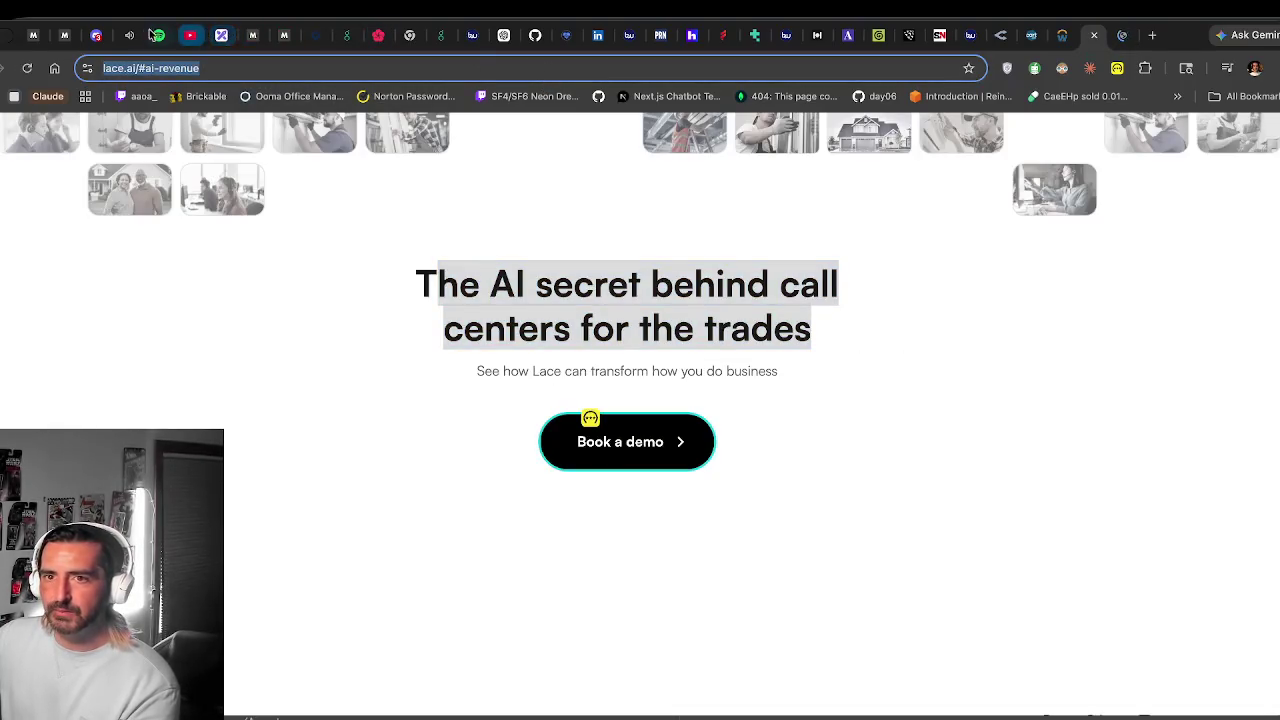
text(excal)
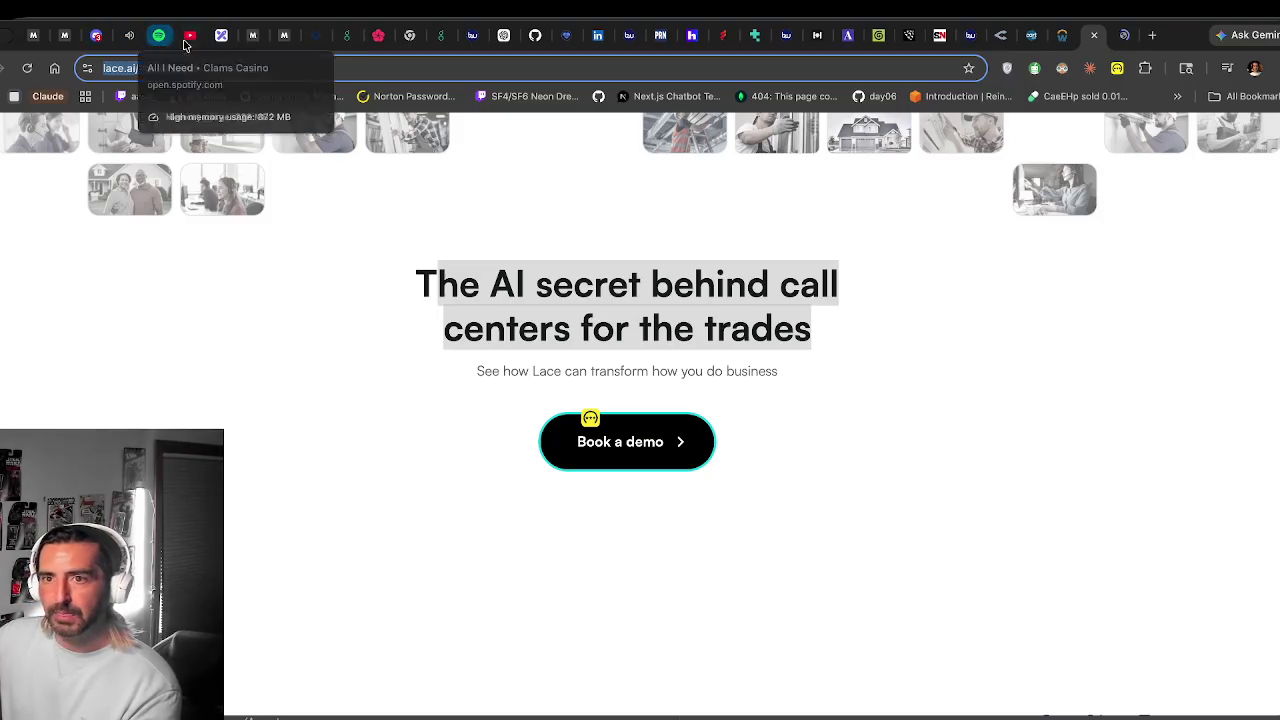
key(Return)
key(ctrl+v)
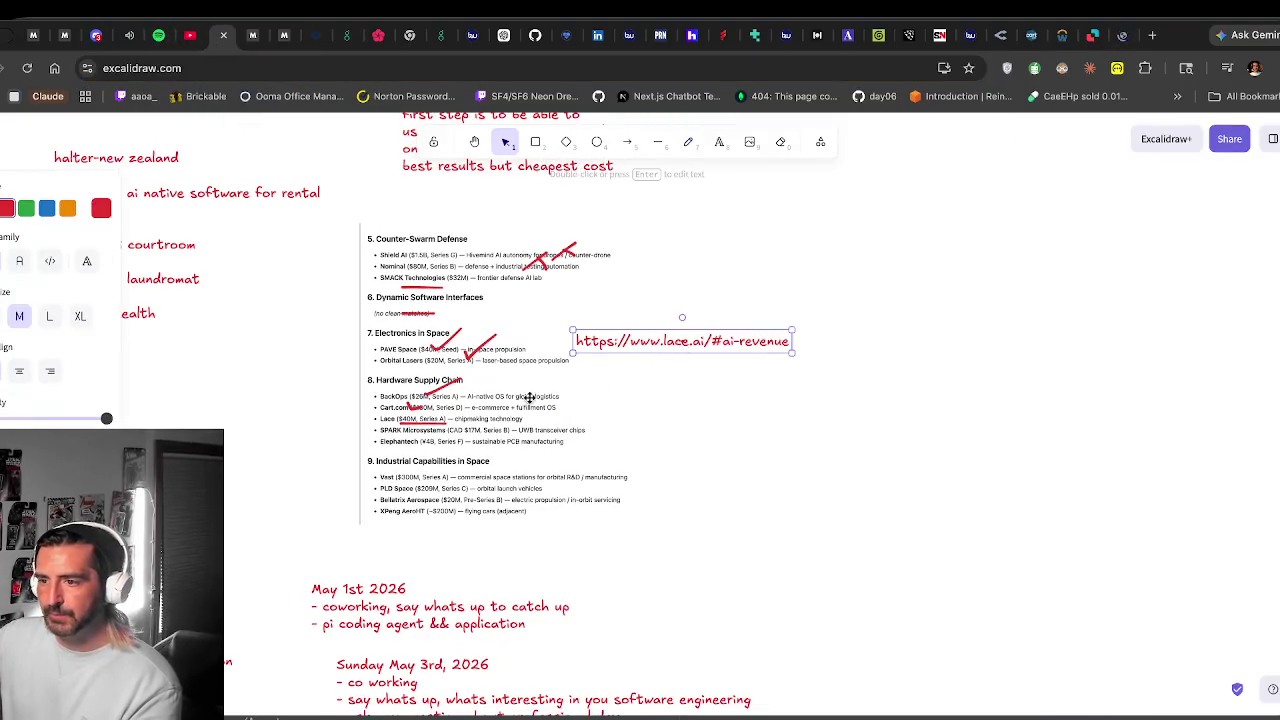
Step: Move the lace.ai link above the Counter-Swarm Defense list and draw a red underline beneath SPARK Microsystems
mouse_move(695, 345)
mouse_down()
mouse_move(595, 257)
mouse_move(582, 218)
mouse_up()
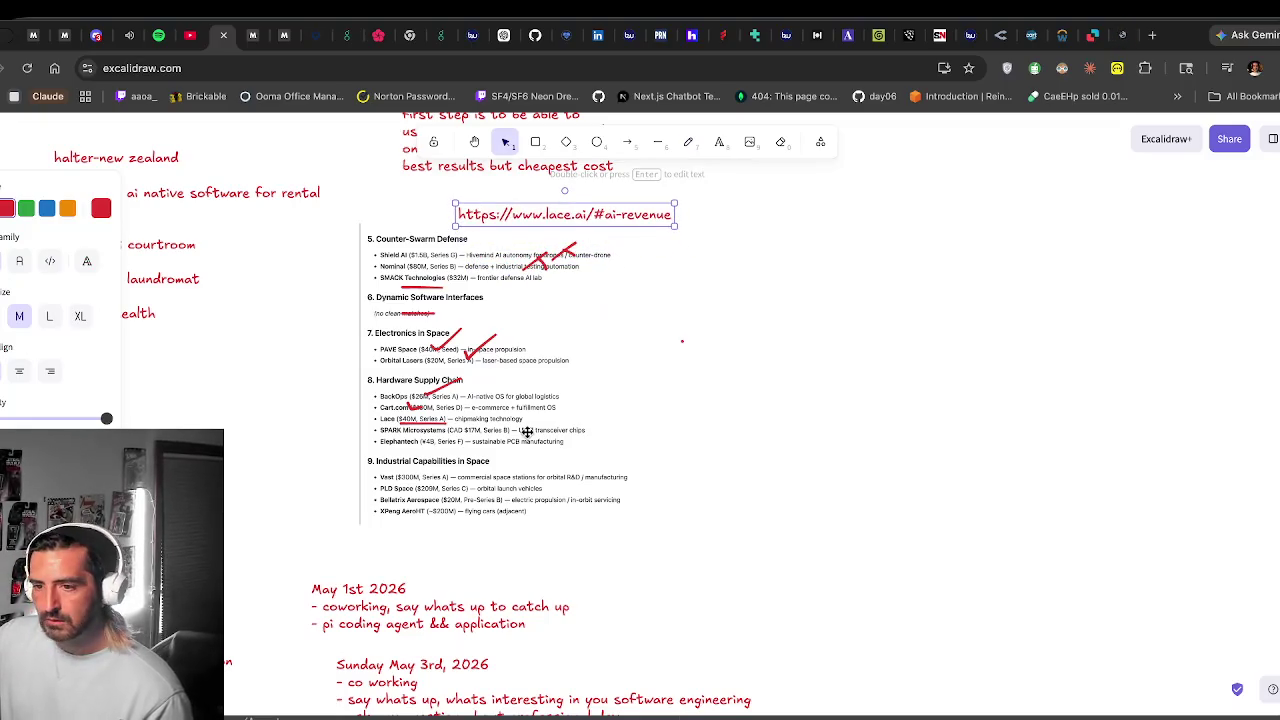
scroll(527, 431, down, 1)
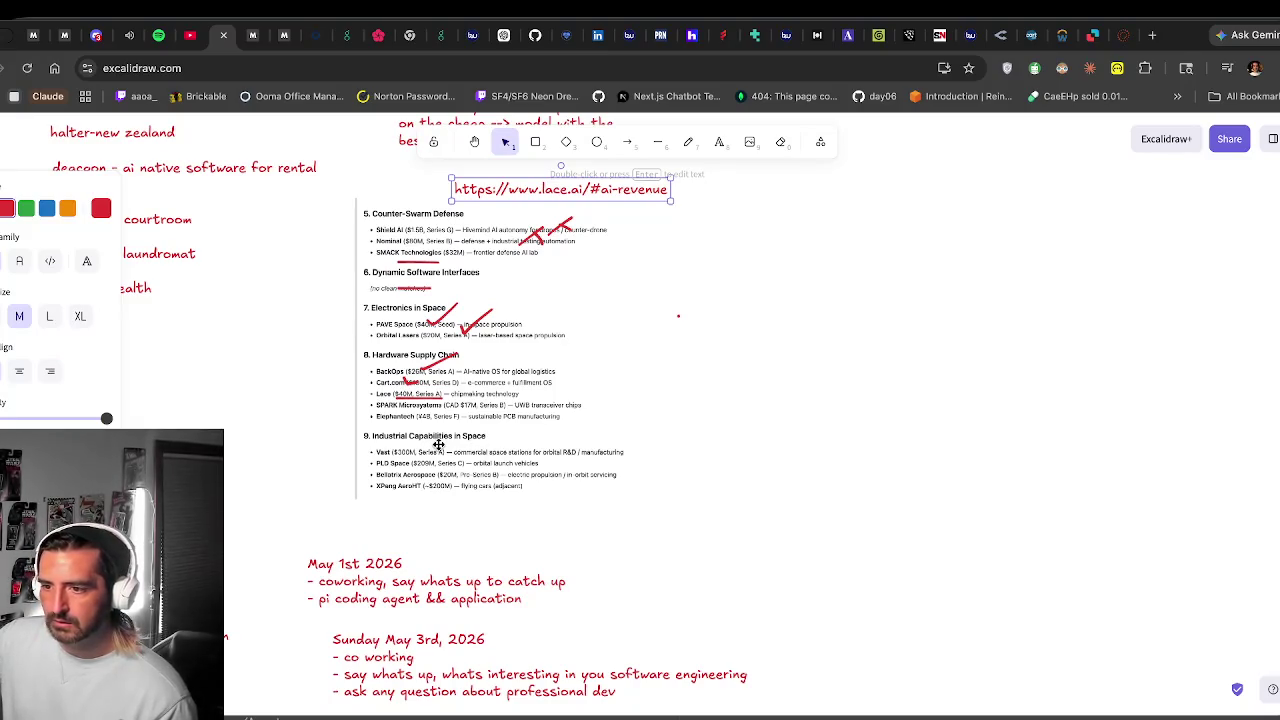
click(688, 141)
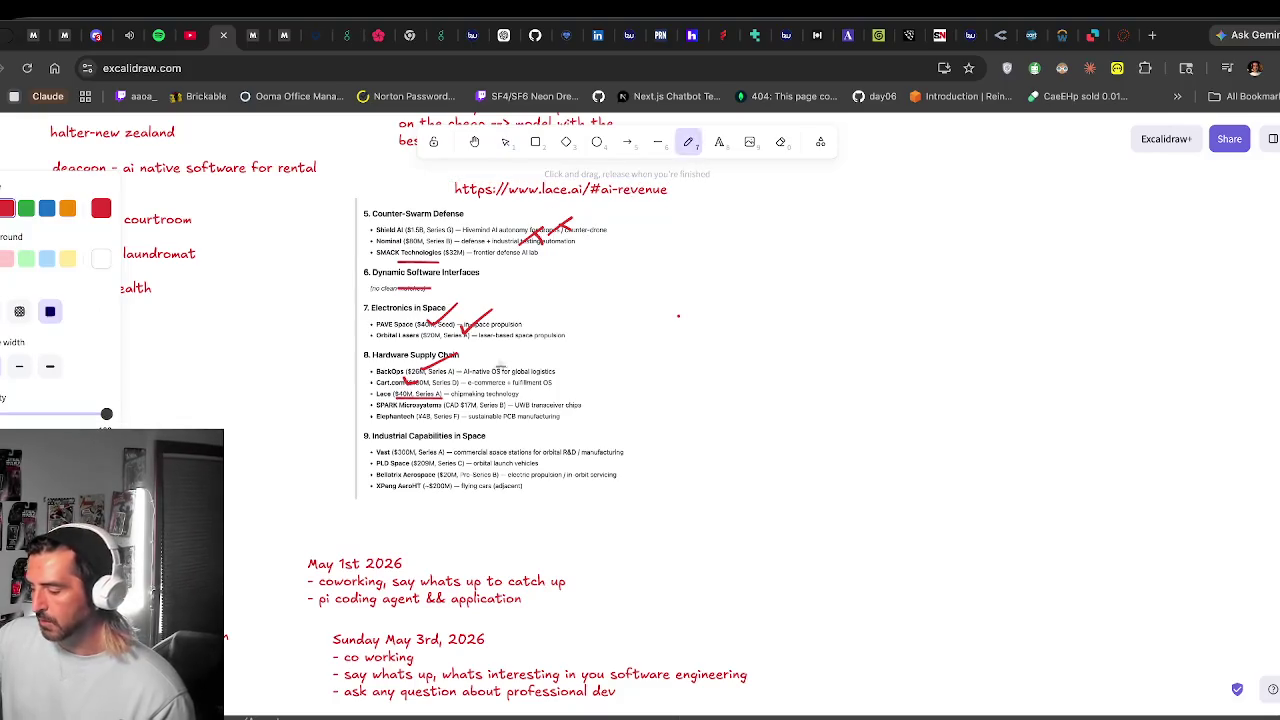
drag(377, 408, 432, 407)
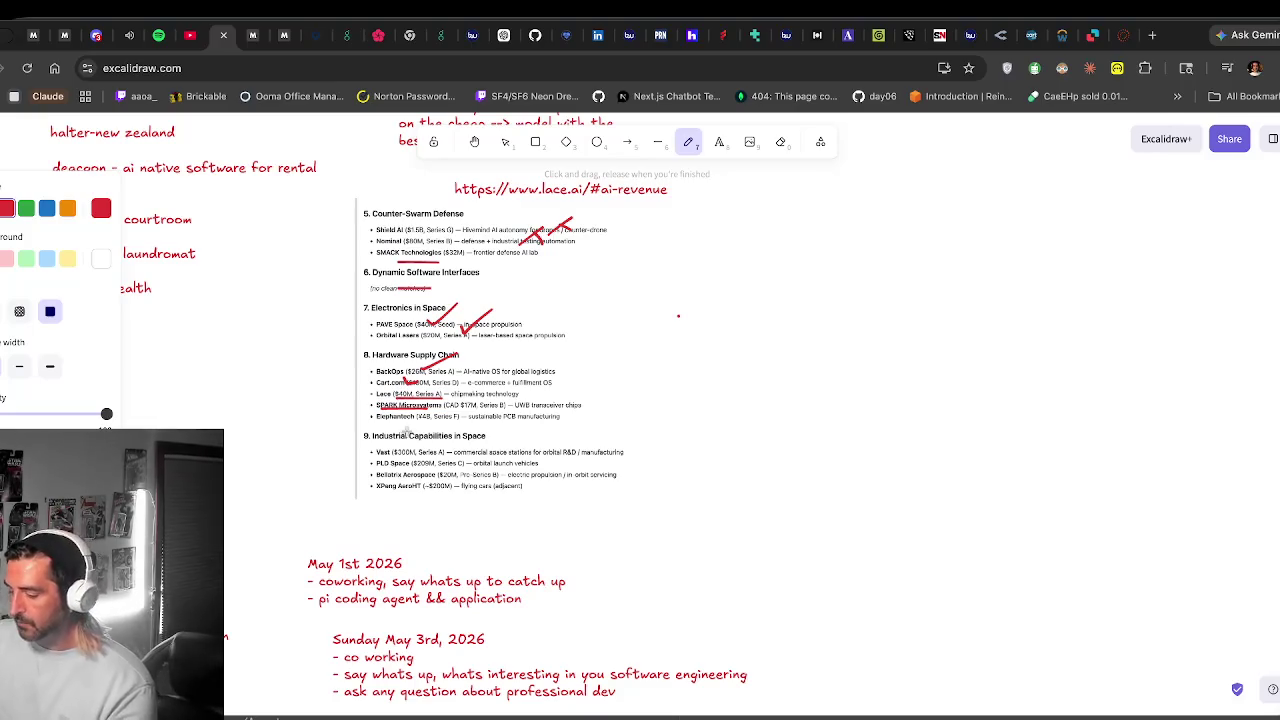
scroll(561, 489, down, 3)
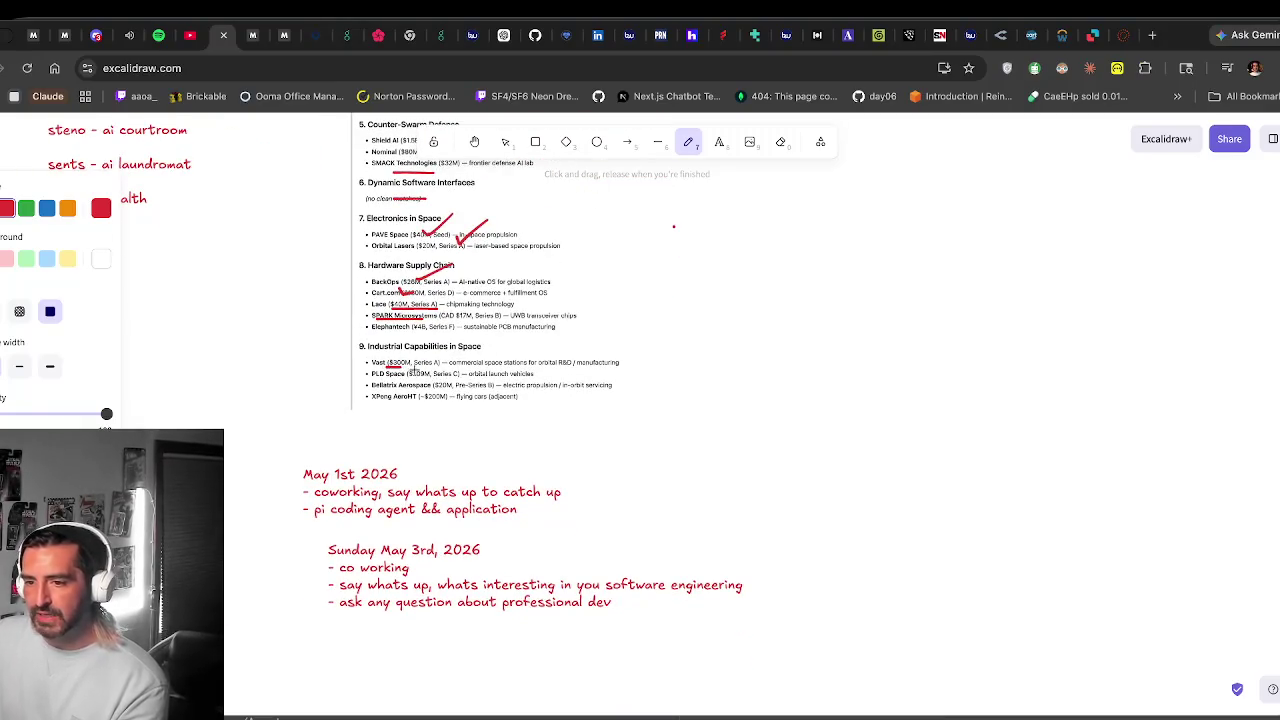
Step: Search 'pld space', open pldspace.com, accept cookies and skim the homepage
key(ctrl+t)
text(pl)
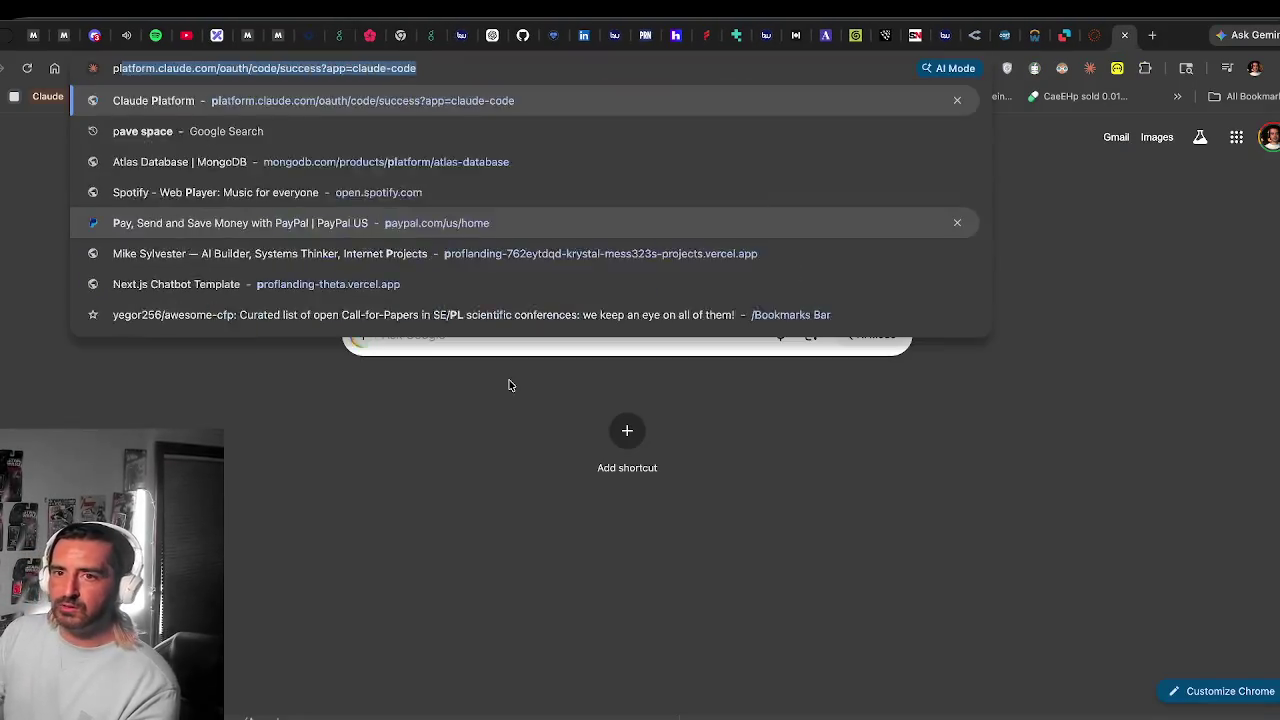
text(d space)
key(Return)
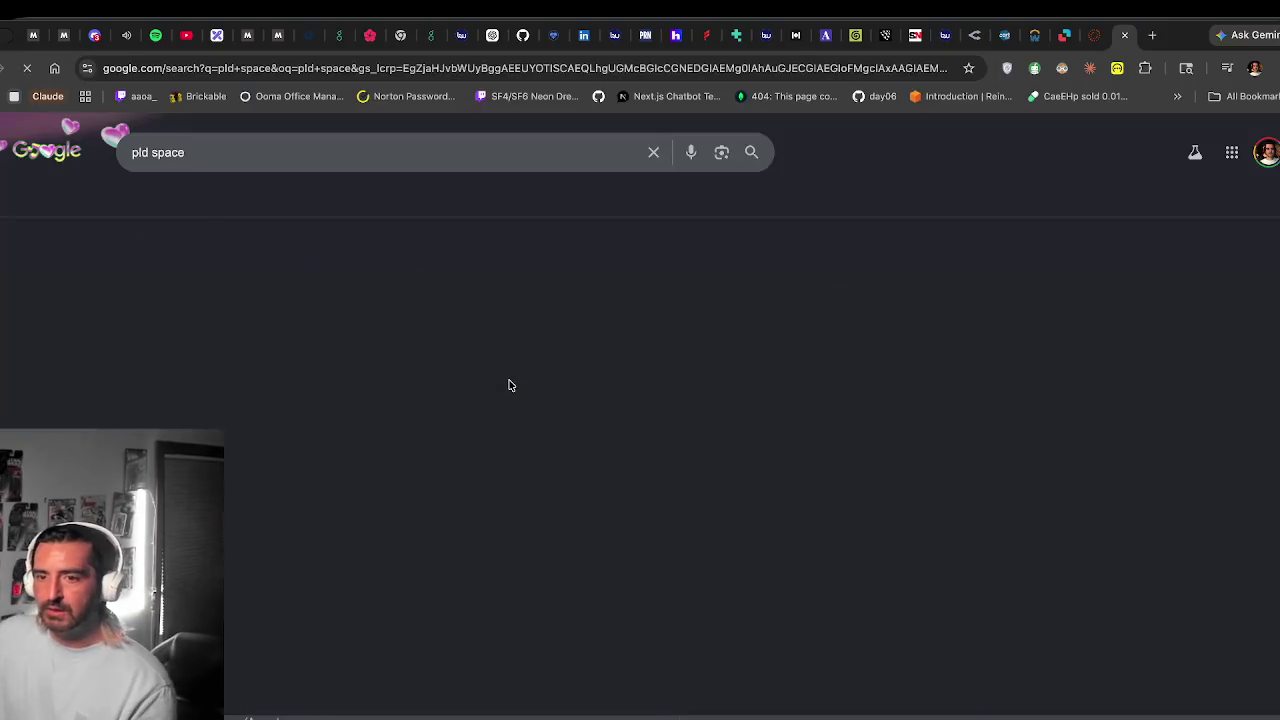
click(323, 284)
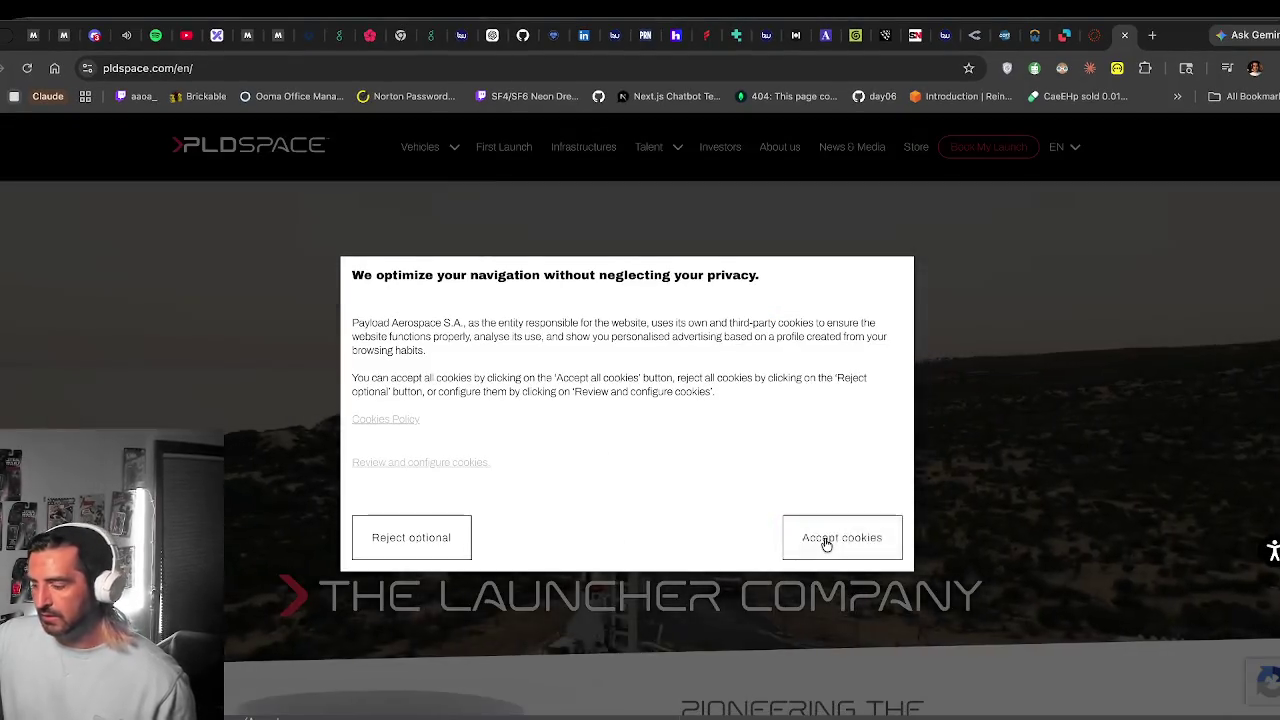
click(823, 537)
scroll(617, 602, down, 5)
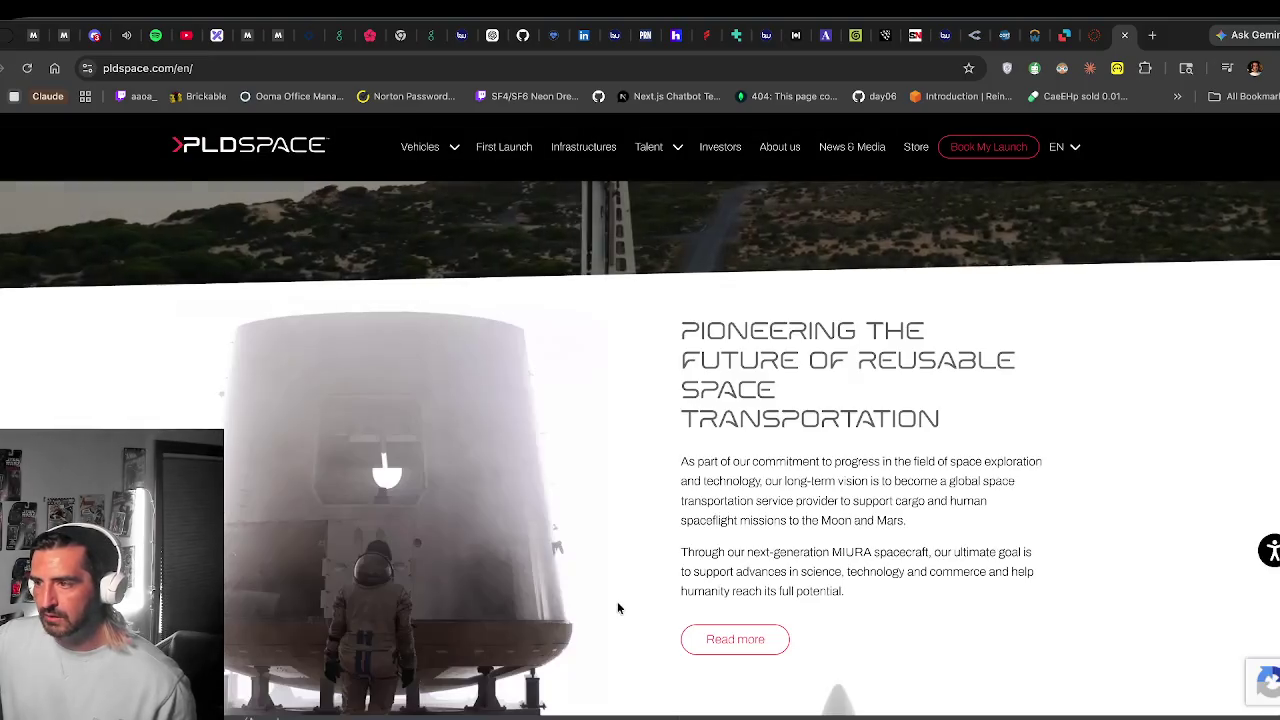
scroll(617, 602, down, 10)
scroll(617, 600, down, 3)
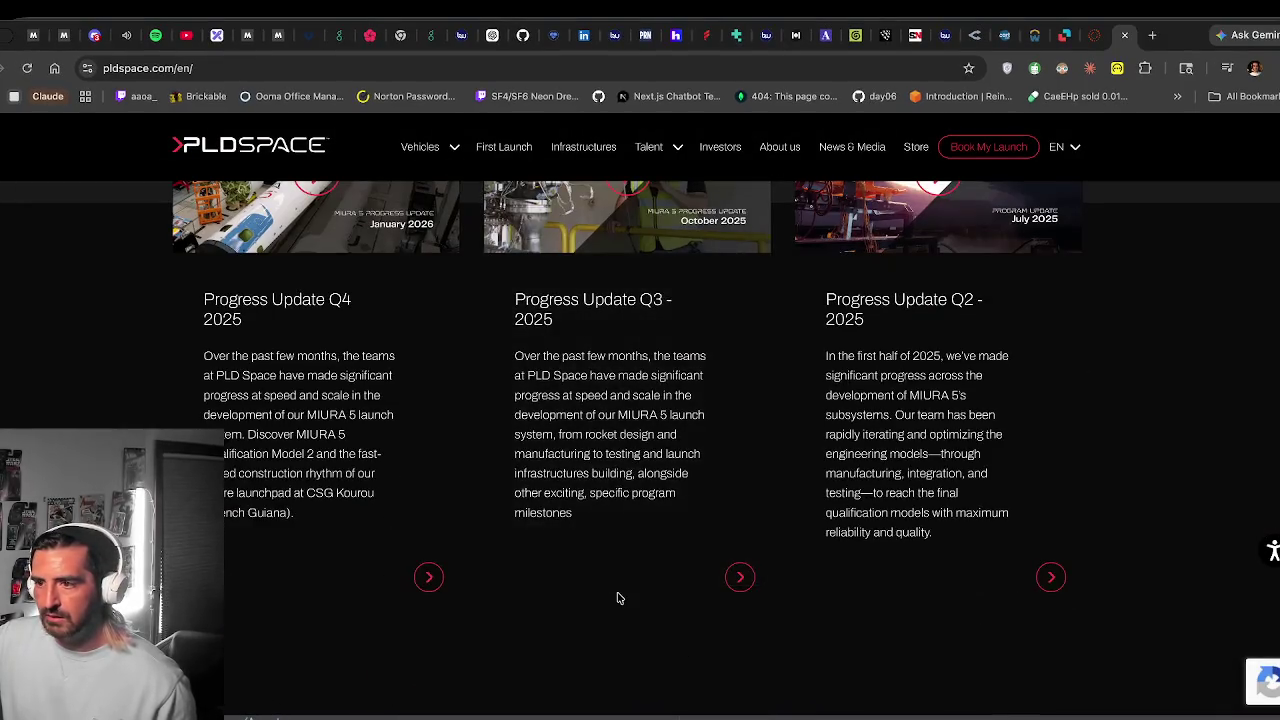
scroll(617, 594, up, 15)
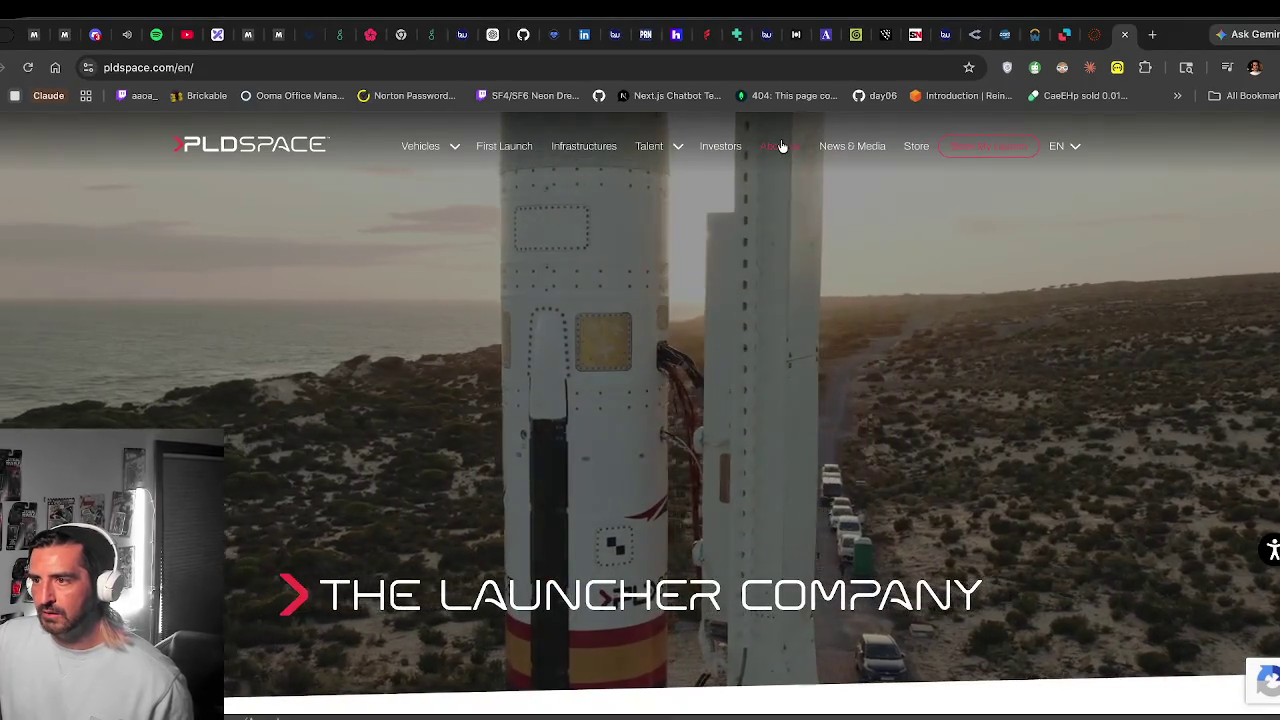
Step: Scroll PLD Space's About us page through its values, management team and timeline
click(783, 147)
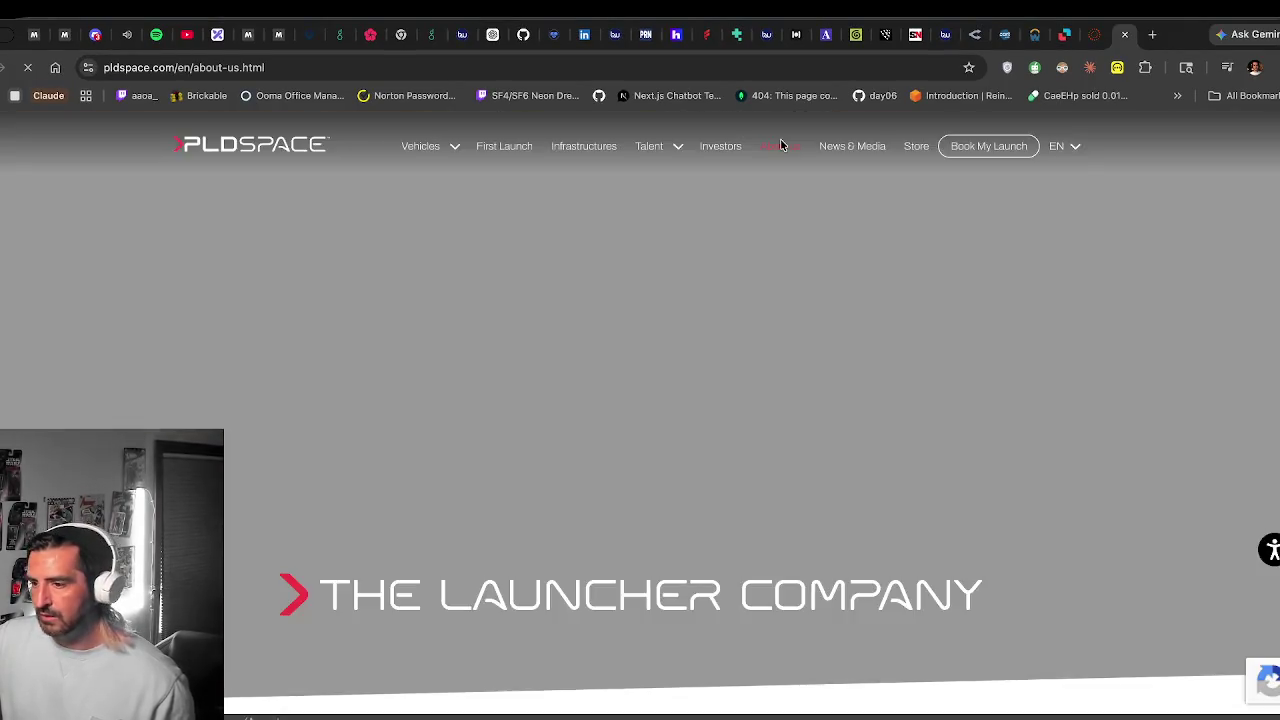
scroll(621, 327, down, 5)
scroll(621, 325, down, 12)
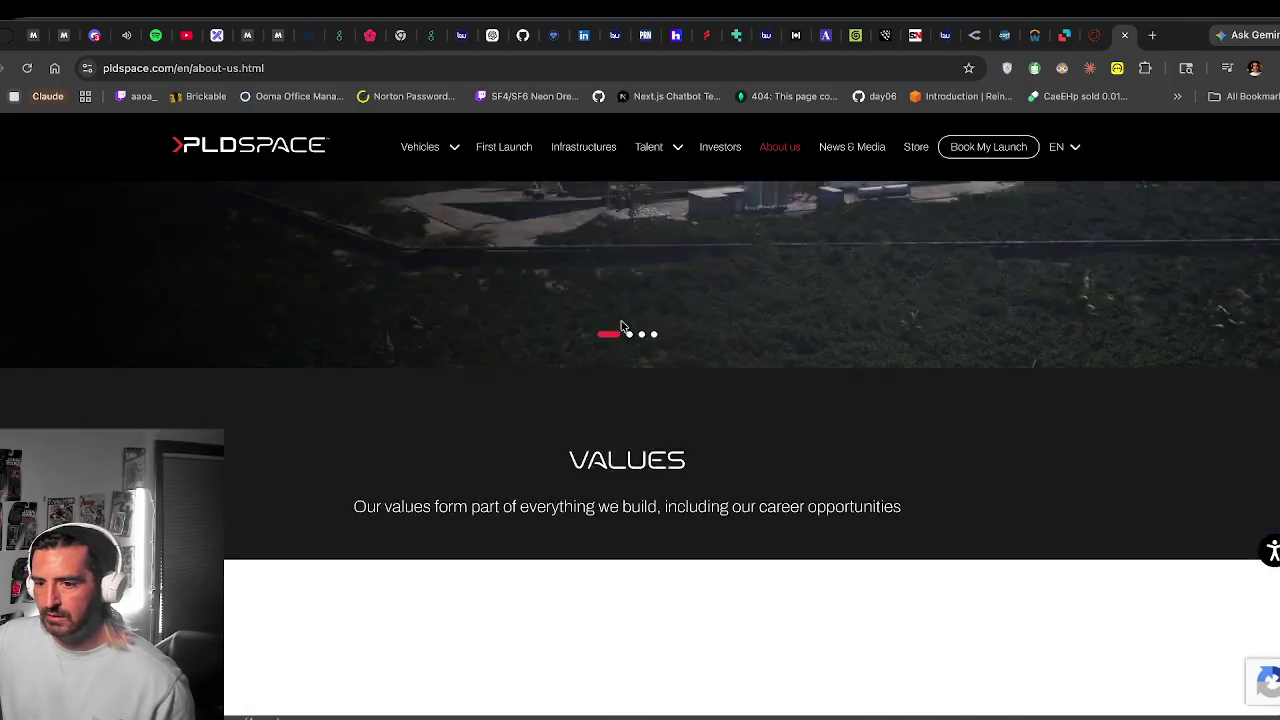
scroll(621, 321, down, 10)
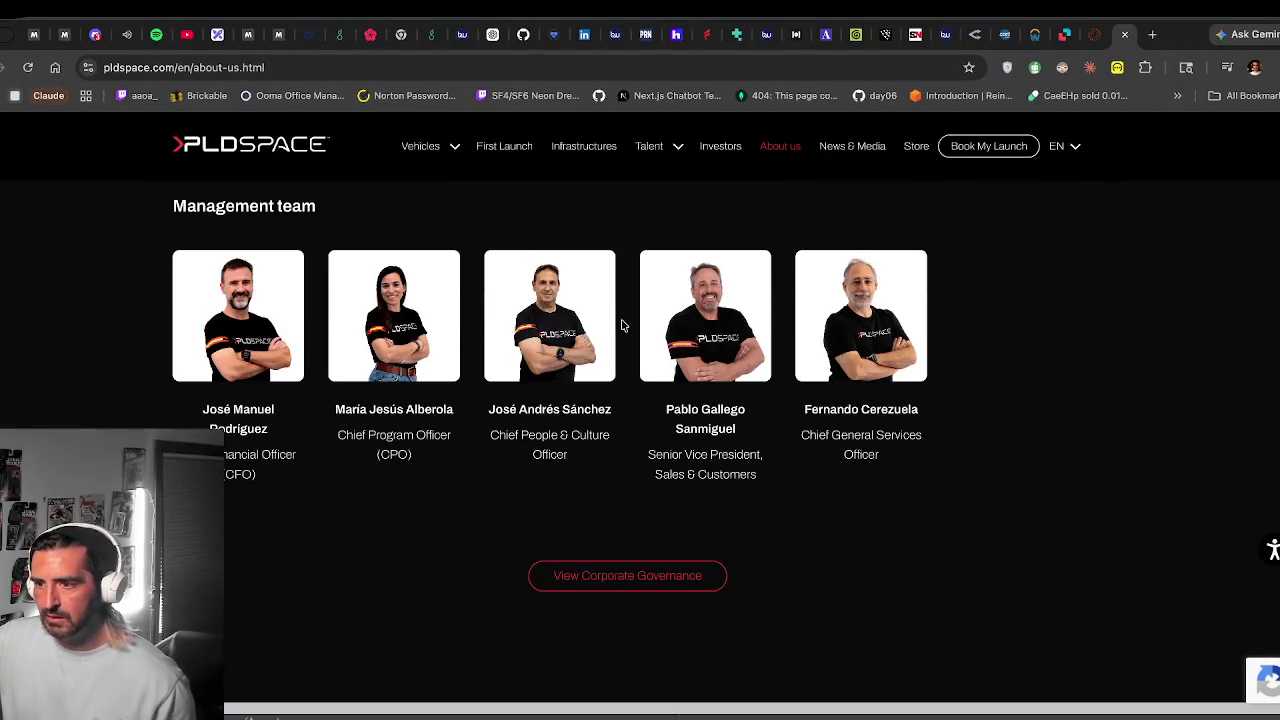
scroll(686, 488, down, 10)
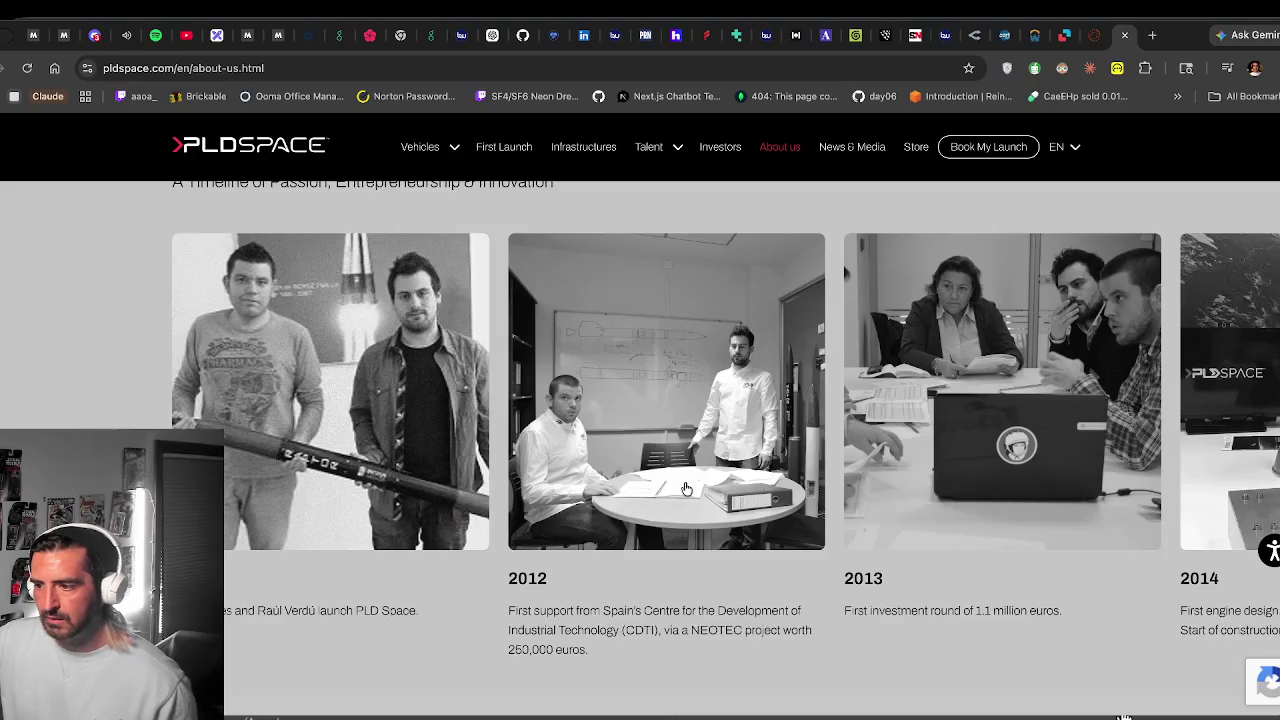
scroll(684, 481, down, 10)
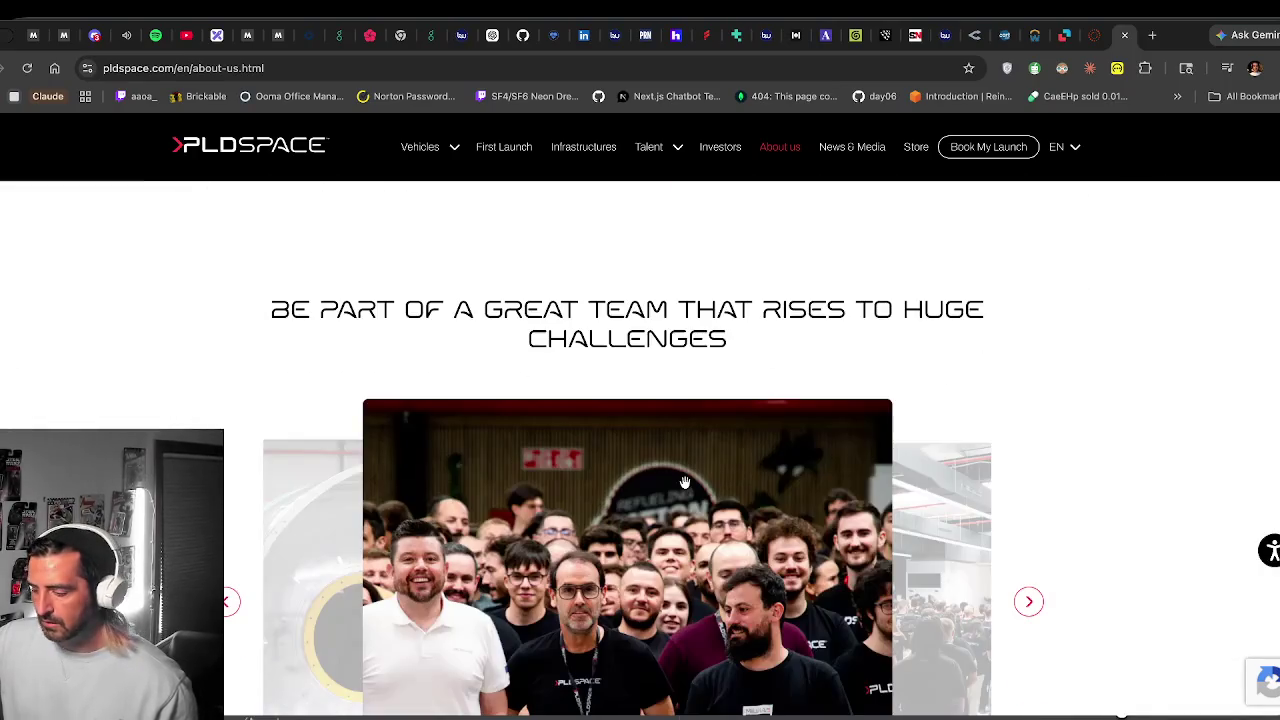
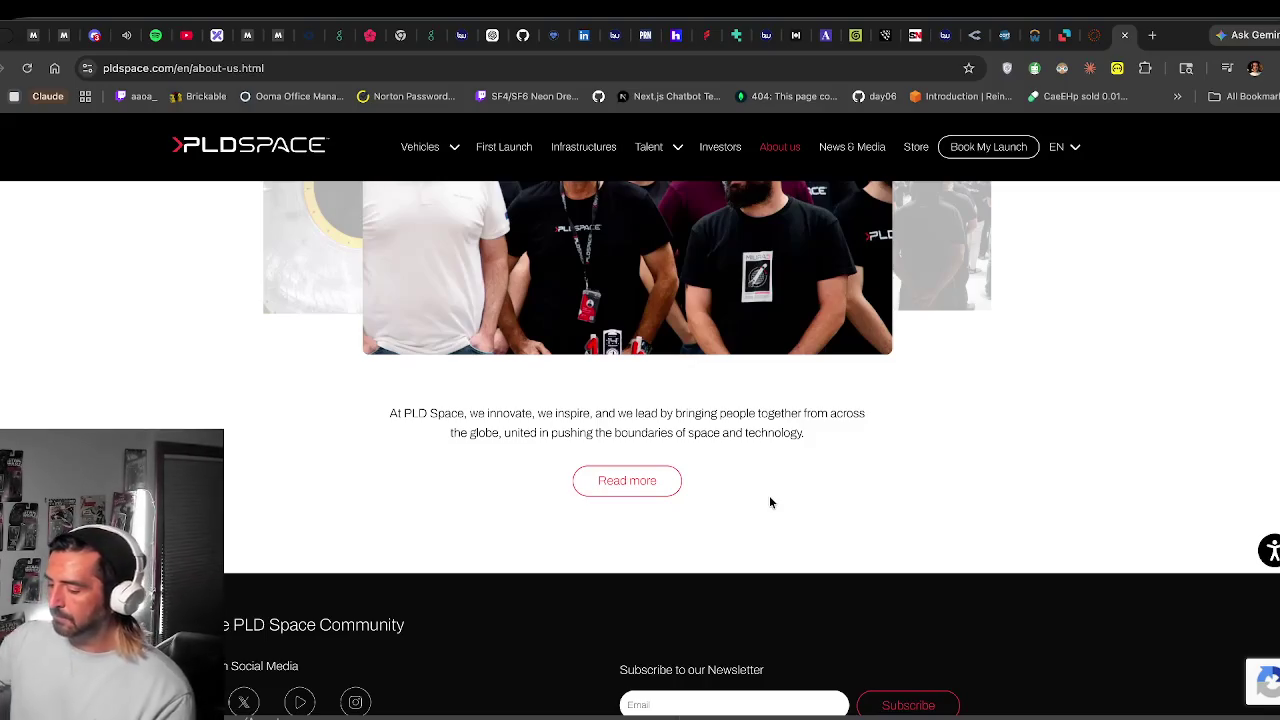
Step: Go back to the Excalidraw board listing space and hardware startups
click(216, 35)
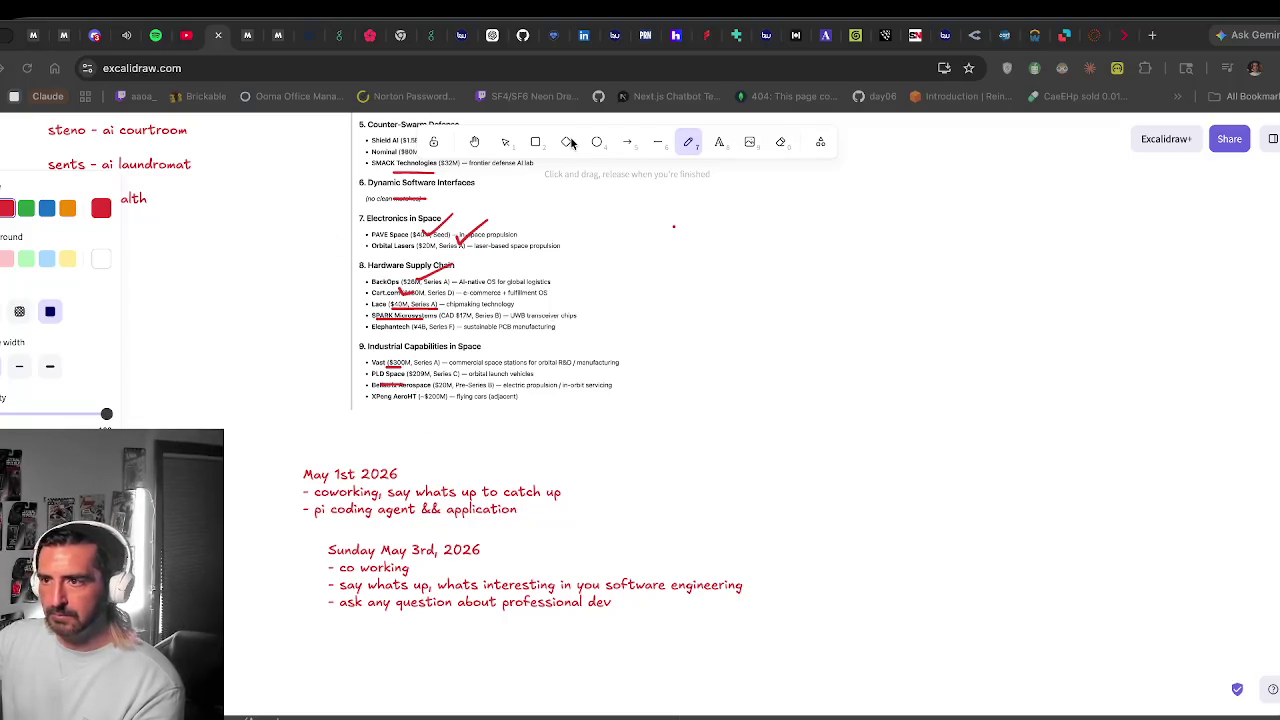
Step: Underline XPeng AeroHT in red, then view the Markdown Live Preview startup list
scroll(516, 346, down, 1)
drag(365, 378, 412, 378)
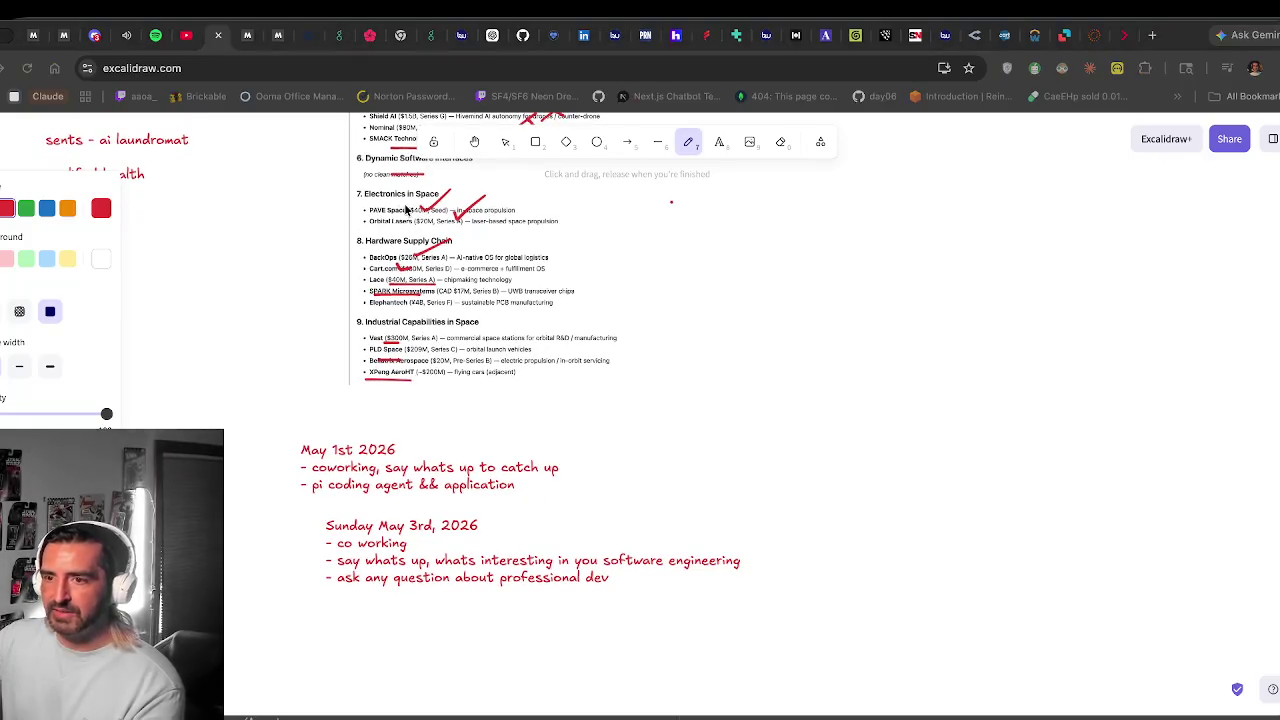
click(249, 35)
scroll(385, 392, down, 5)
scroll(385, 392, up, 4)
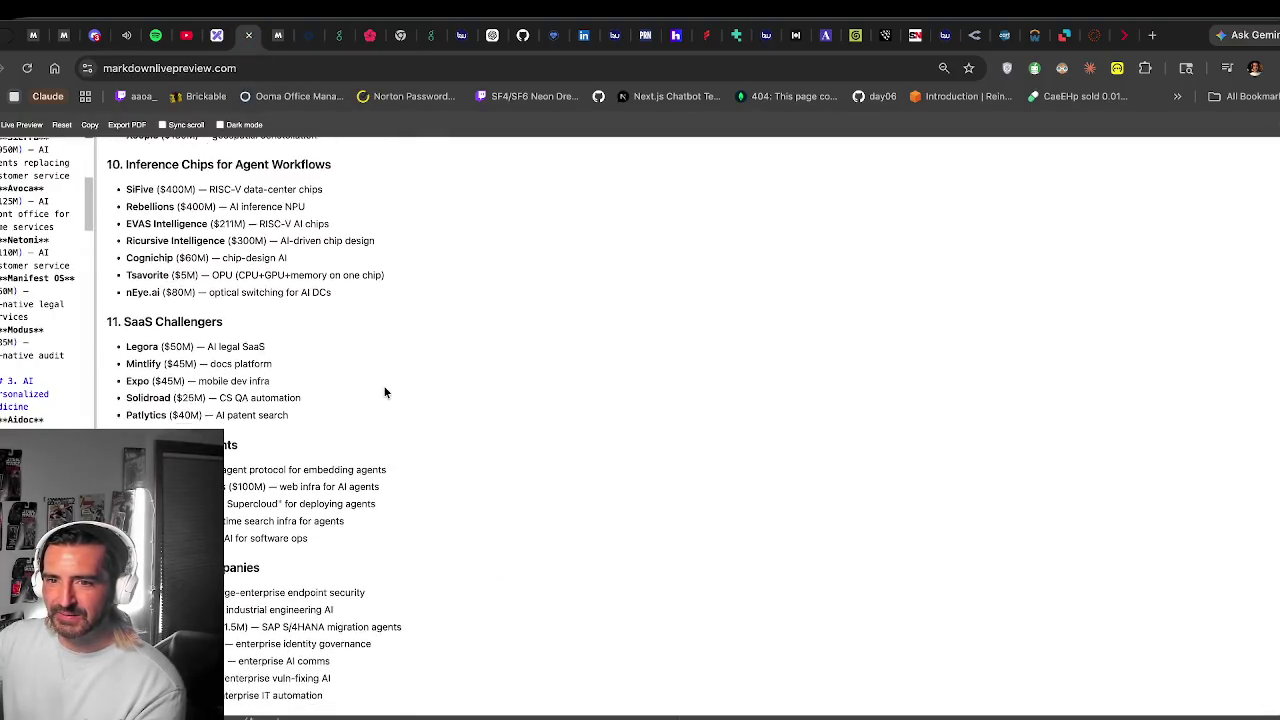
Step: Open the other Markdown document and zoom out to 50% to fit sections 10–14
click(294, 30)
scroll(294, 458, down, 5)
scroll(294, 458, down, 8)
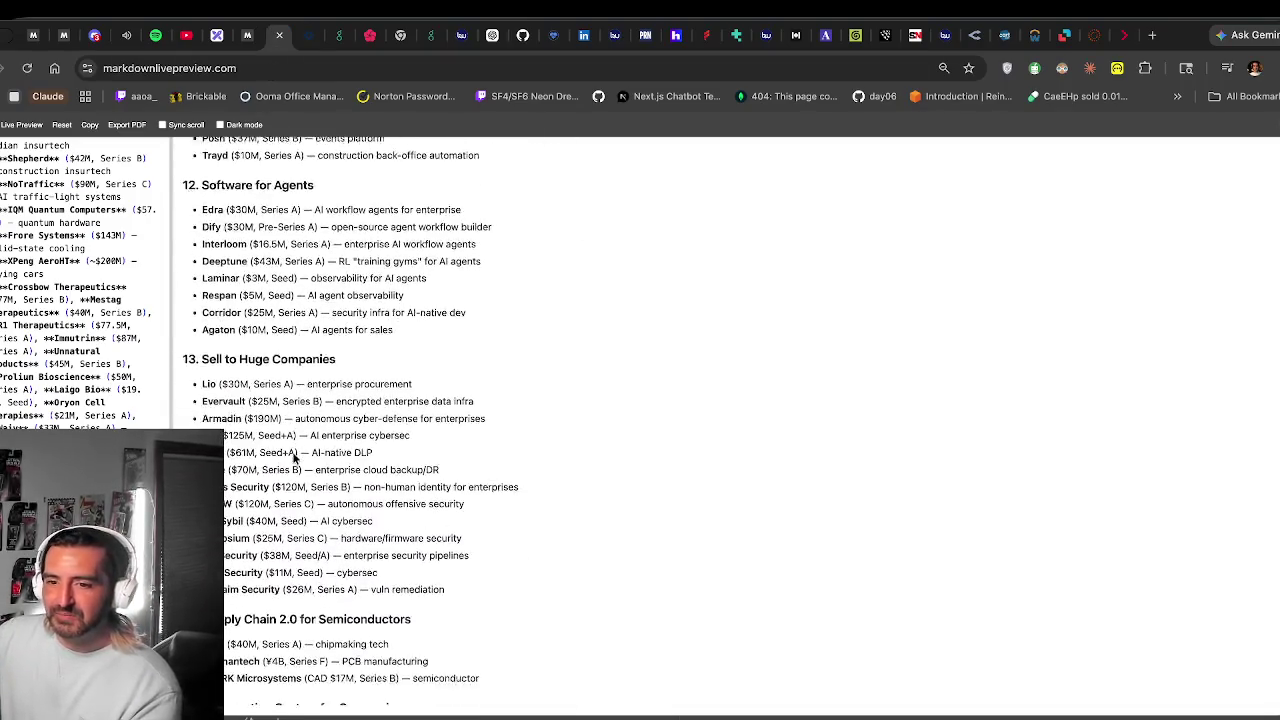
key(ctrl+minus)
key(ctrl+minus)
key(ctrl+minus)
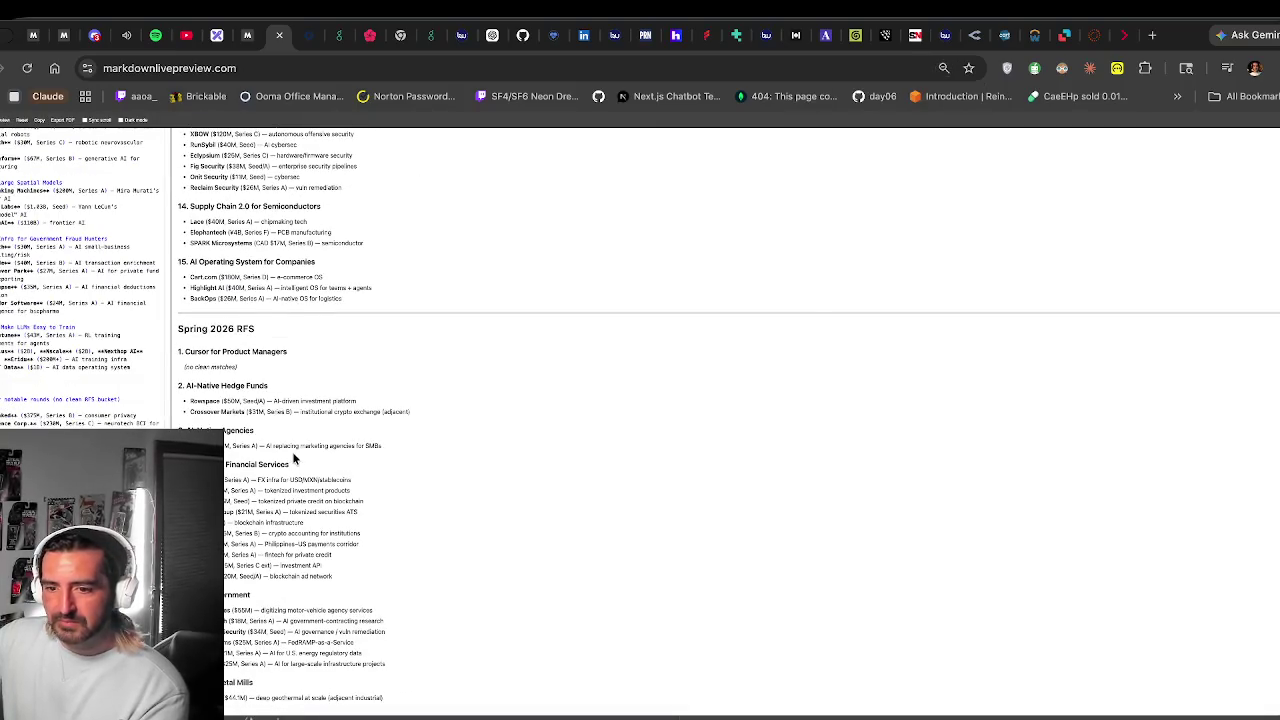
scroll(294, 458, up, 5)
scroll(294, 458, up, 3)
scroll(294, 458, down, 1)
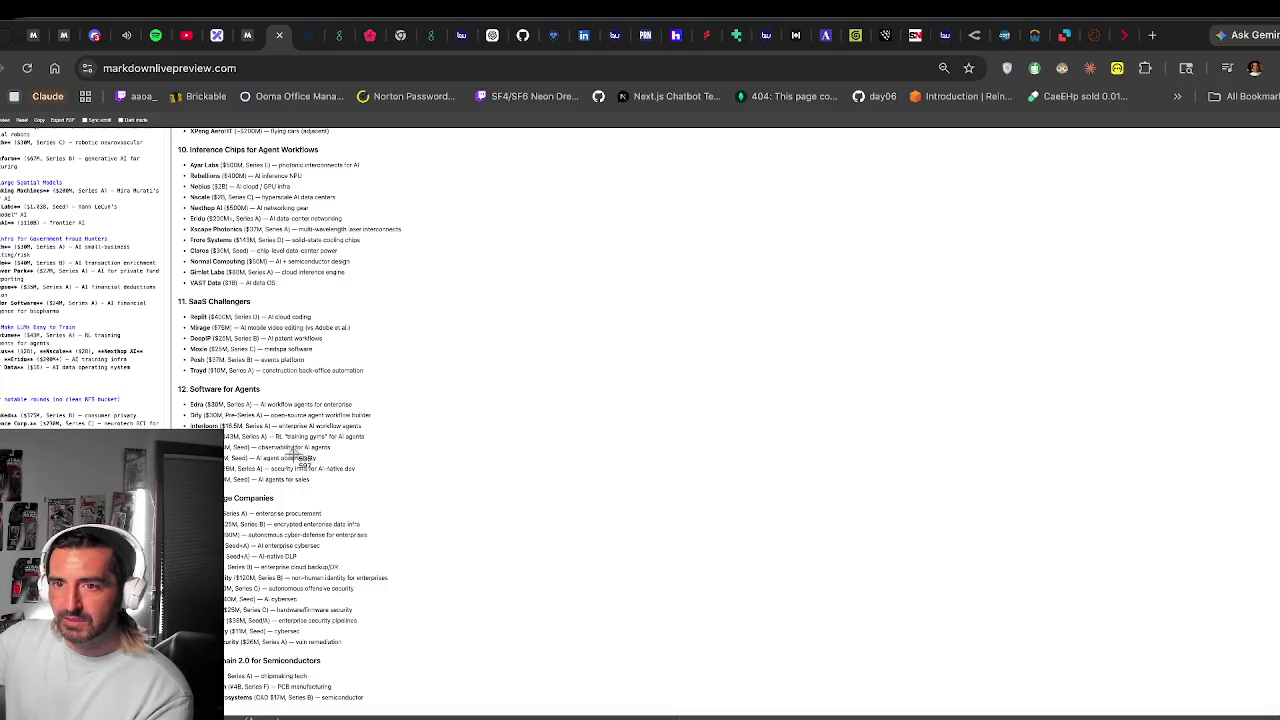
Step: Capture a region screenshot of sections 10–14 to the clipboard and return to Excalidraw
key(super+shift+4)
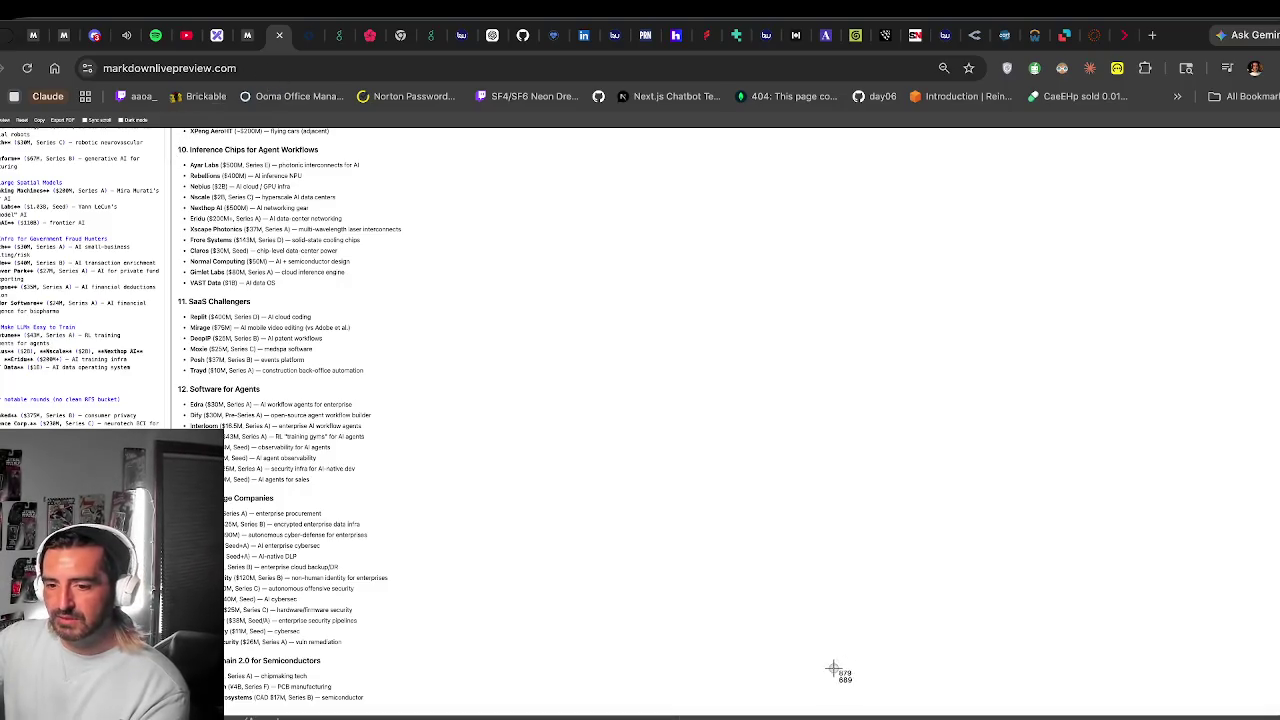
key(Escape)
click(216, 35)
scroll(460, 390, down, 3)
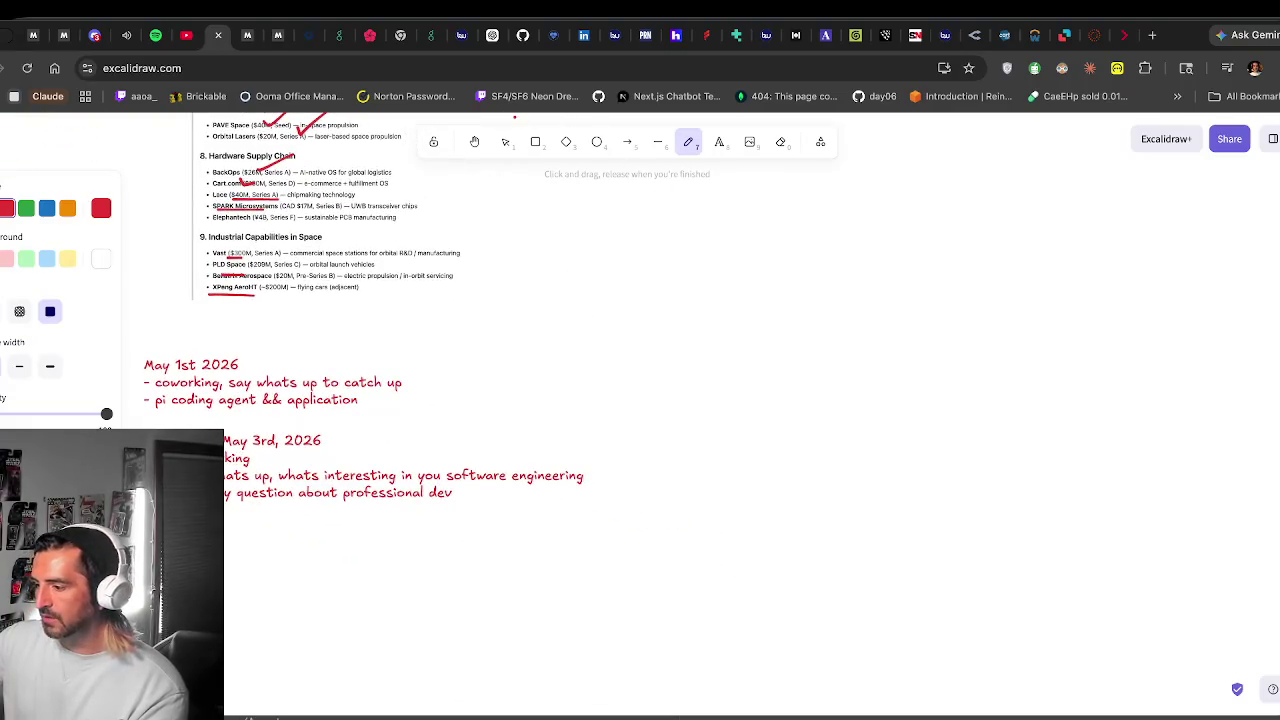
Step: Paste the sections 10–14 screenshot, underline SaaS Challengers and Mirage in red, and search 'mirage funding round'
key(super+v)
scroll(707, 229, up, 3)
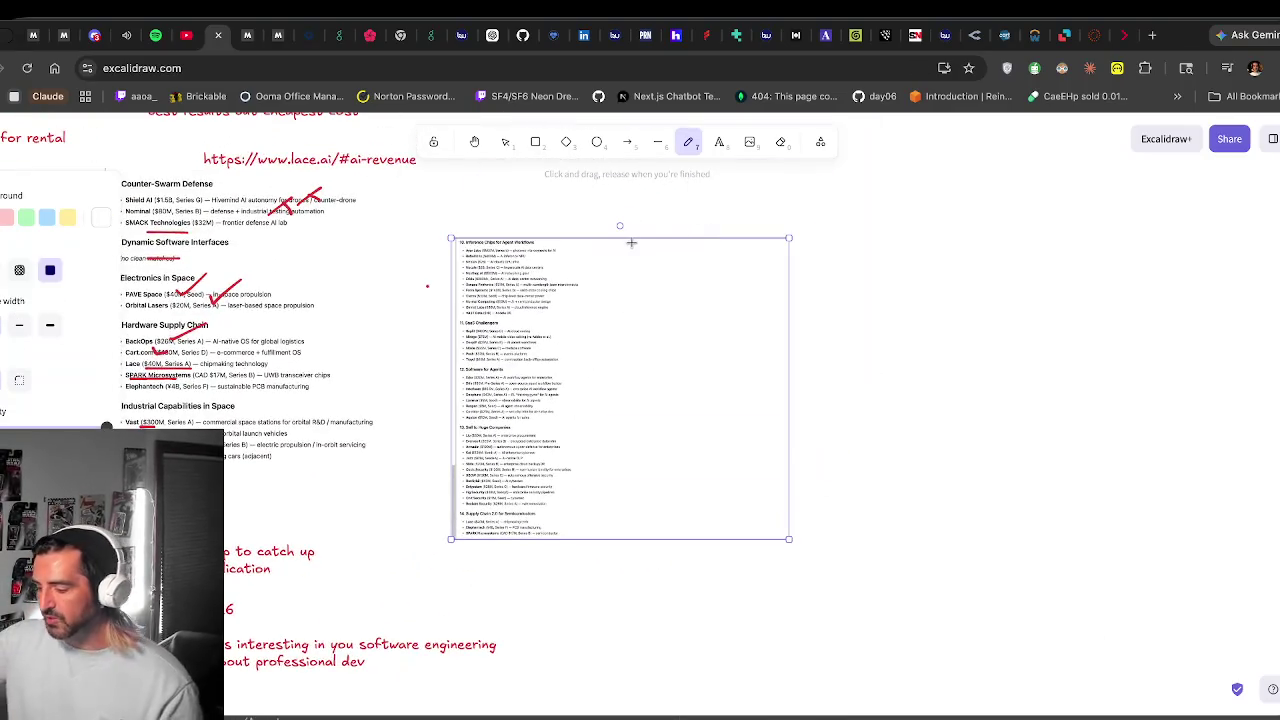
scroll(631, 242, up, 5)
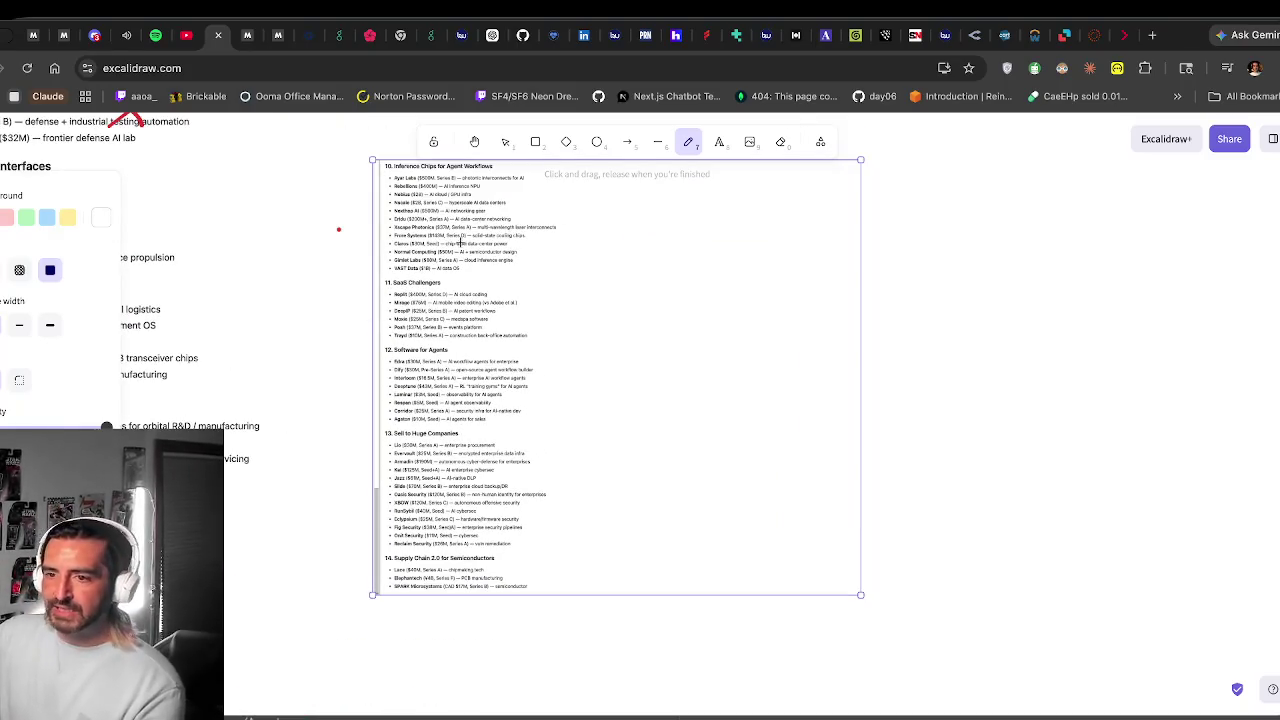
drag(431, 288, 467, 280)
drag(396, 309, 414, 305)
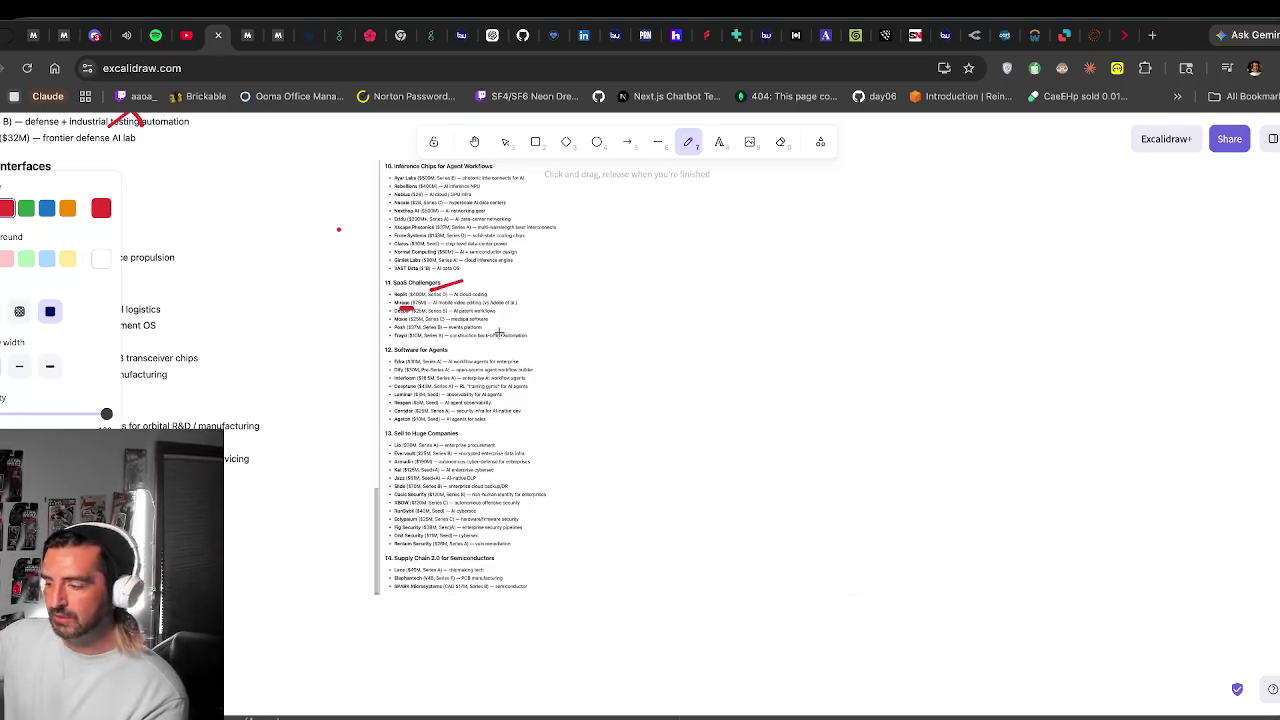
key(ctrl+t)
text(mirage funding round)
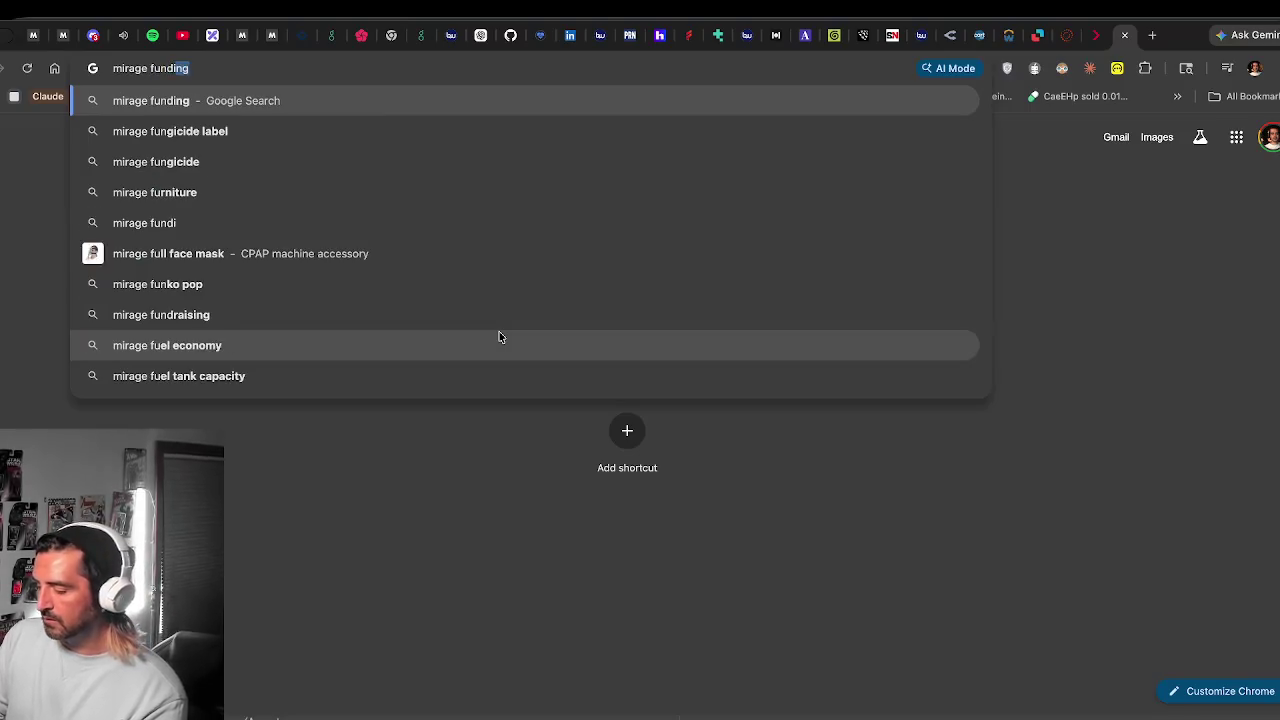
Step: Search Mirage's funding round and open TechCrunch's article on its $75M raise for Captions
key(Return)
click(336, 283)
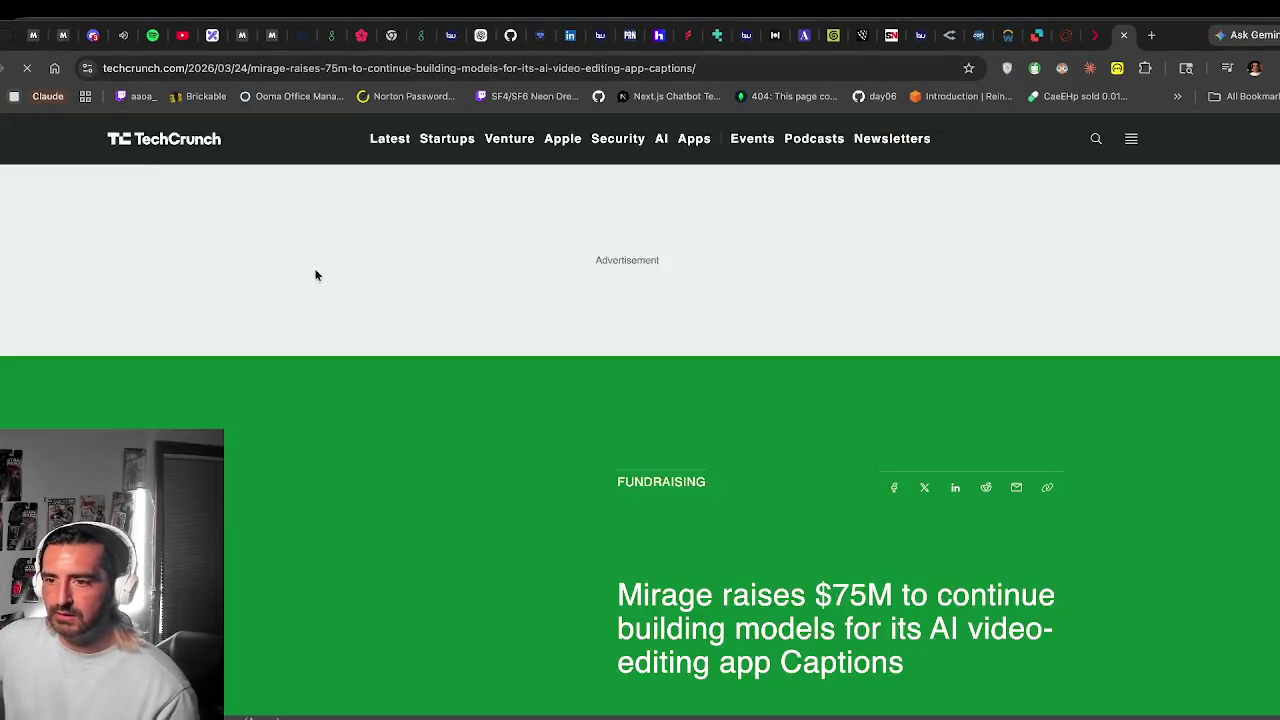
scroll(464, 329, down, 3)
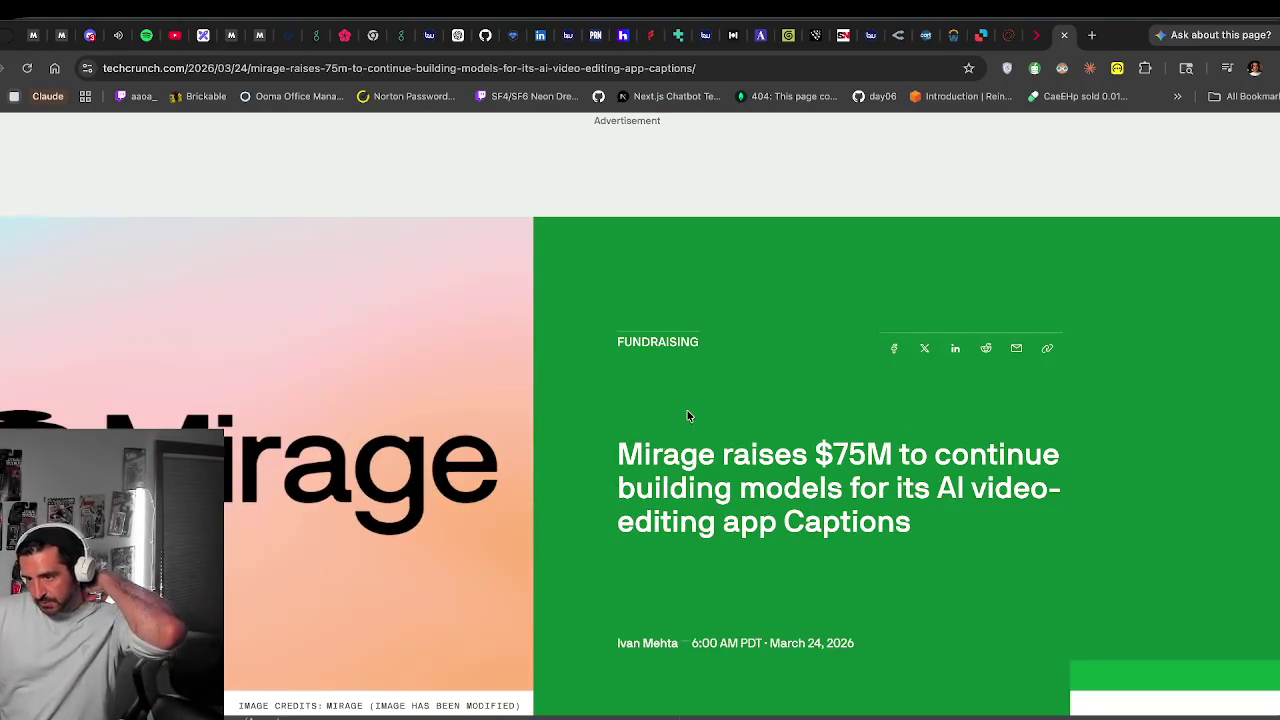
drag(686, 414, 714, 490)
scroll(721, 586, down, 2)
scroll(721, 590, down, 2)
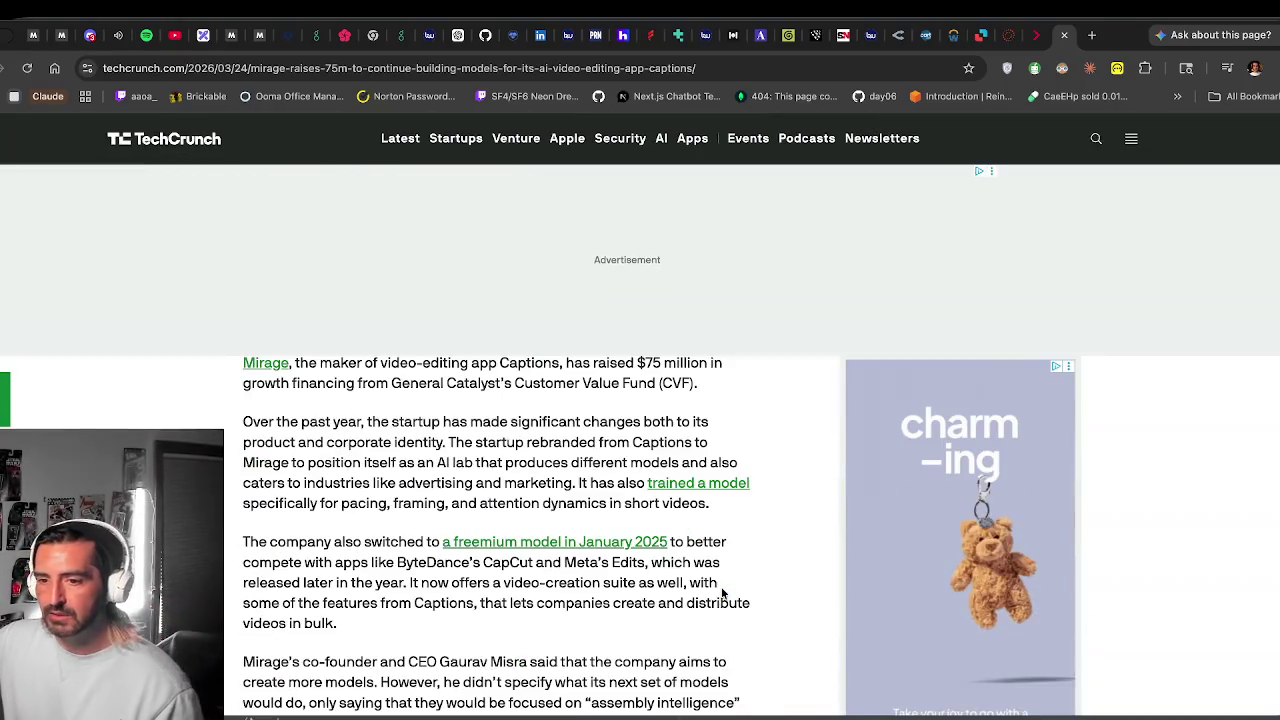
mouse_move(242, 380)
mouse_down()
mouse_move(388, 405)
mouse_move(386, 458)
mouse_up()
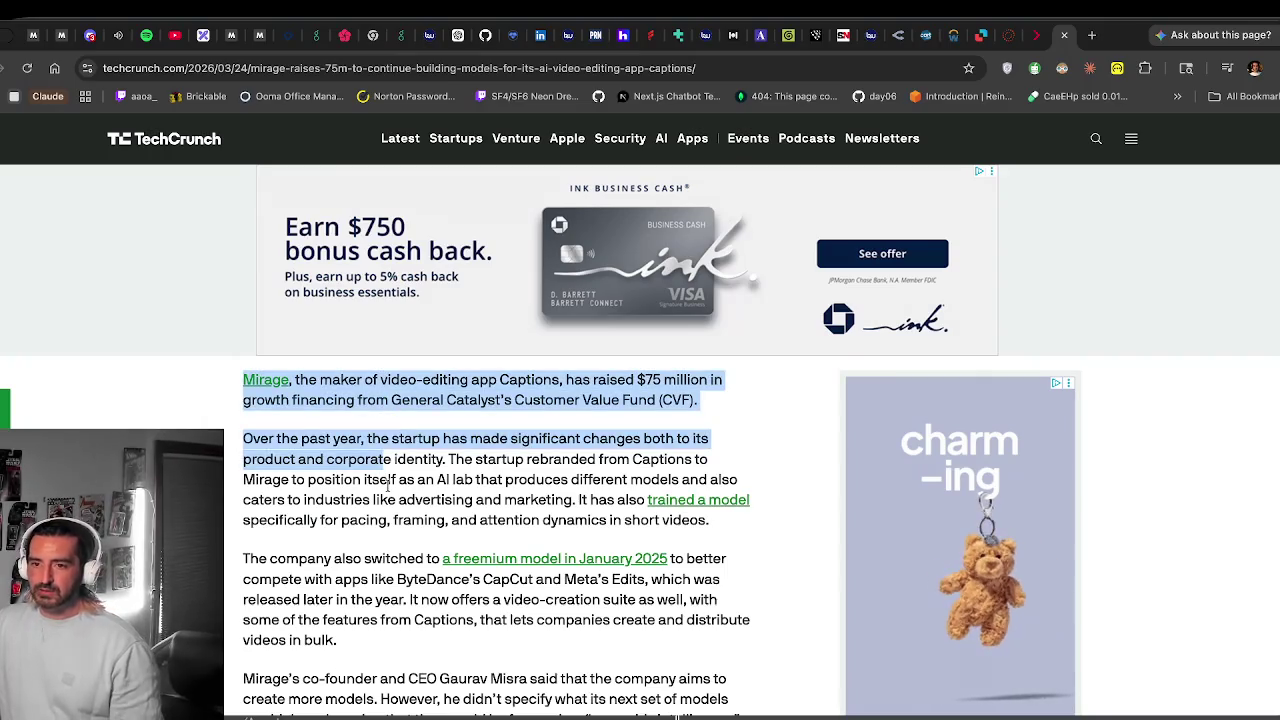
scroll(386, 458, down, 1)
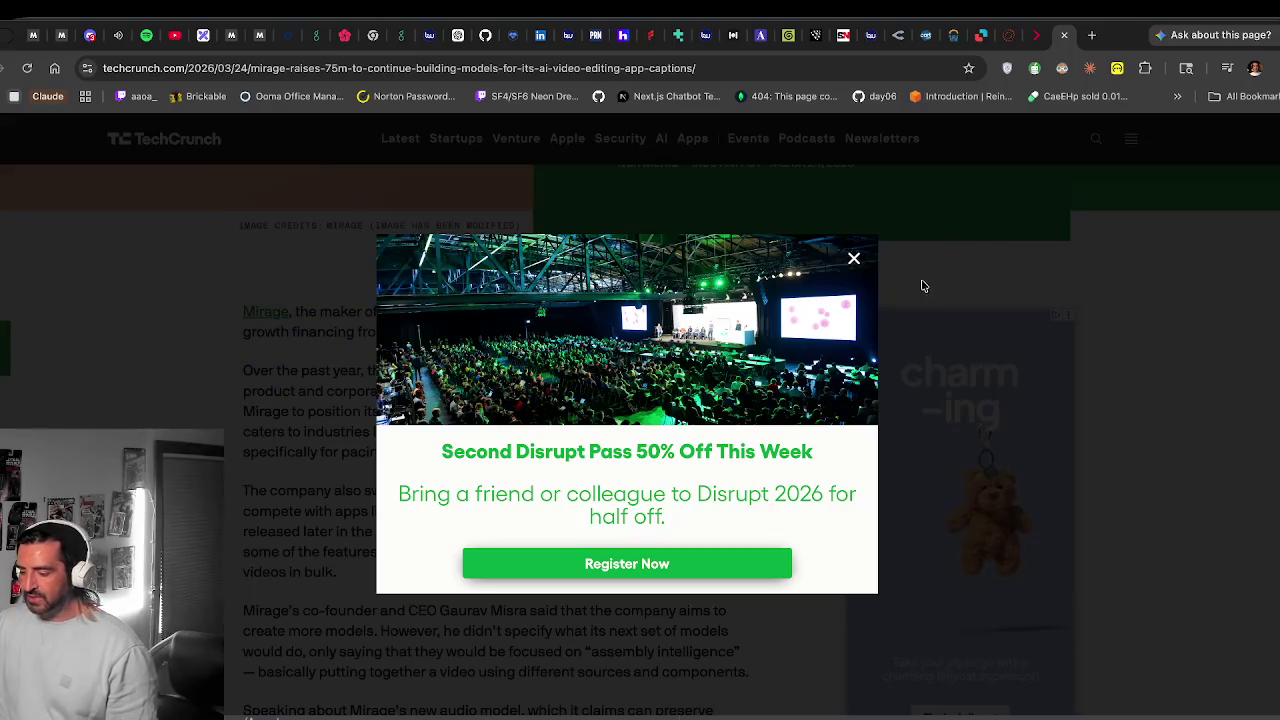
Step: Dismiss the Disrupt pop-up and highlight the passages on competing apps and the audio model
click(853, 260)
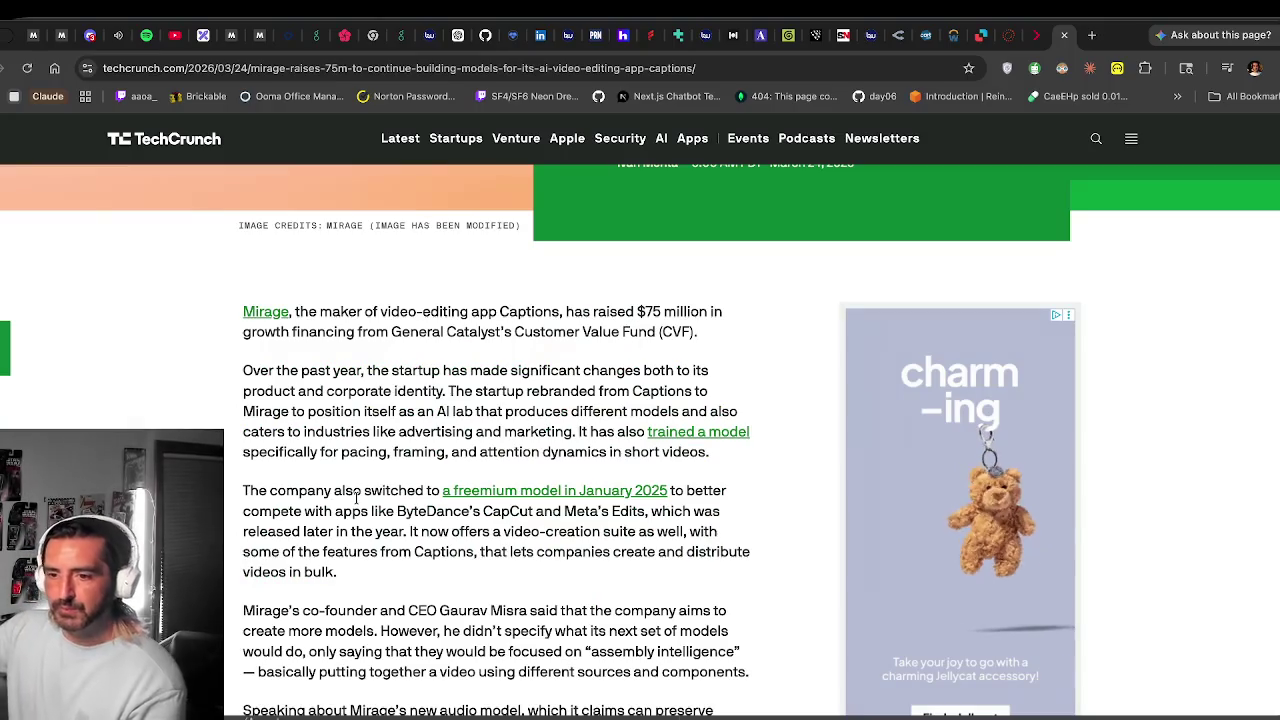
scroll(357, 497, down, 2)
drag(243, 396, 257, 516)
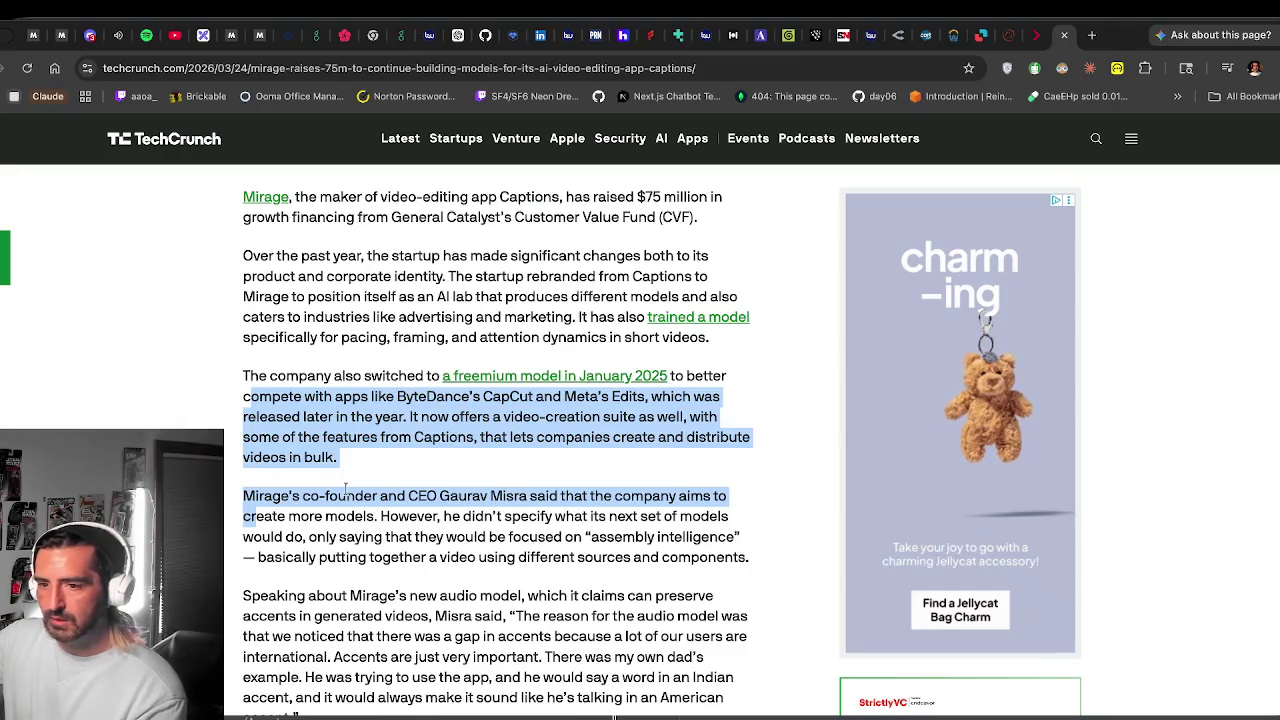
scroll(415, 460, down, 1)
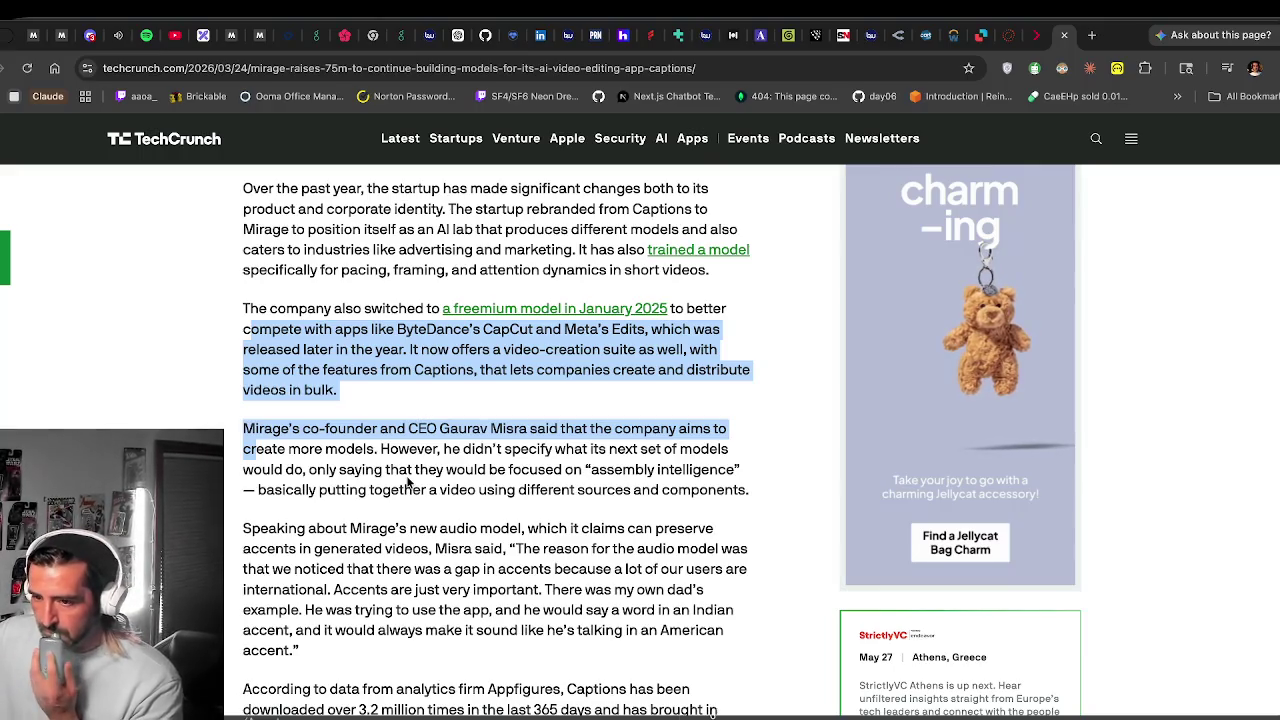
scroll(408, 483, down, 1)
scroll(407, 476, down, 2)
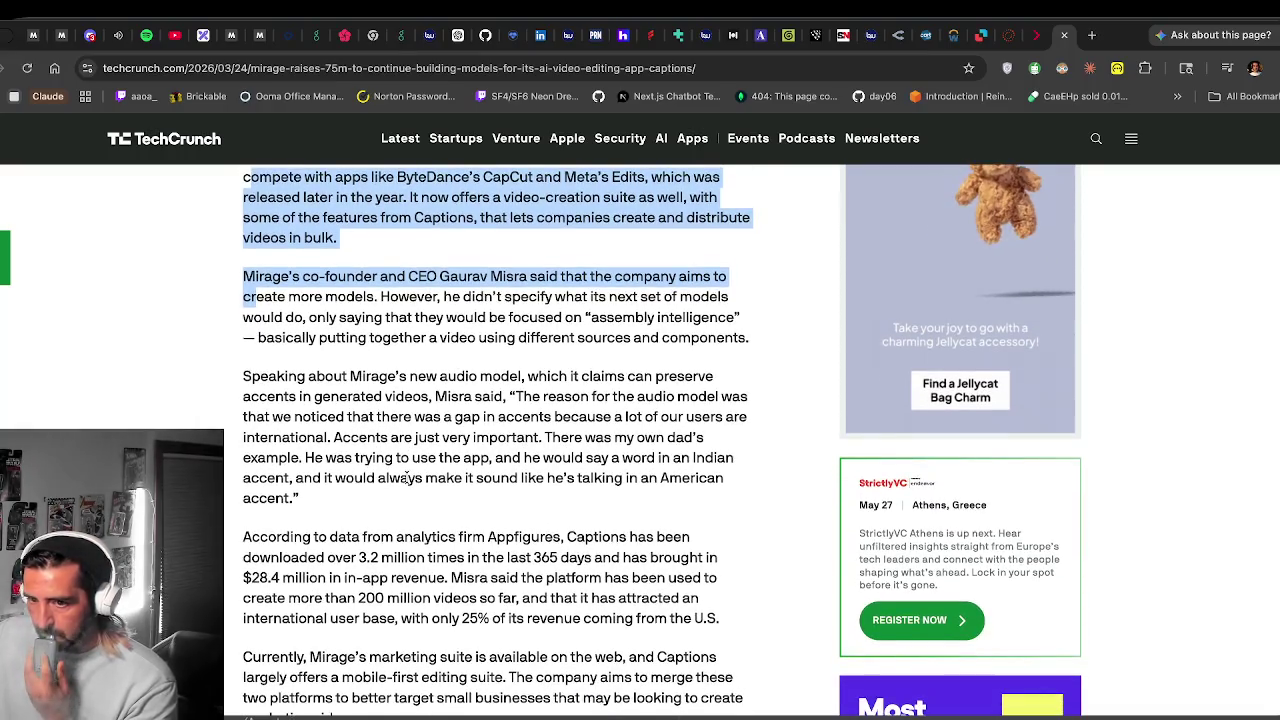
drag(314, 396, 316, 478)
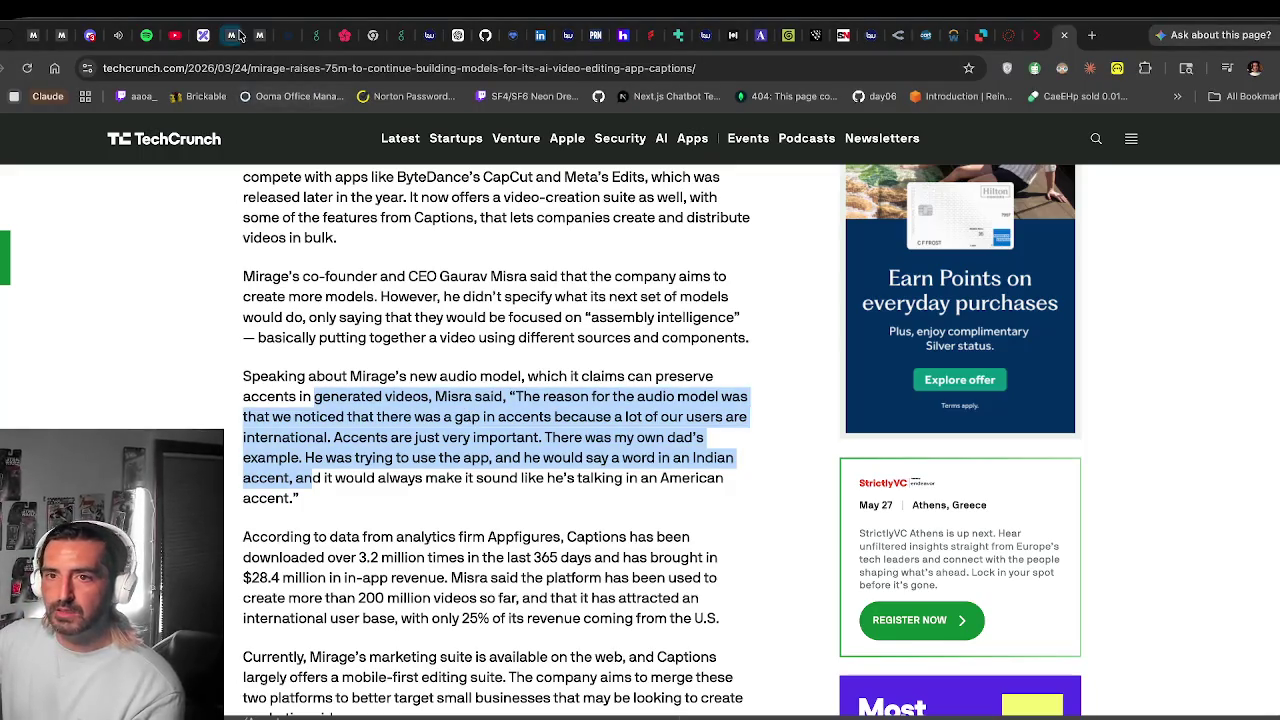
click(203, 38)
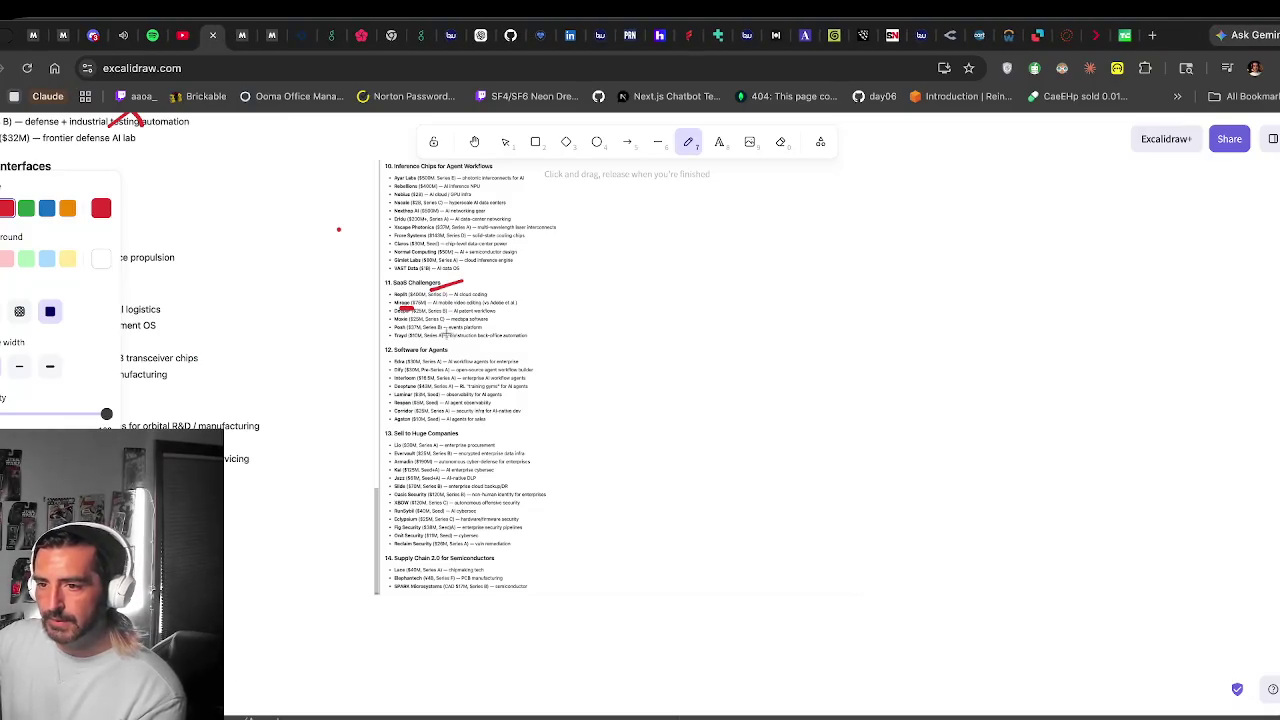
Step: In a new tab, pick the DeepSeek suggestion for 'deep'
key(ctrl+t)
text(deep)
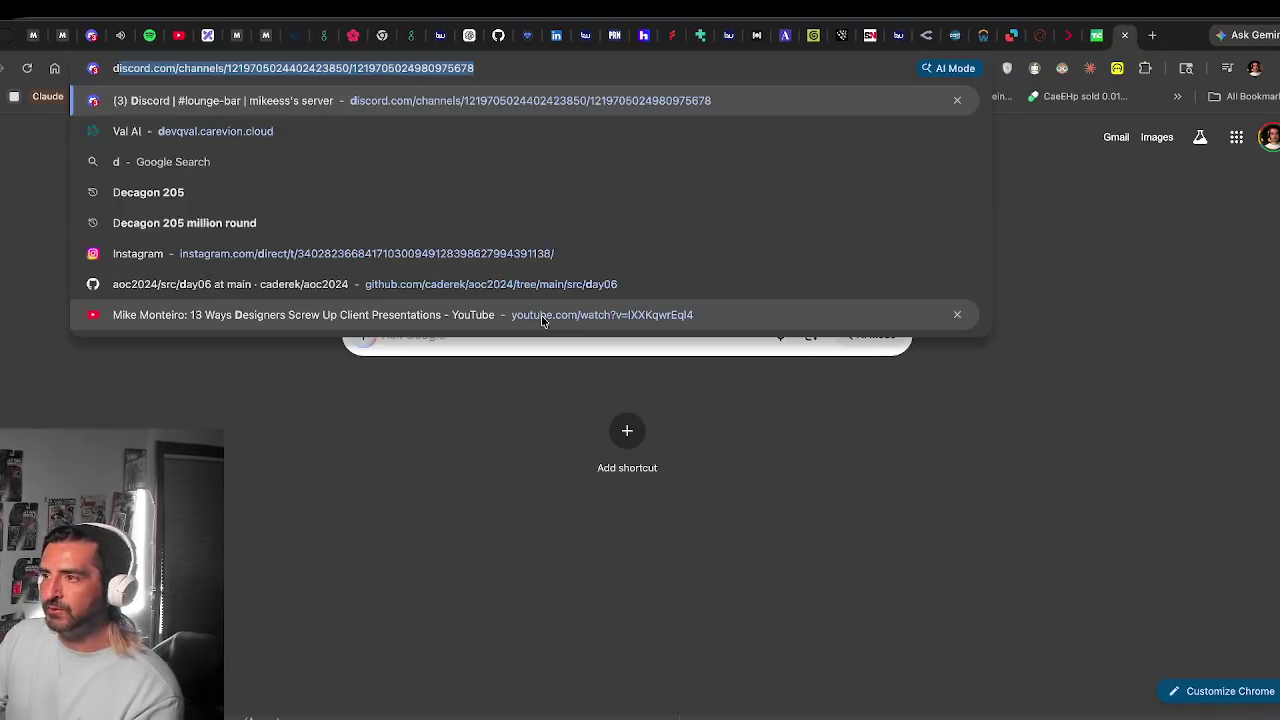
click(400, 192)
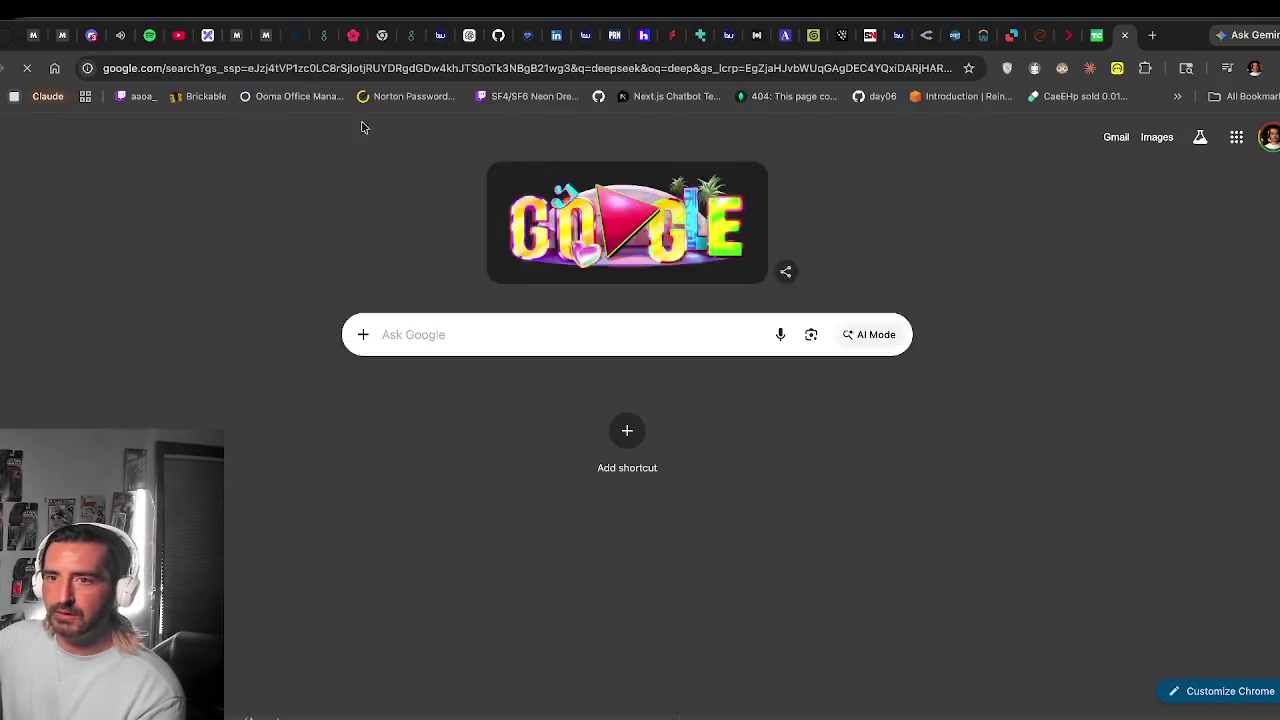
Step: Back on the board, draw and then undo a stray diagonal red stroke across Inference Chips
click(207, 35)
scroll(452, 328, up, 5)
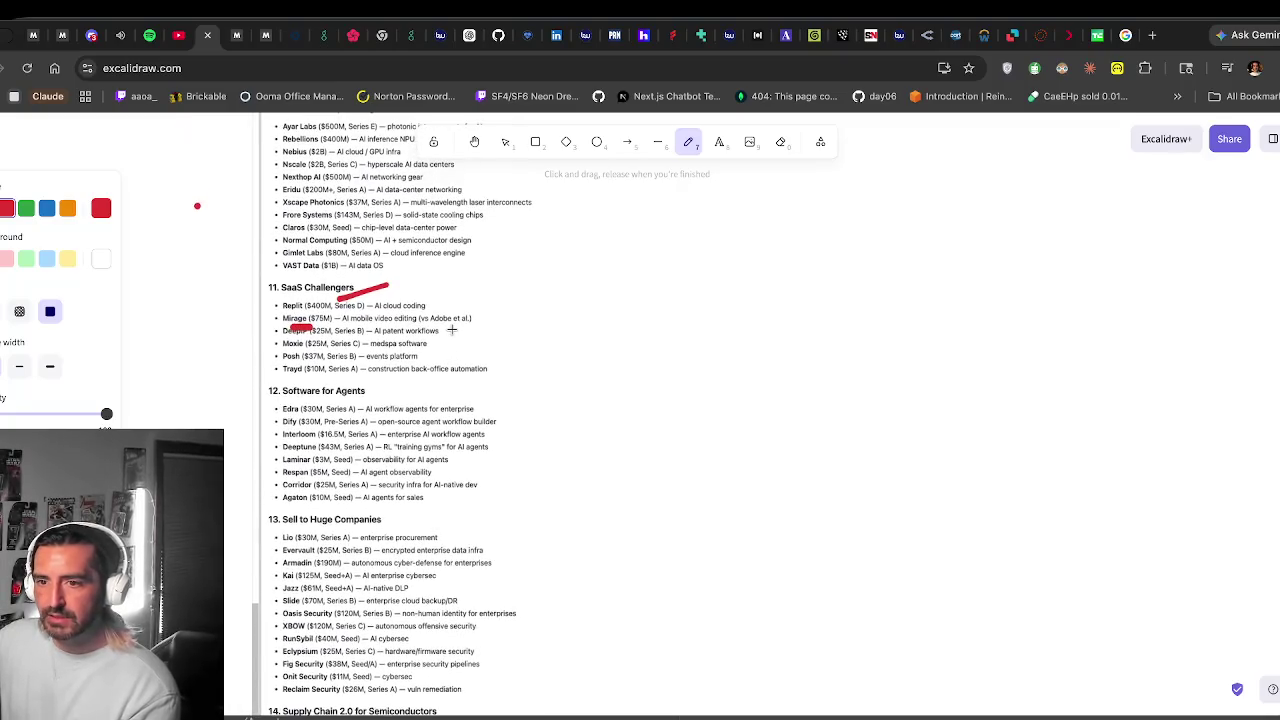
scroll(509, 354, up, 2)
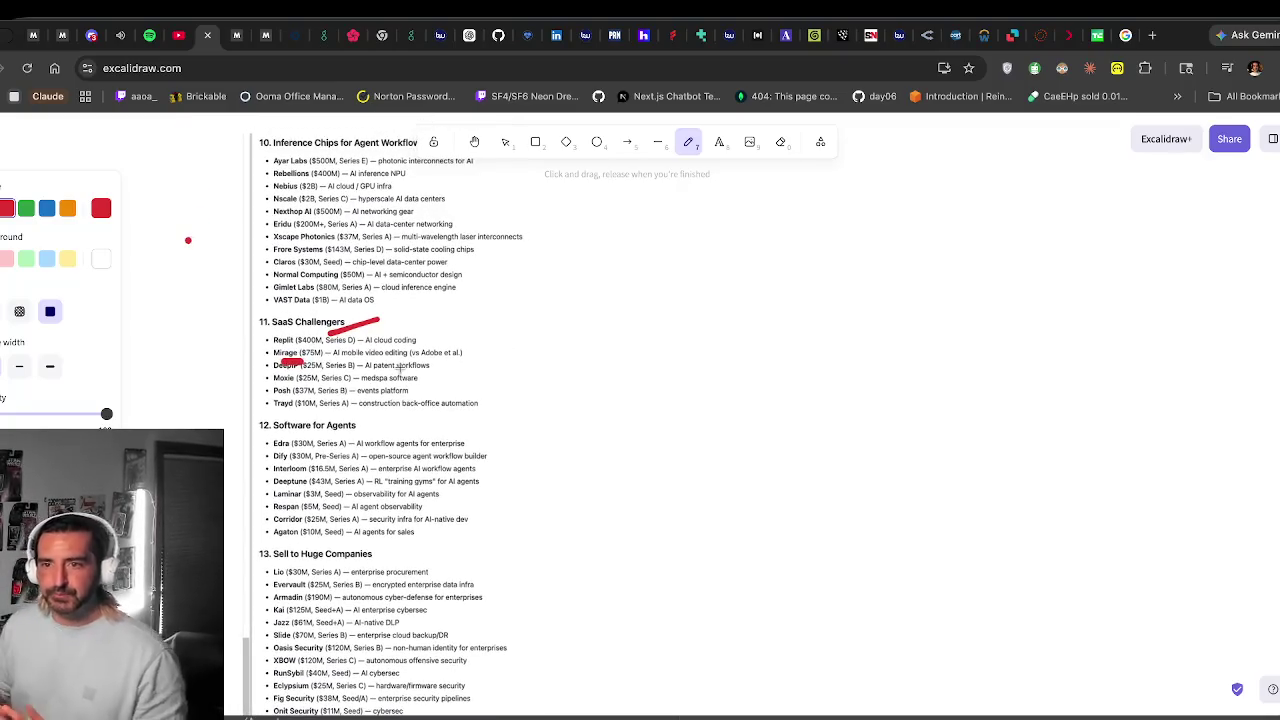
scroll(400, 368, up, 1)
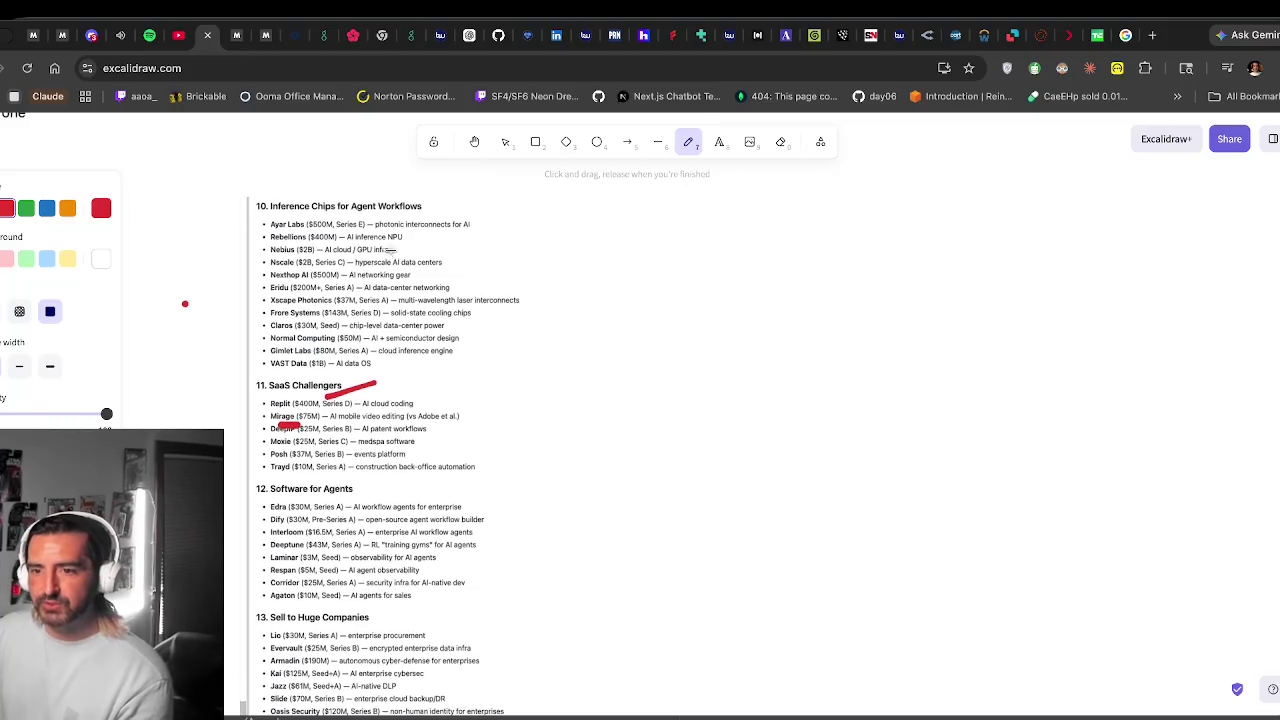
drag(474, 372, 256, 228)
key(ctrl+z)
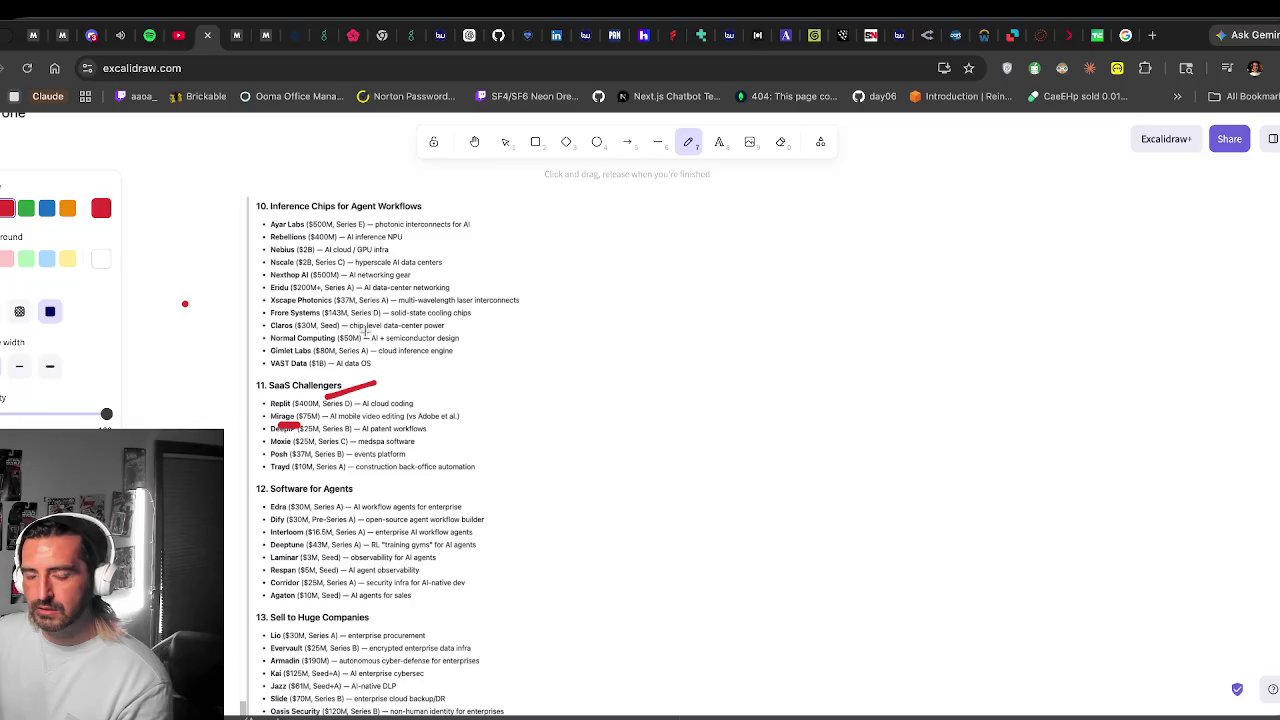
Step: Undo the stray red mark under Mirage and DeepIP and open a new tab
scroll(349, 337, down, 3)
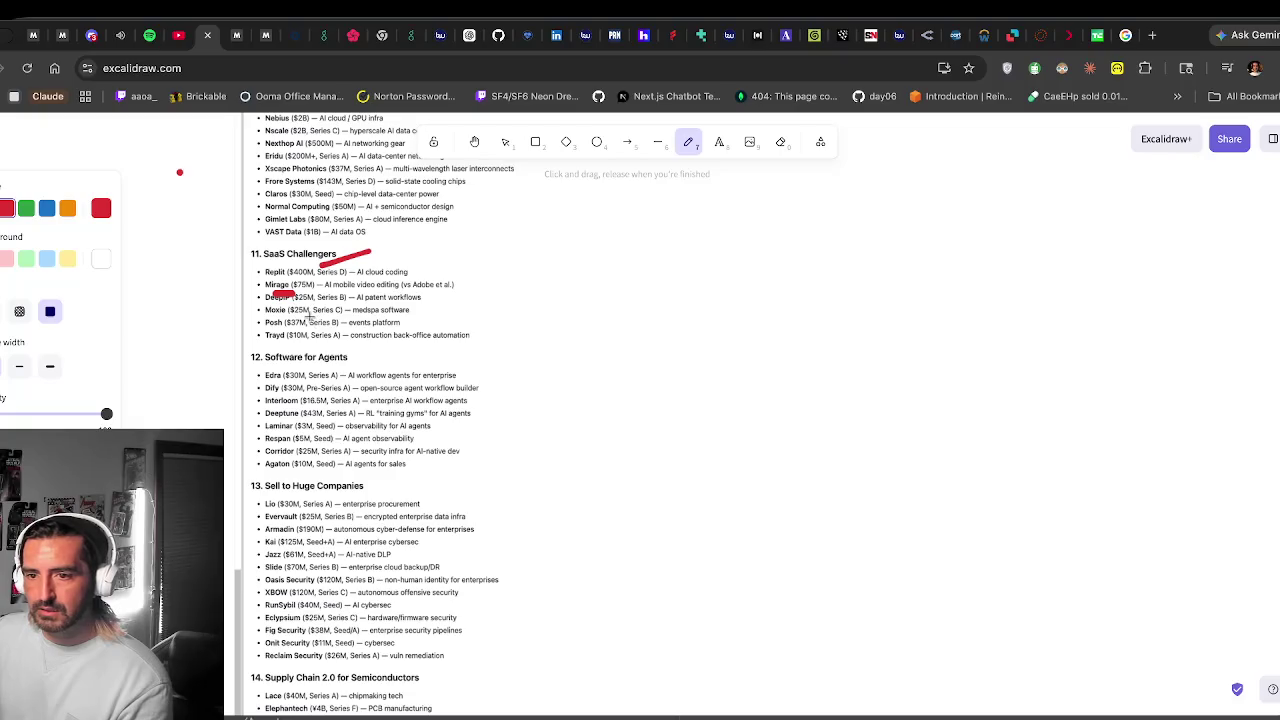
key(ctrl+z)
key(ctrl+t)
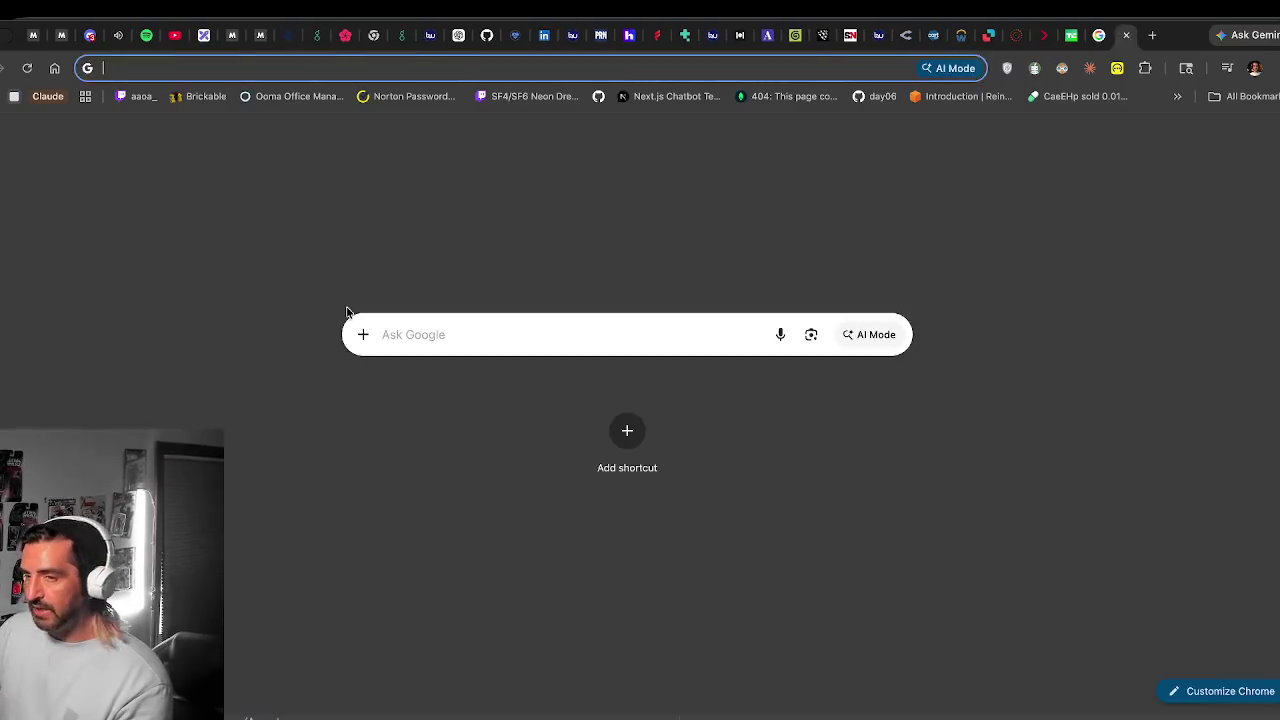
Step: Search 'deepip fund' and open DeepIP's press release on reaching $40M in funding
text(deepip fund)
key(Return)
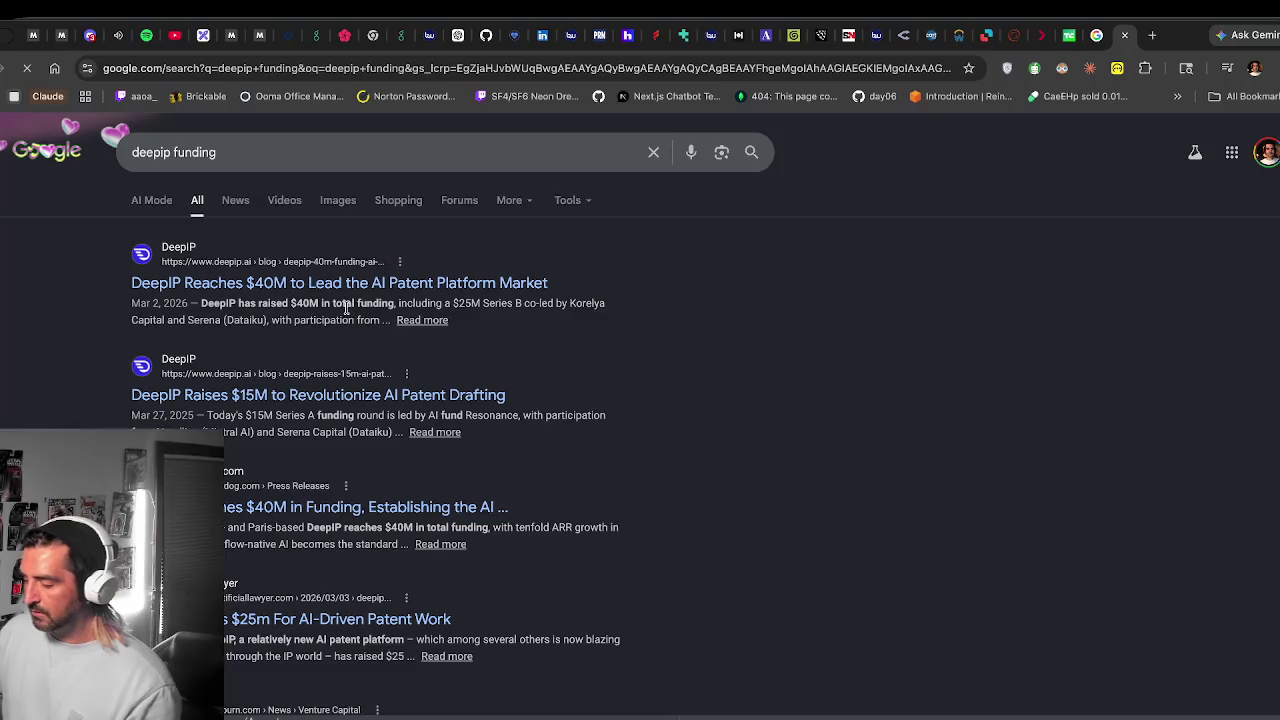
click(227, 286)
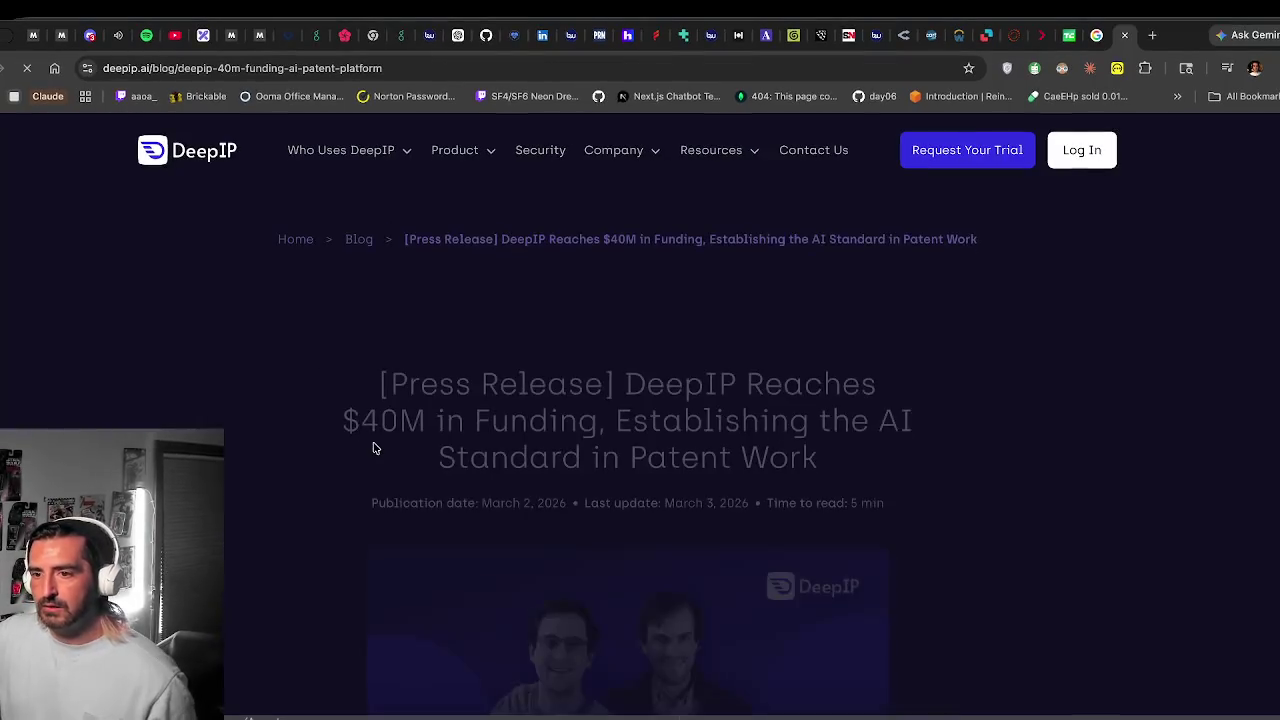
scroll(375, 447, down, 1)
drag(338, 352, 323, 423)
Step: Read the press release down to the FAQ and expand 'What is DeepIP?'
scroll(324, 425, down, 2)
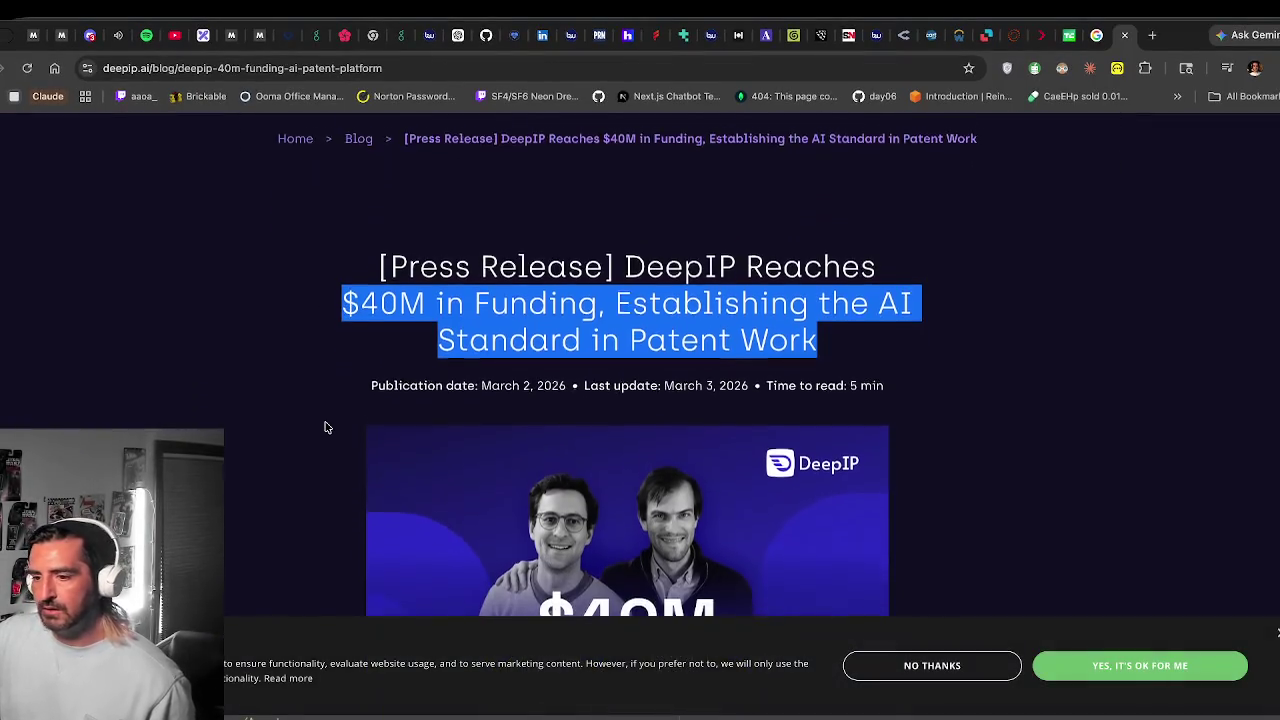
scroll(682, 378, down, 5)
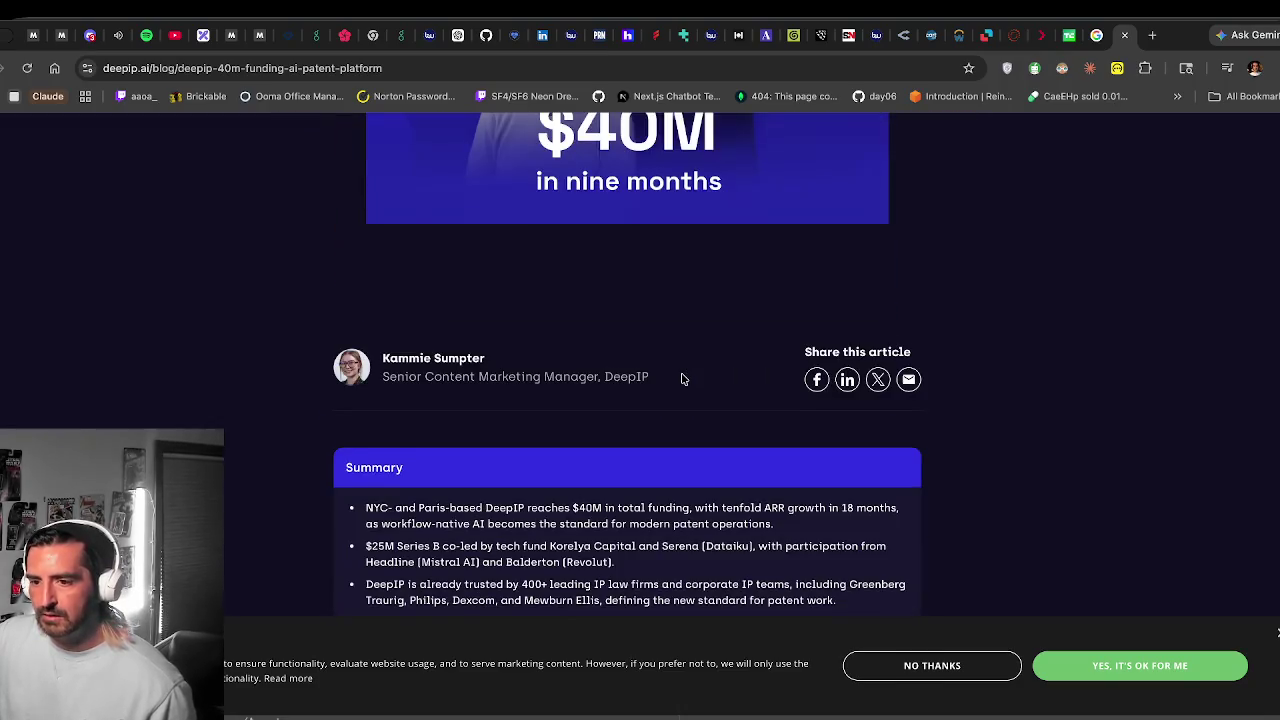
scroll(682, 378, down, 1)
scroll(523, 329, down, 1)
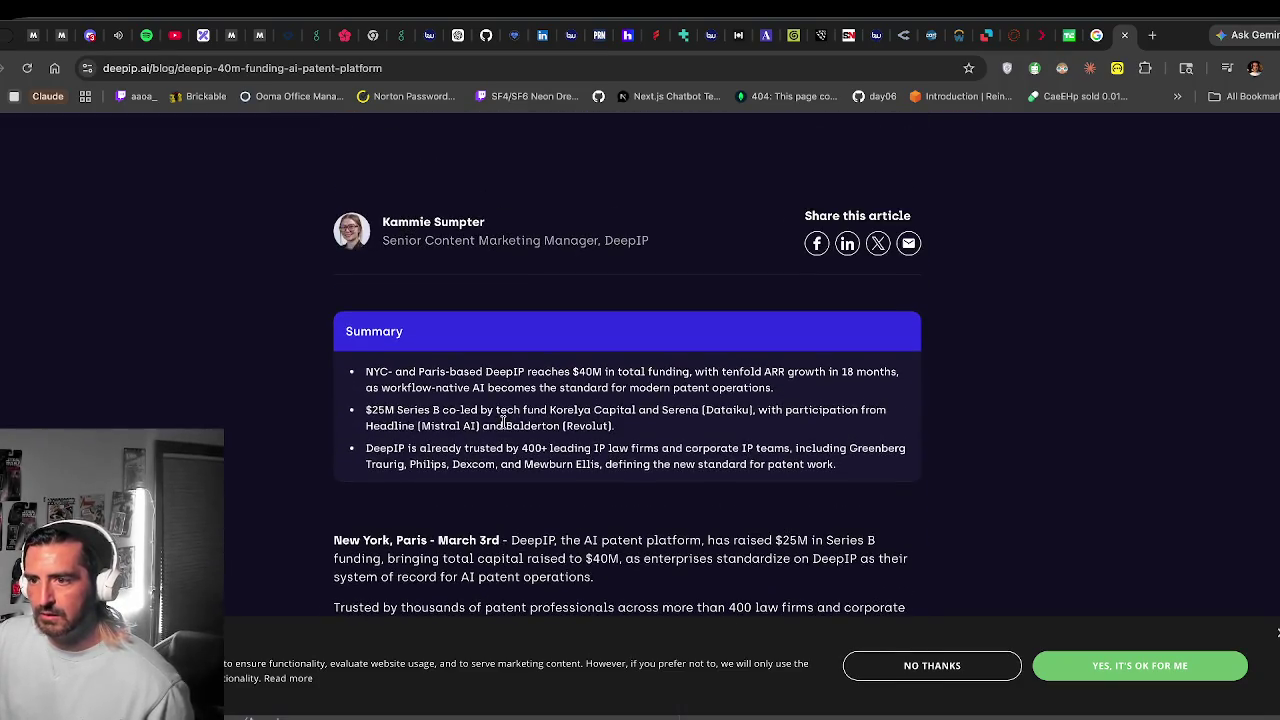
scroll(503, 421, down, 5)
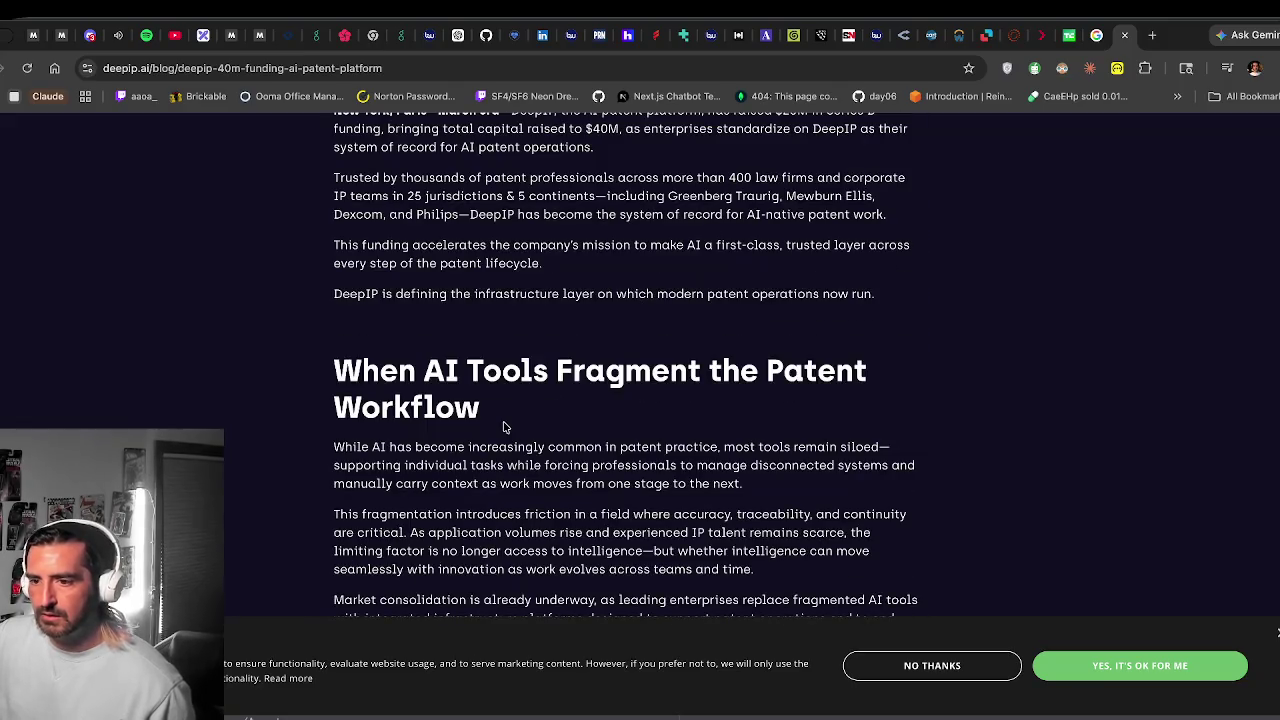
scroll(505, 427, down, 5)
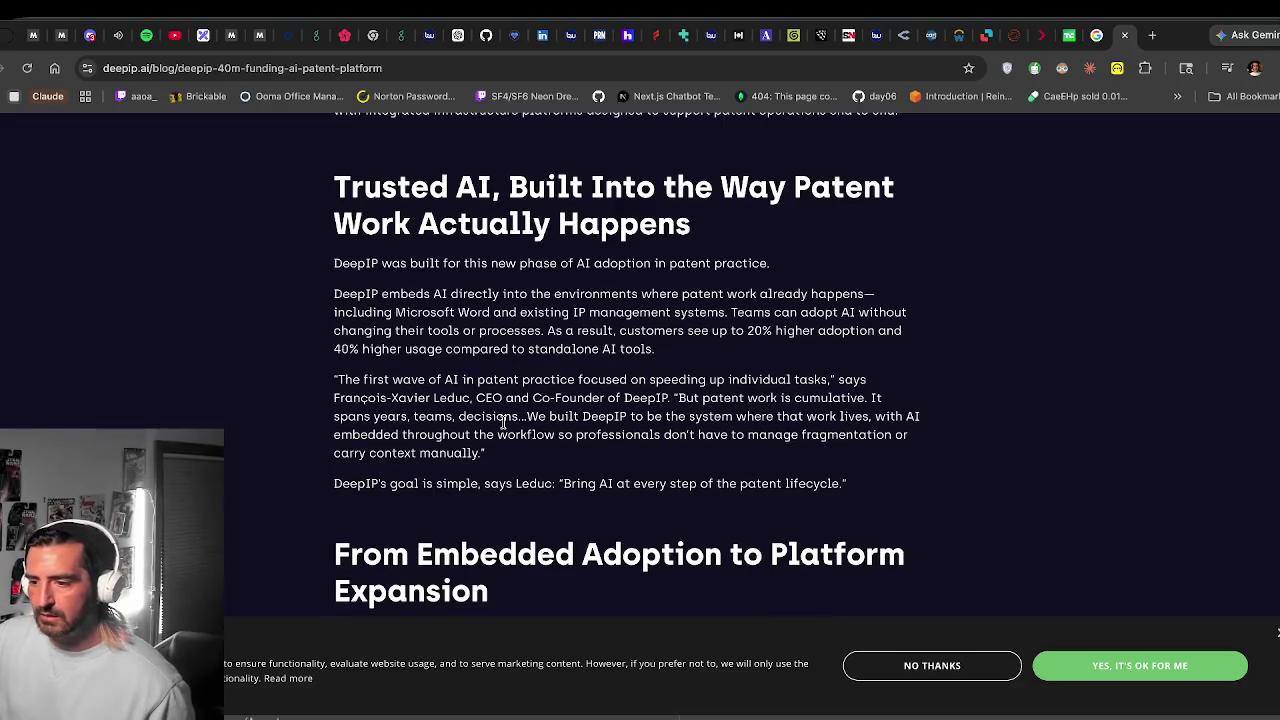
scroll(504, 425, down, 20)
scroll(504, 427, up, 2)
scroll(504, 428, down, 4)
click(565, 300)
scroll(389, 412, down, 1)
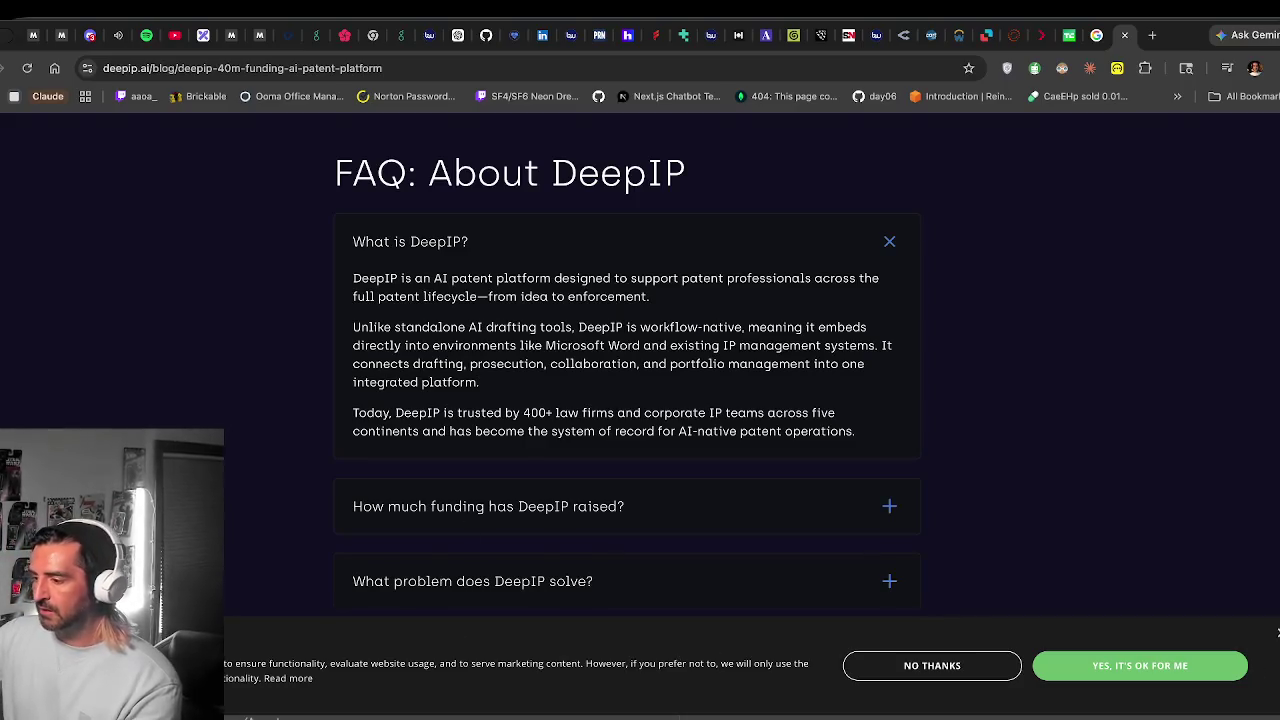
Step: Decline the cookie banner, scroll back to the top and select the article's web address
click(1150, 665)
scroll(848, 432, up, 4)
scroll(848, 432, up, 15)
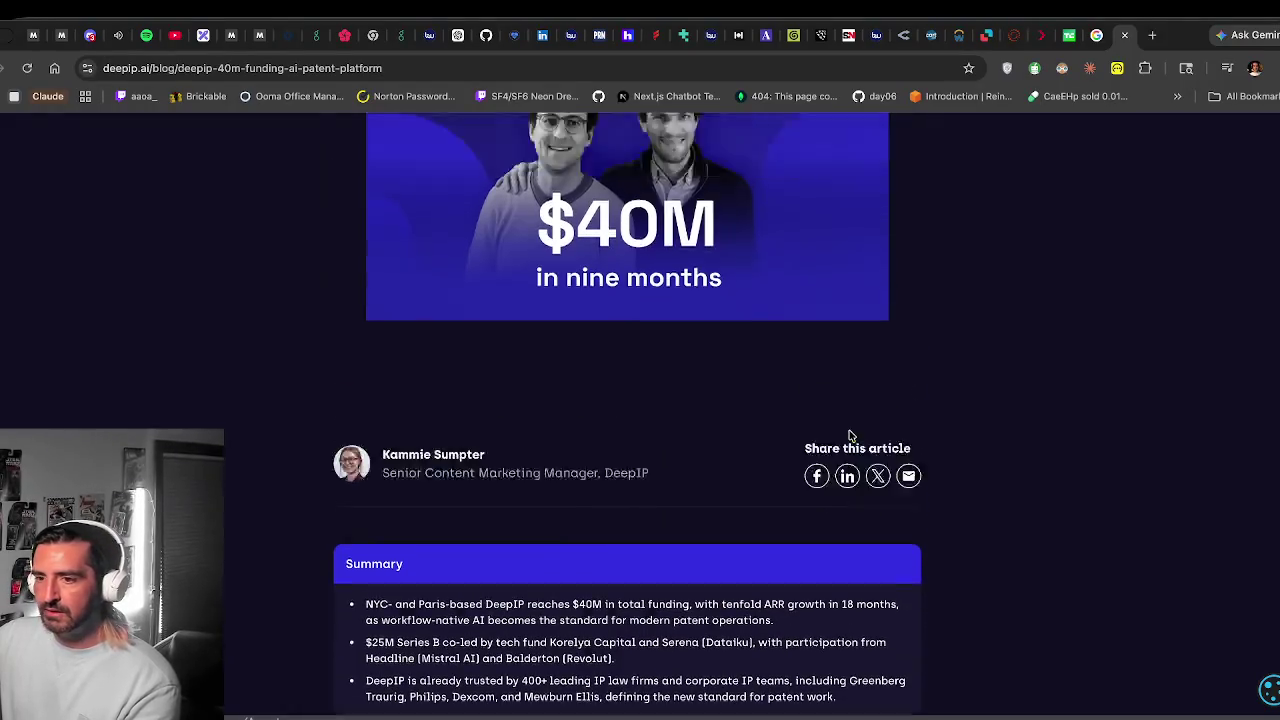
mouse_move(729, 153)
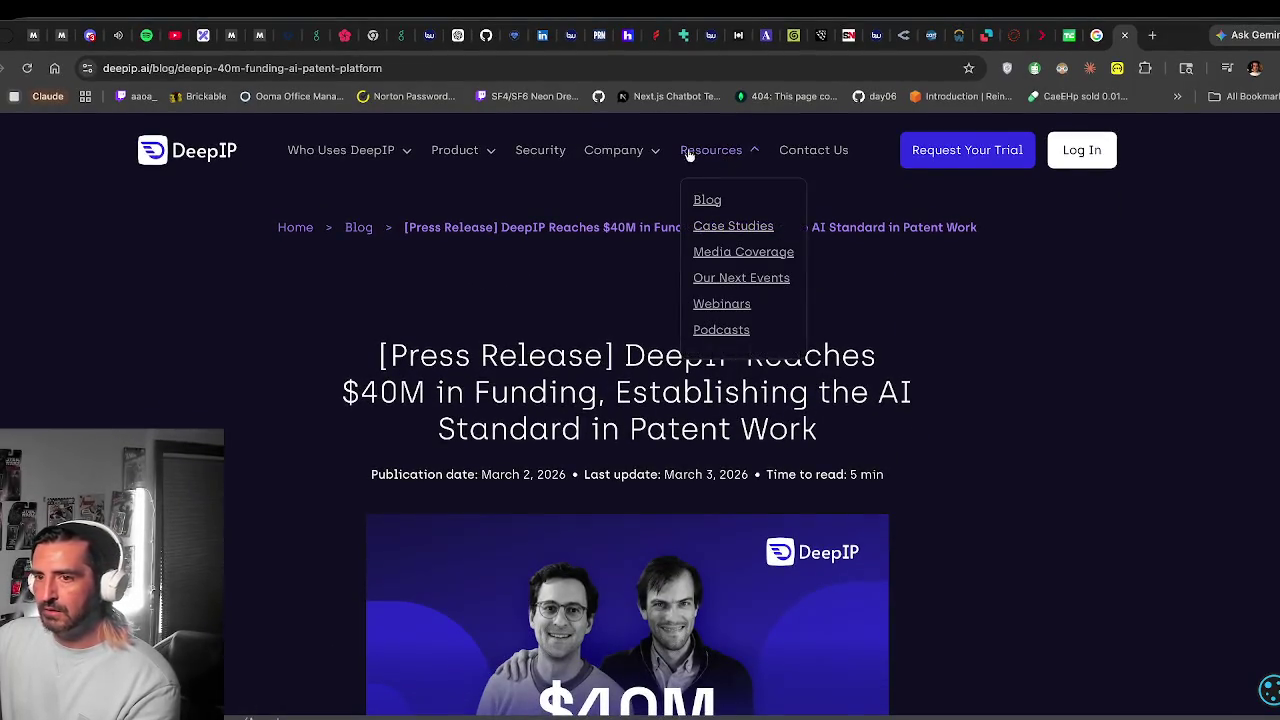
click(300, 68)
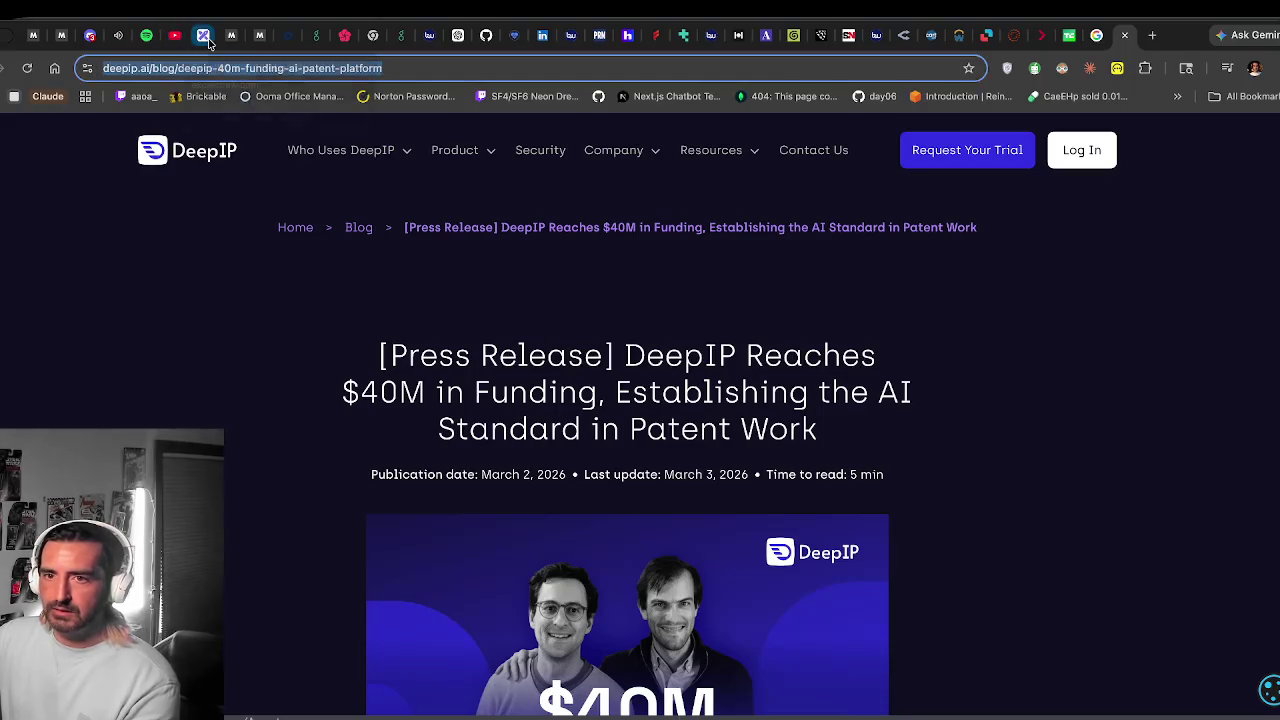
Step: Underline DeepIP in the SaaS Challengers list with the red pen
click(204, 36)
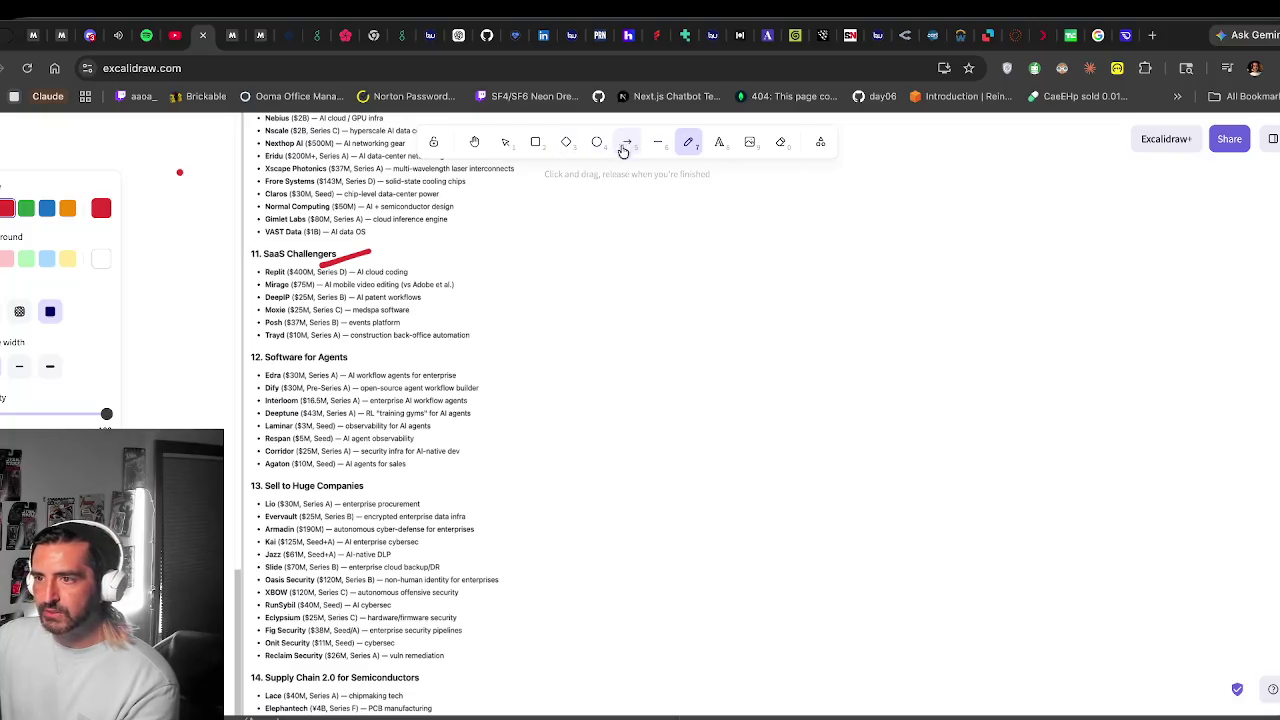
drag(263, 304, 285, 302)
key(ctrl+t)
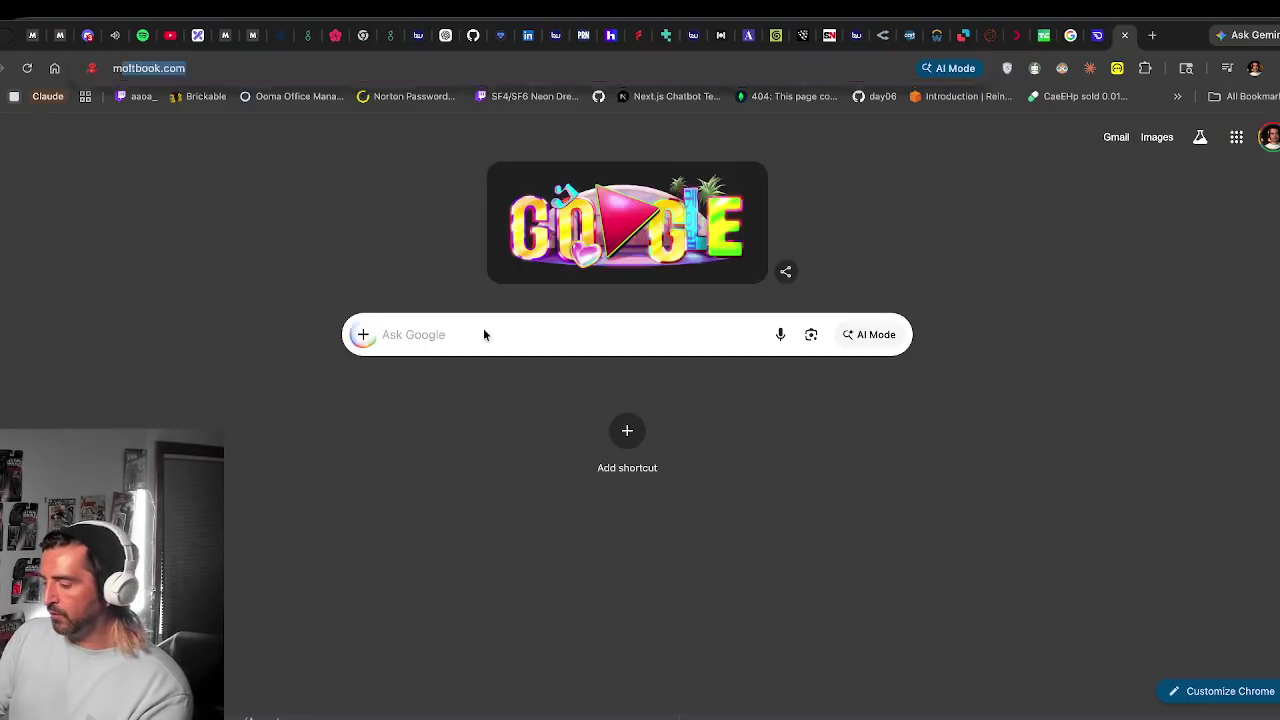
Step: Search 'medspa moxie' and open the joinmoxie.com site from the results
text(medspa moxie)
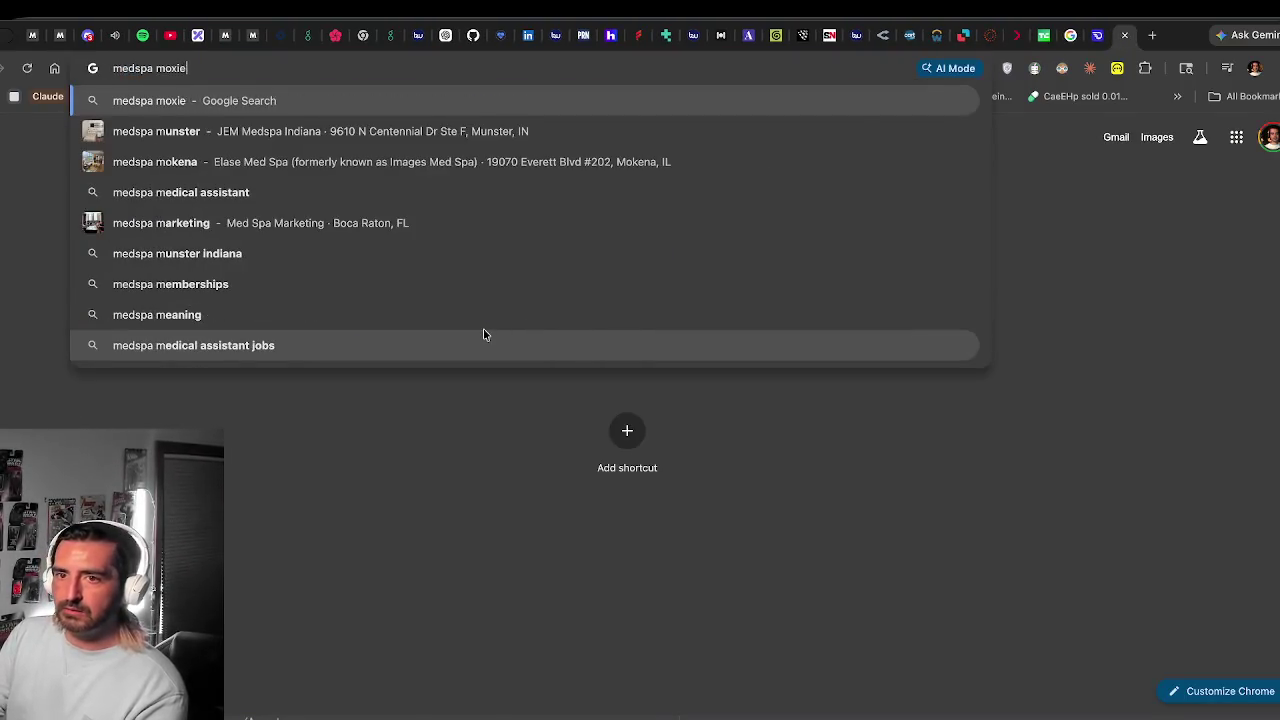
key(Return)
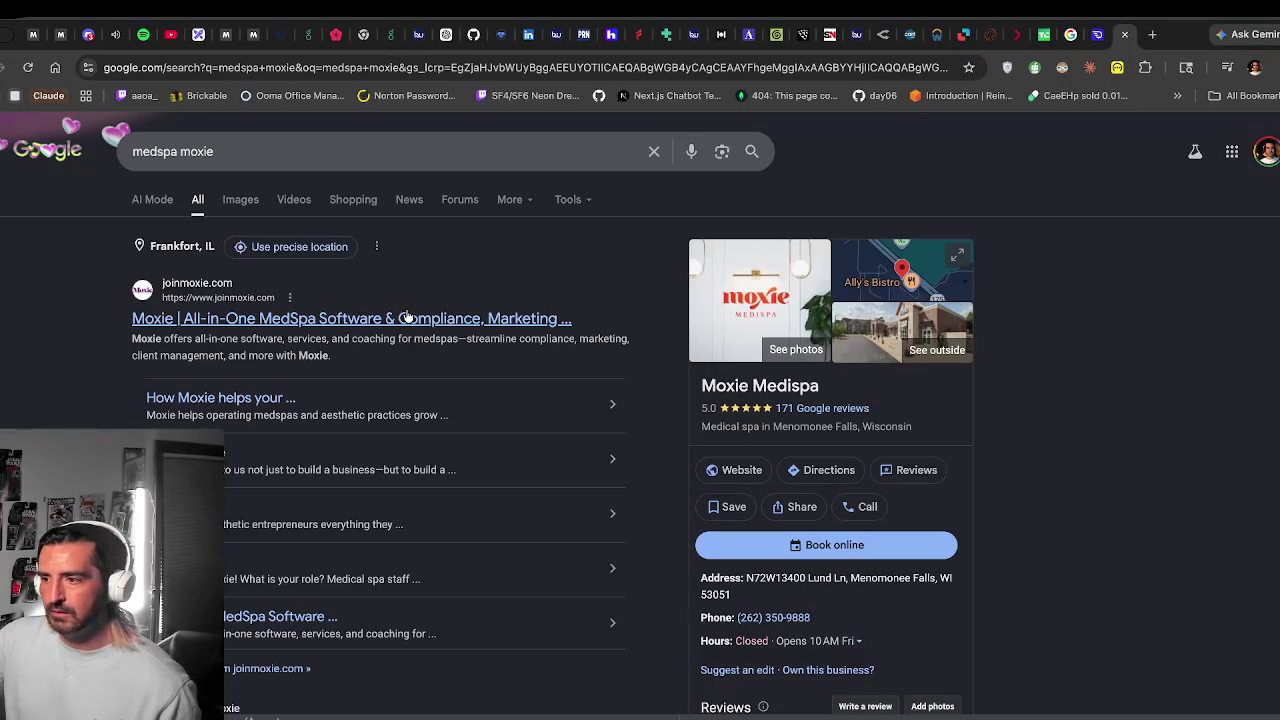
scroll(405, 315, down, 3)
scroll(371, 285, up, 2)
click(363, 275)
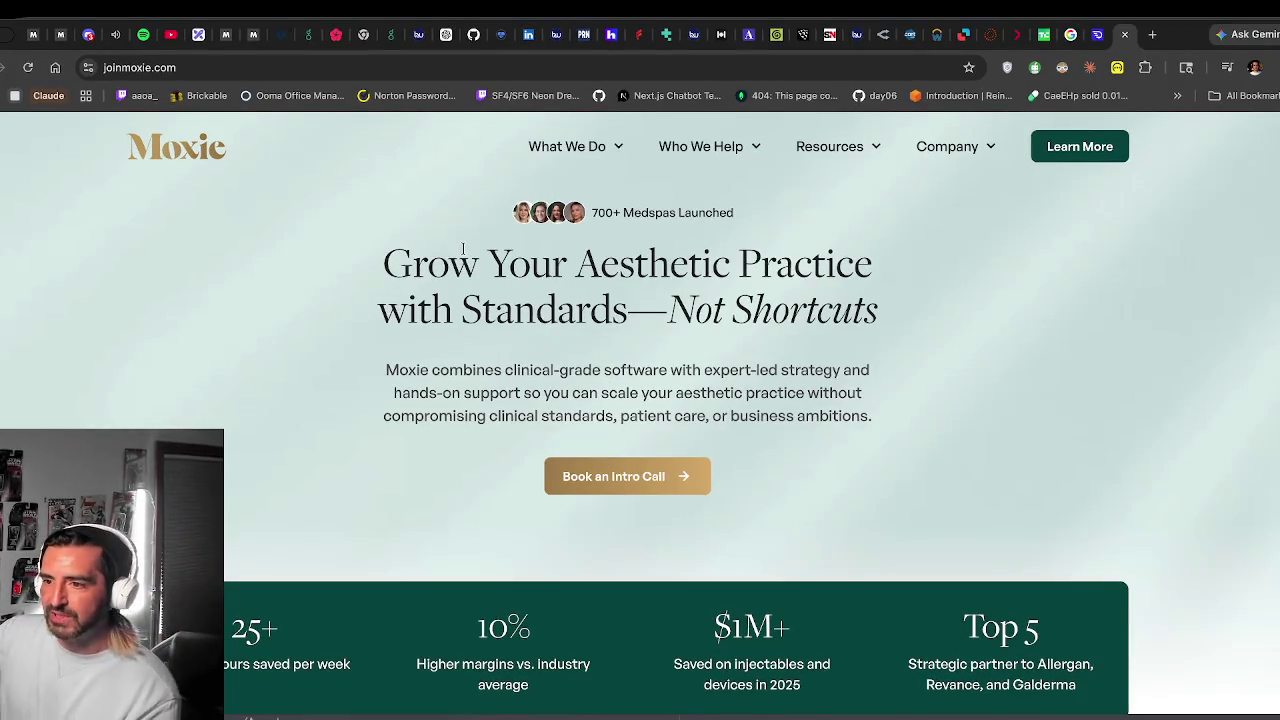
Step: Browse the Moxie homepage and go to Careers under the Company menu
scroll(465, 313, down, 5)
scroll(465, 313, down, 7)
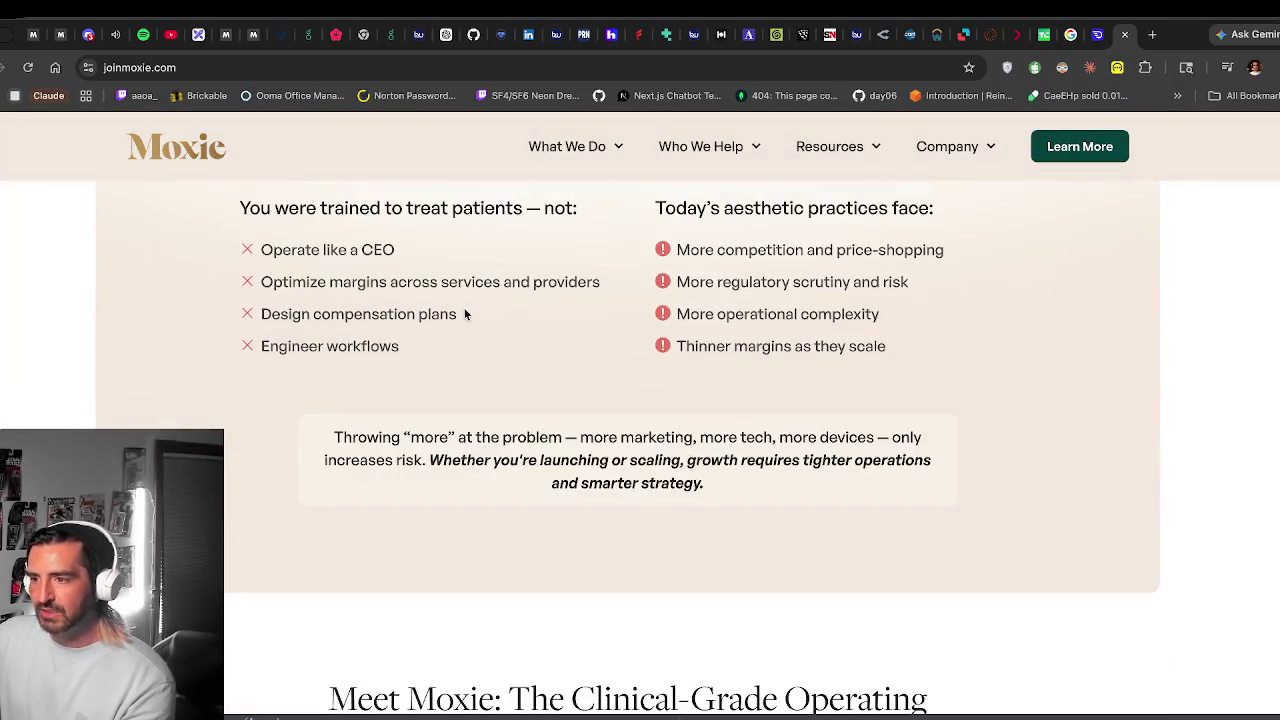
scroll(465, 313, down, 3)
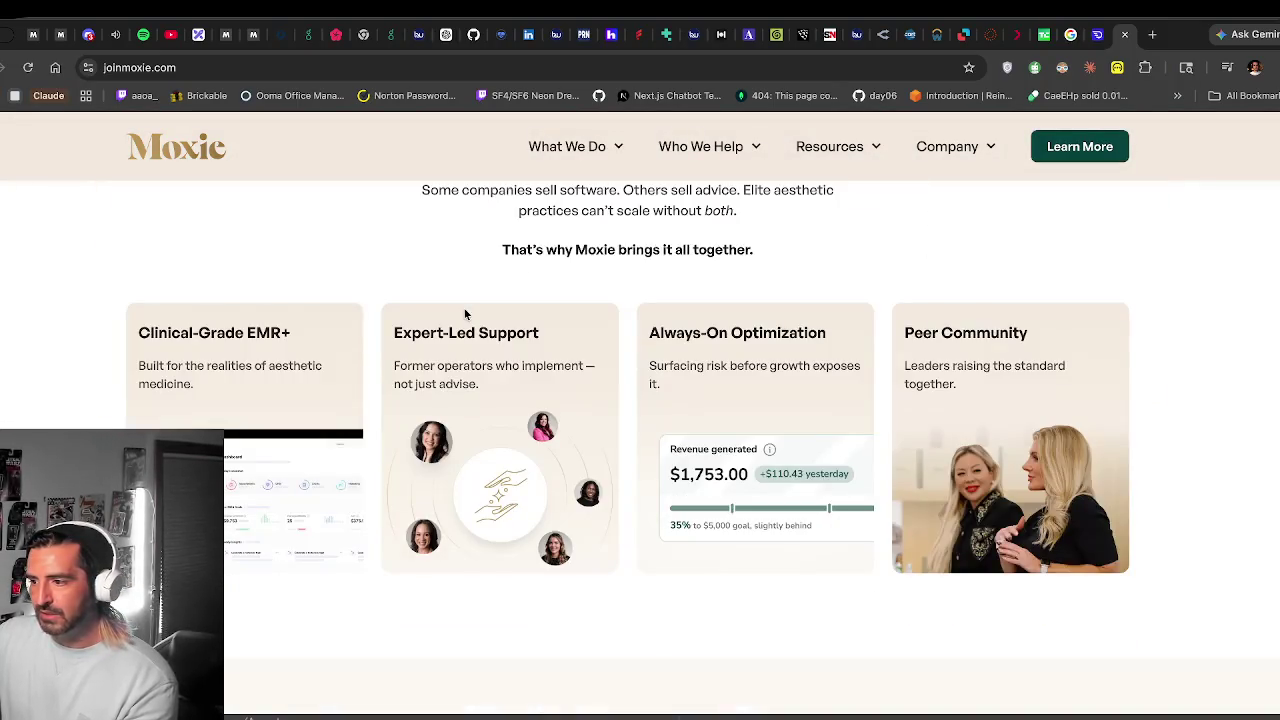
scroll(465, 313, up, 15)
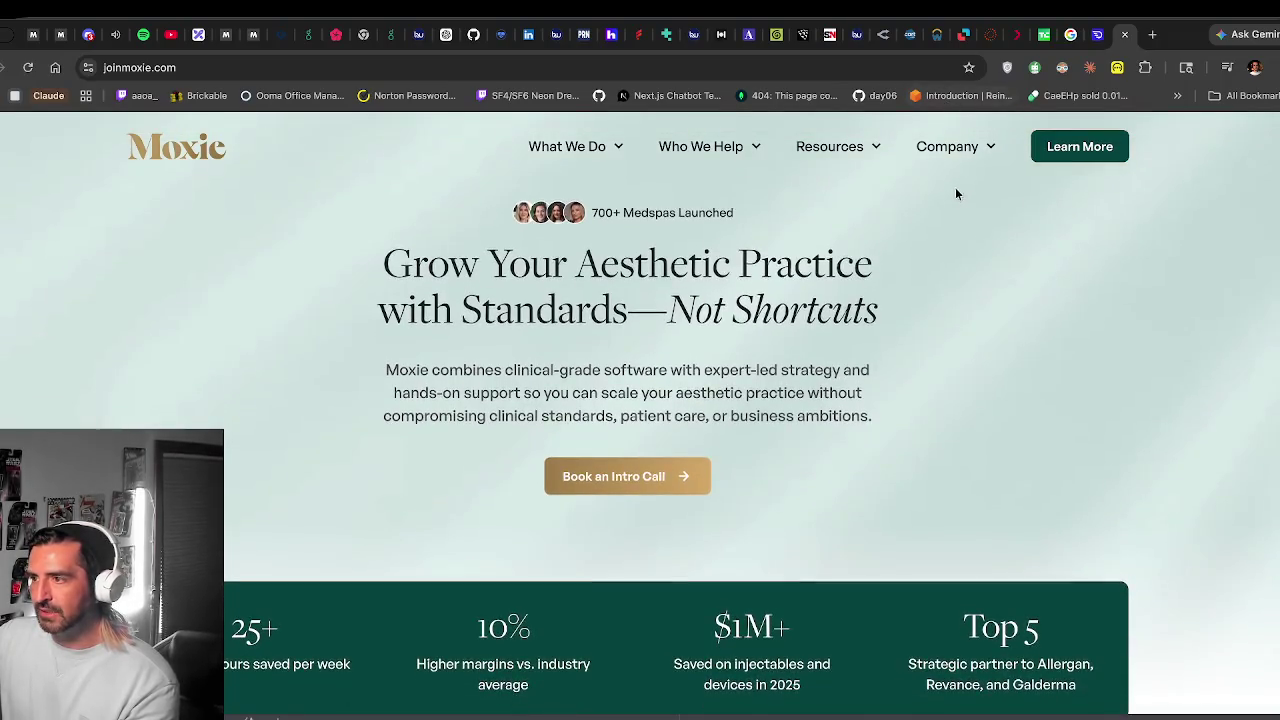
mouse_move(958, 148)
click(728, 289)
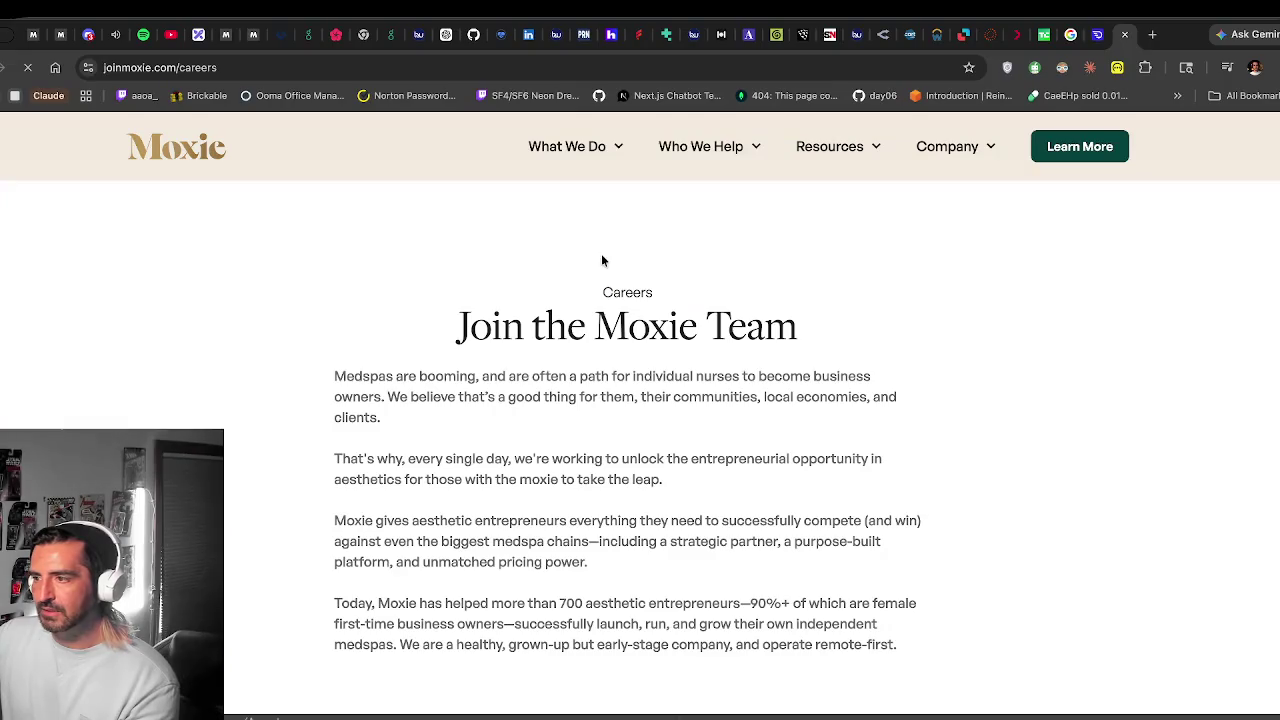
scroll(419, 327, down, 5)
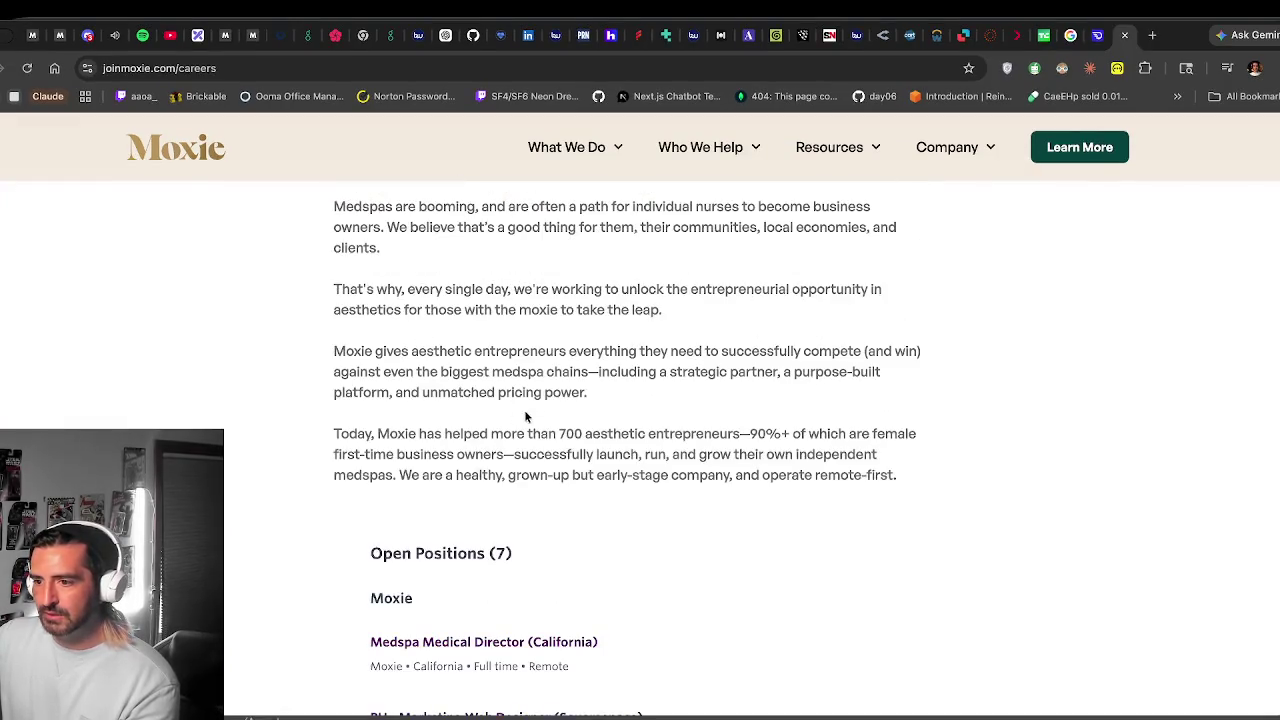
scroll(411, 405, down, 3)
scroll(414, 409, down, 6)
scroll(597, 394, up, 3)
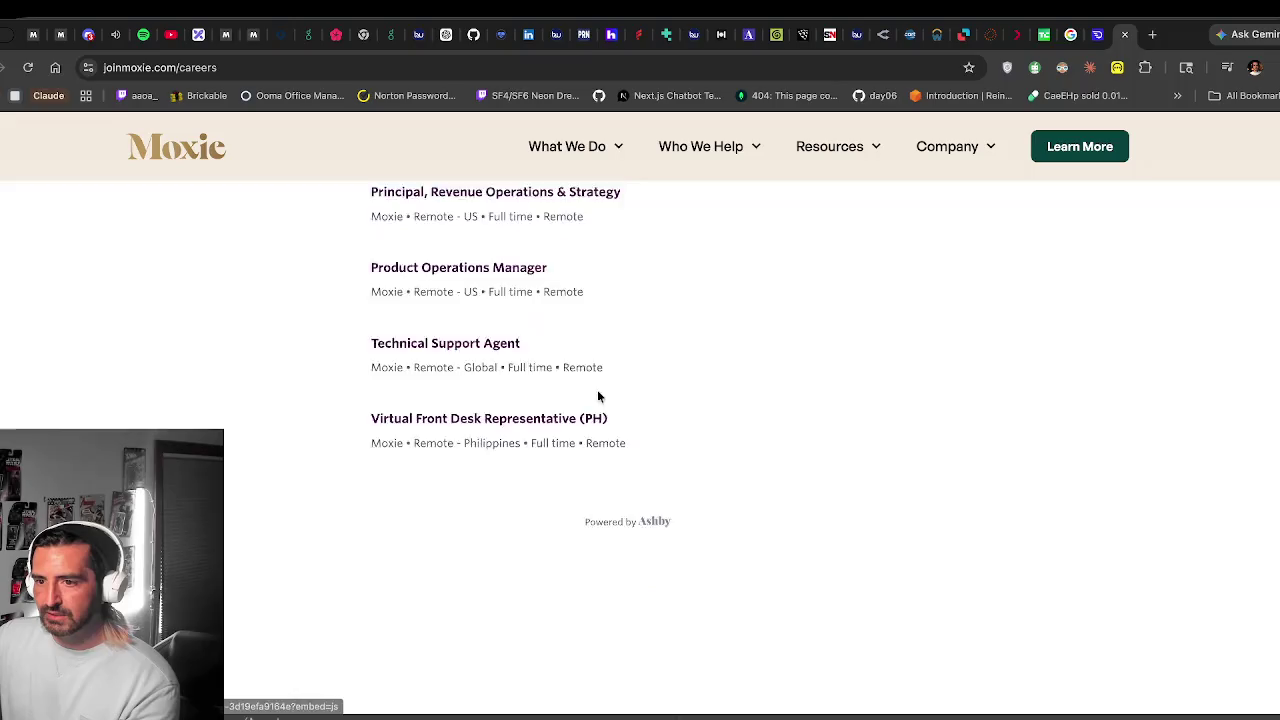
scroll(752, 423, up, 1)
scroll(731, 429, up, 1)
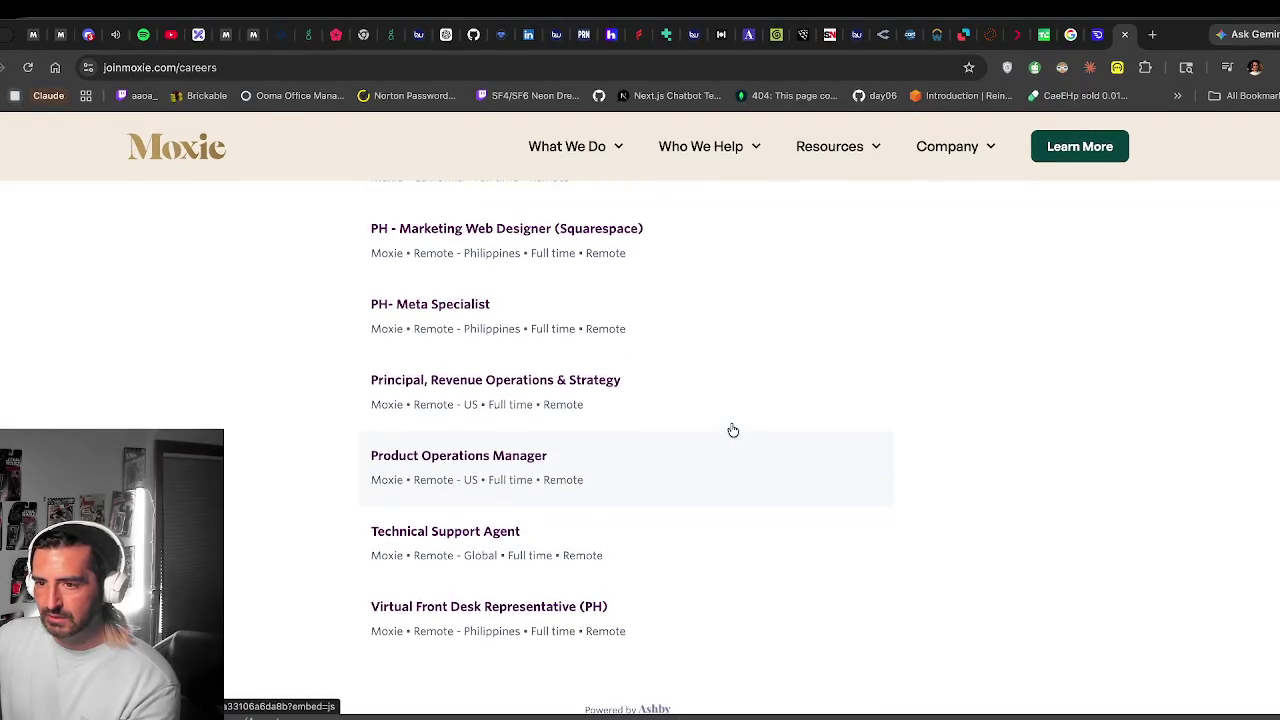
scroll(835, 441, up, 2)
scroll(835, 441, up, 1)
scroll(835, 441, up, 1)
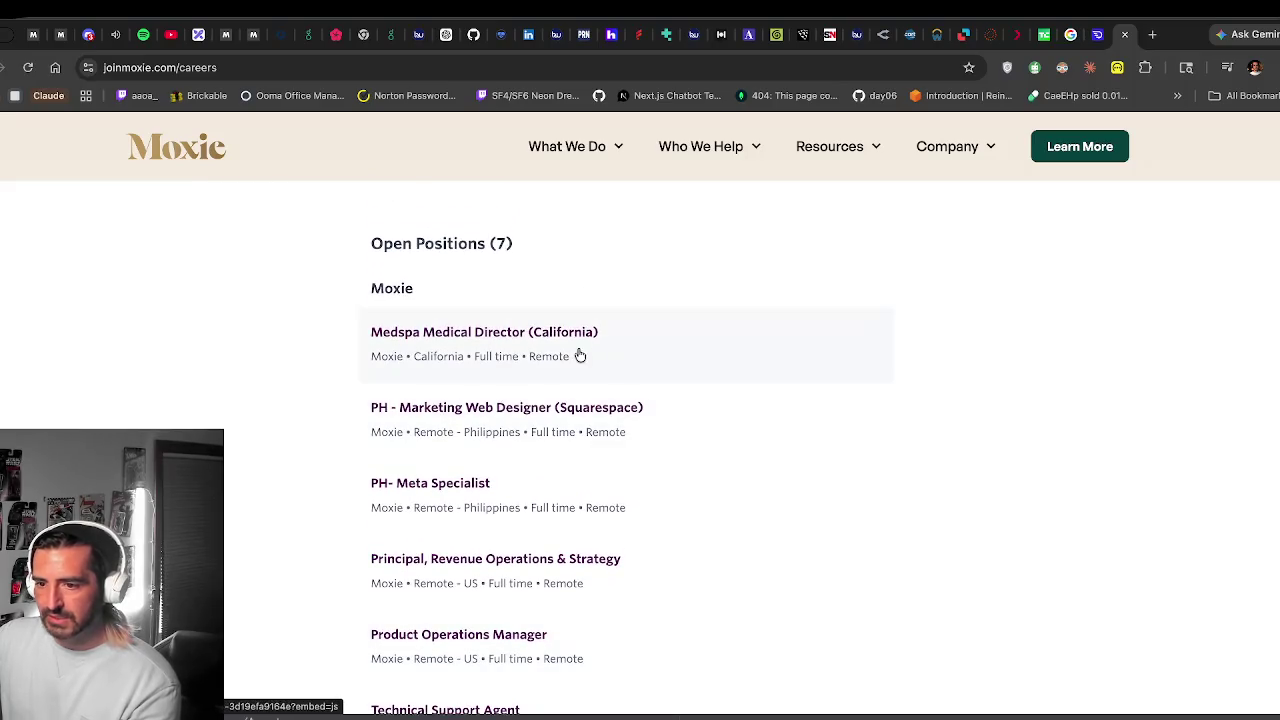
scroll(268, 510, down, 3)
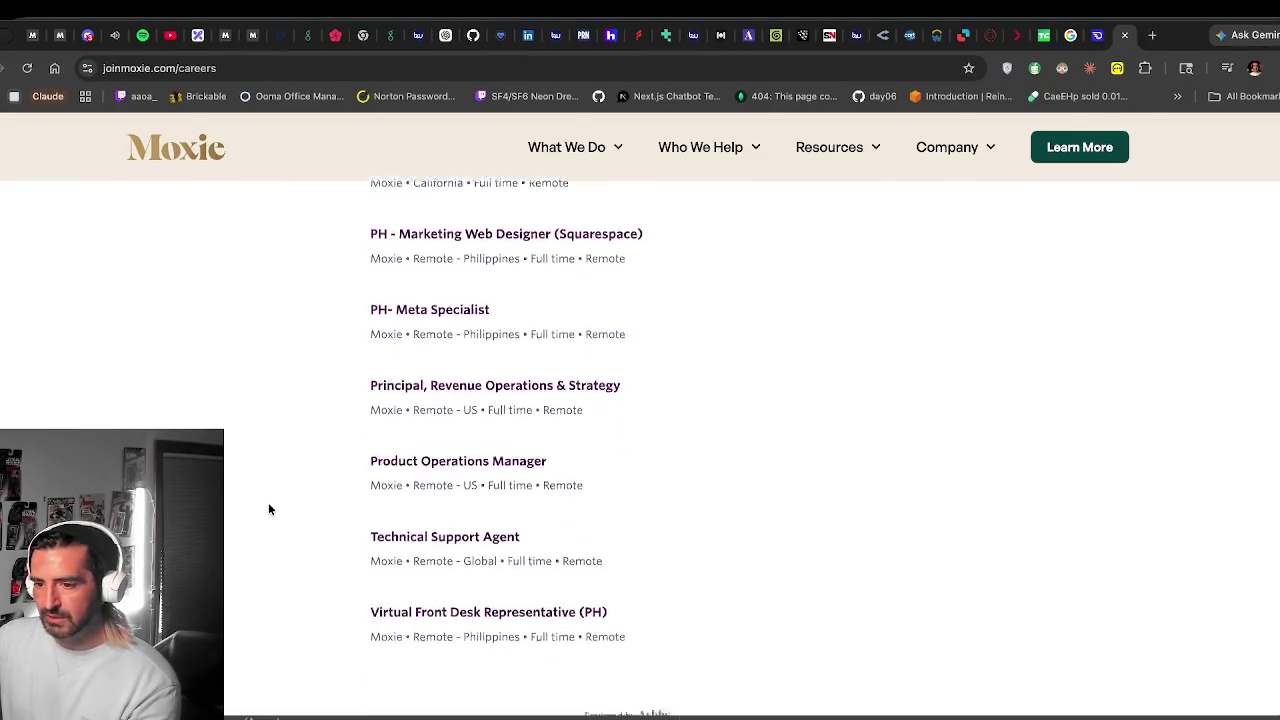
scroll(268, 509, down, 3)
scroll(442, 341, down, 5)
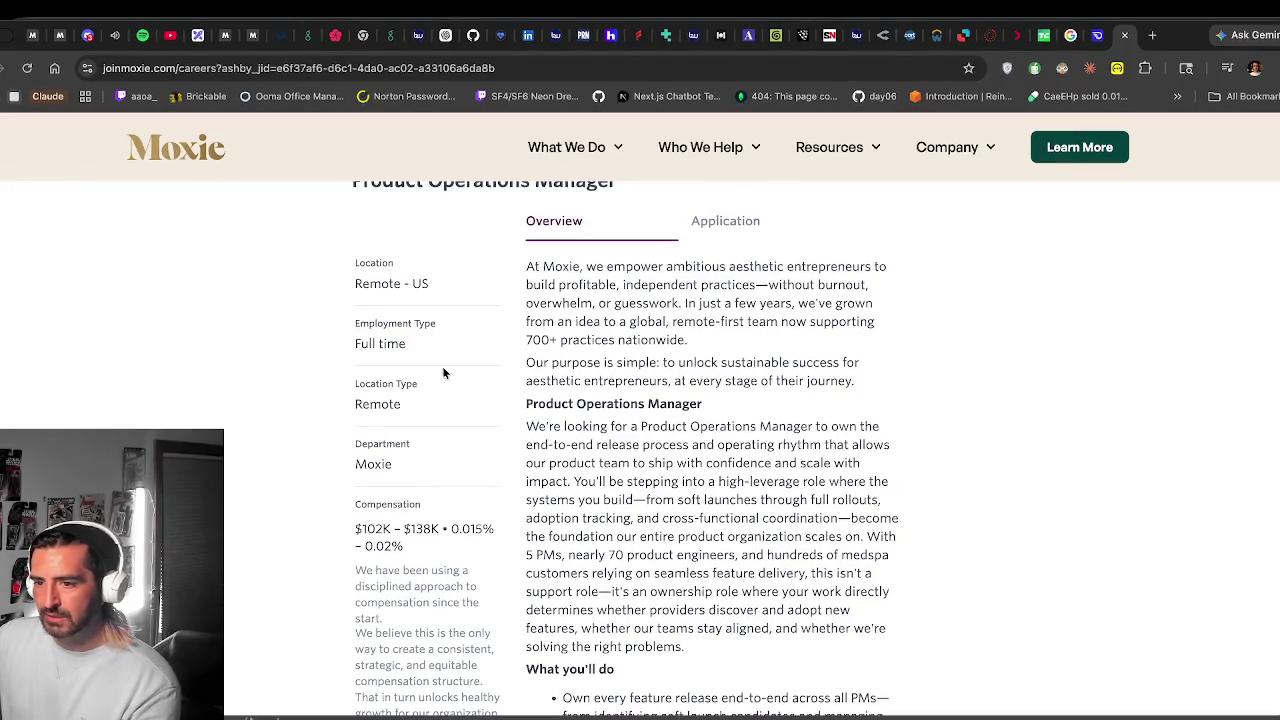
scroll(684, 420, down, 3)
drag(626, 316, 627, 528)
click(778, 448)
scroll(778, 448, down, 1)
drag(631, 317, 628, 410)
click(729, 486)
scroll(729, 486, down, 2)
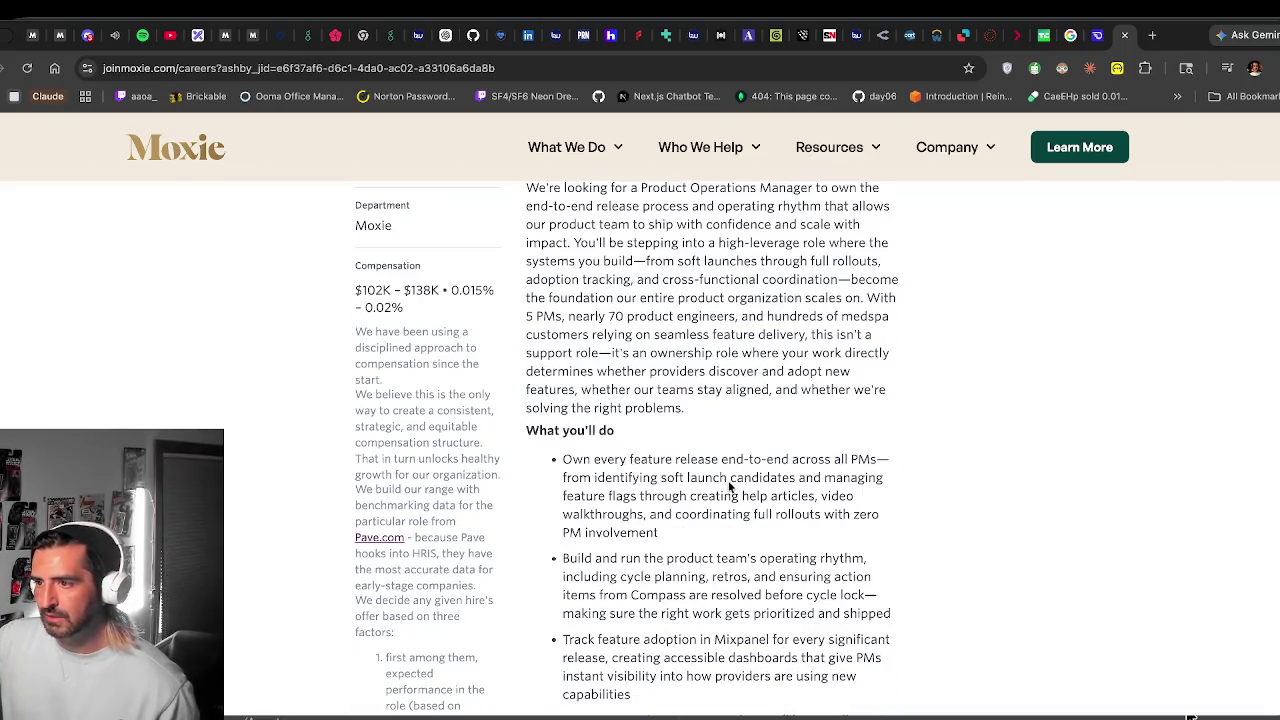
scroll(729, 486, down, 2)
drag(641, 345, 643, 402)
click(770, 425)
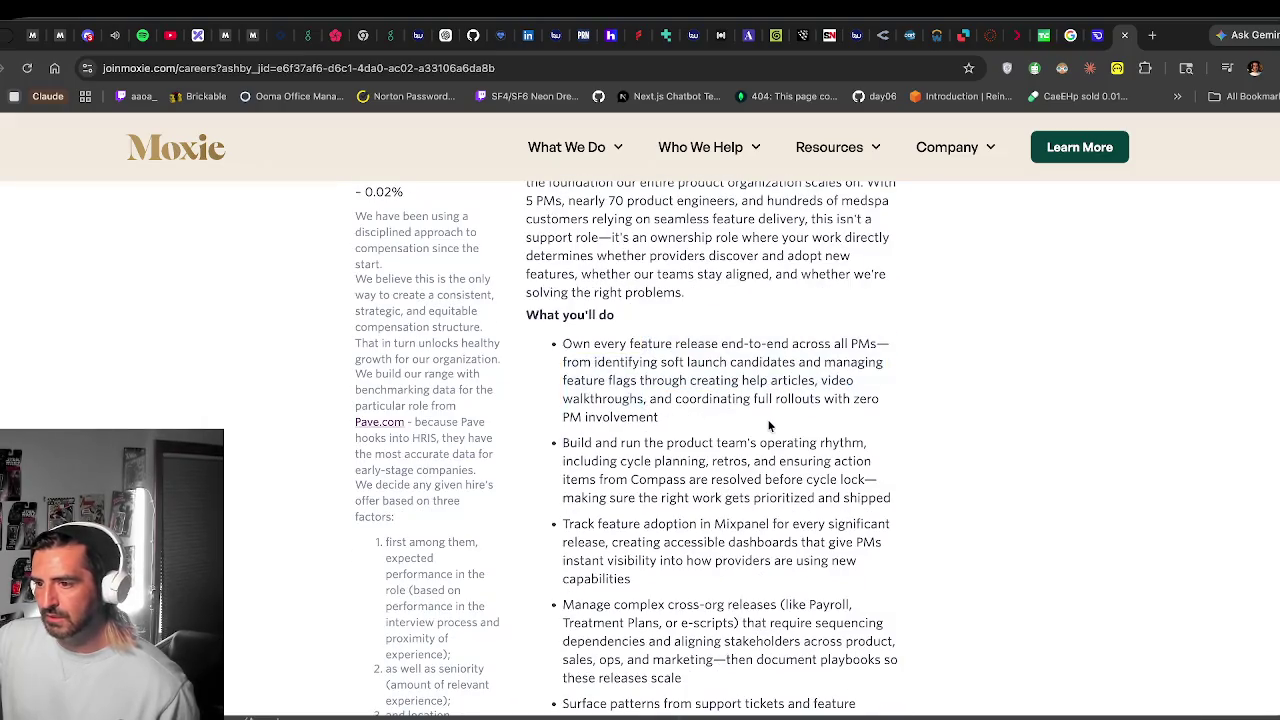
scroll(770, 425, down, 1)
drag(589, 290, 621, 400)
scroll(713, 443, down, 1)
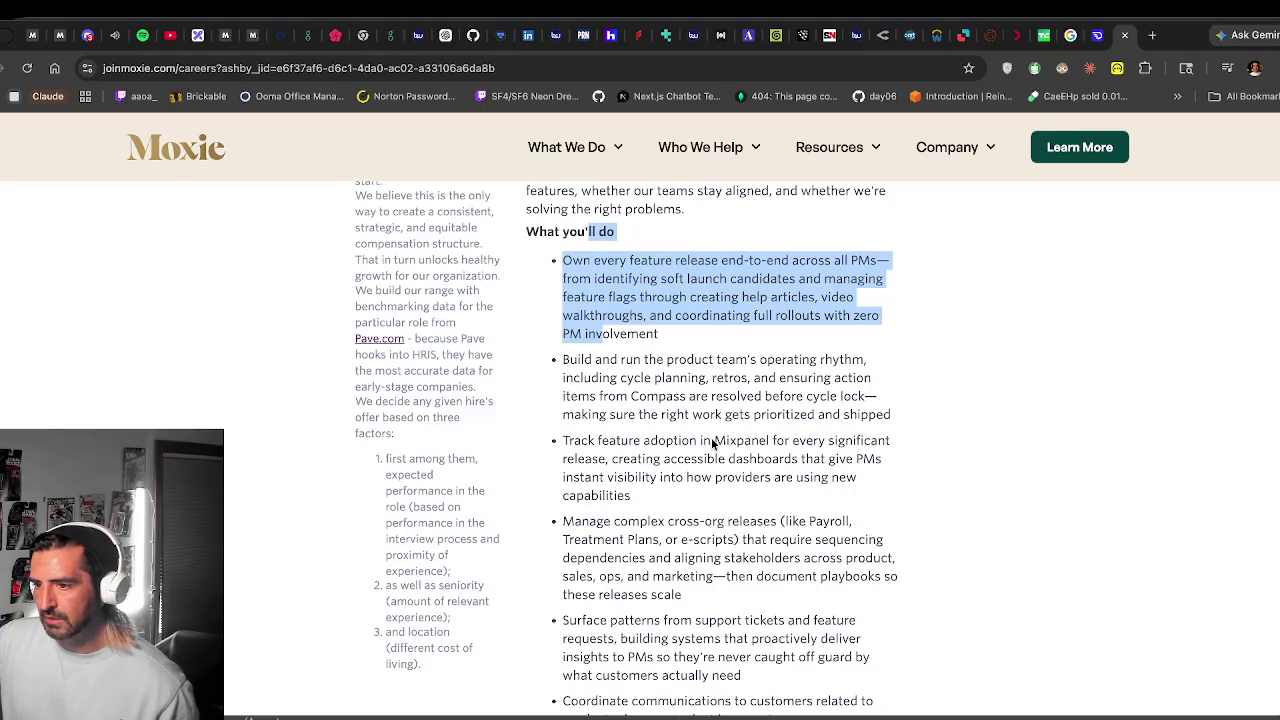
scroll(713, 443, down, 1)
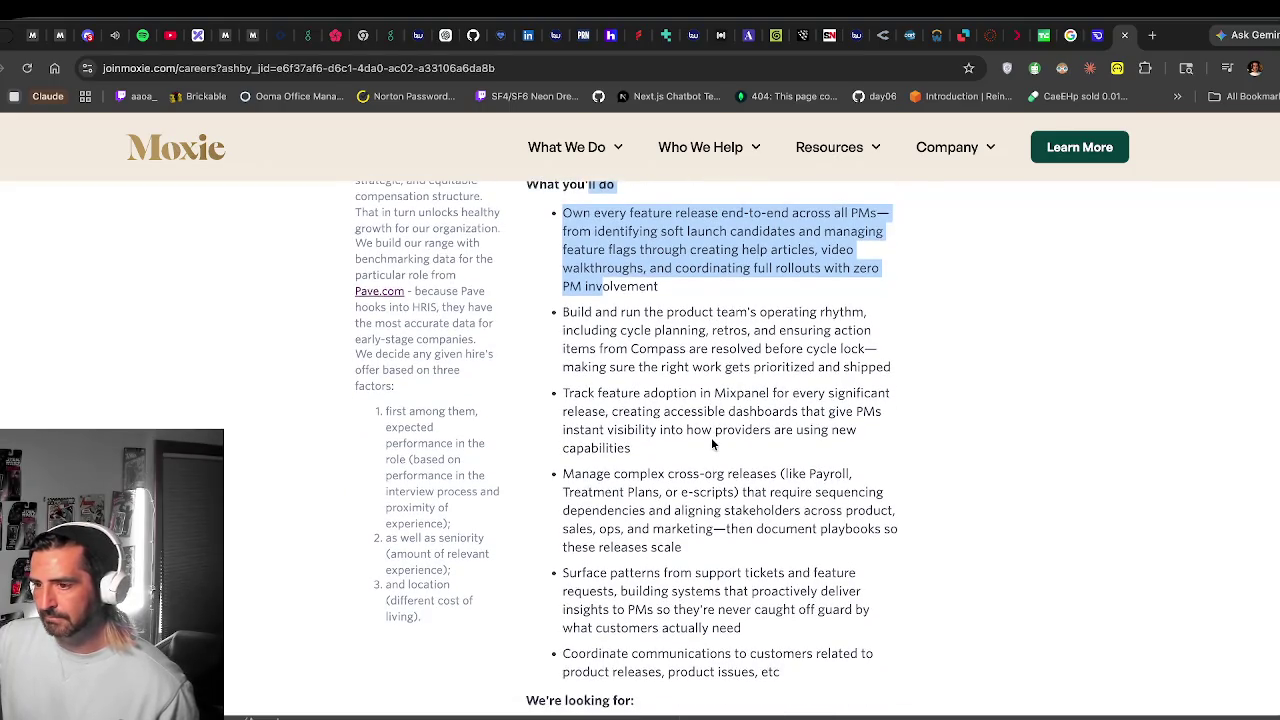
scroll(711, 437, down, 10)
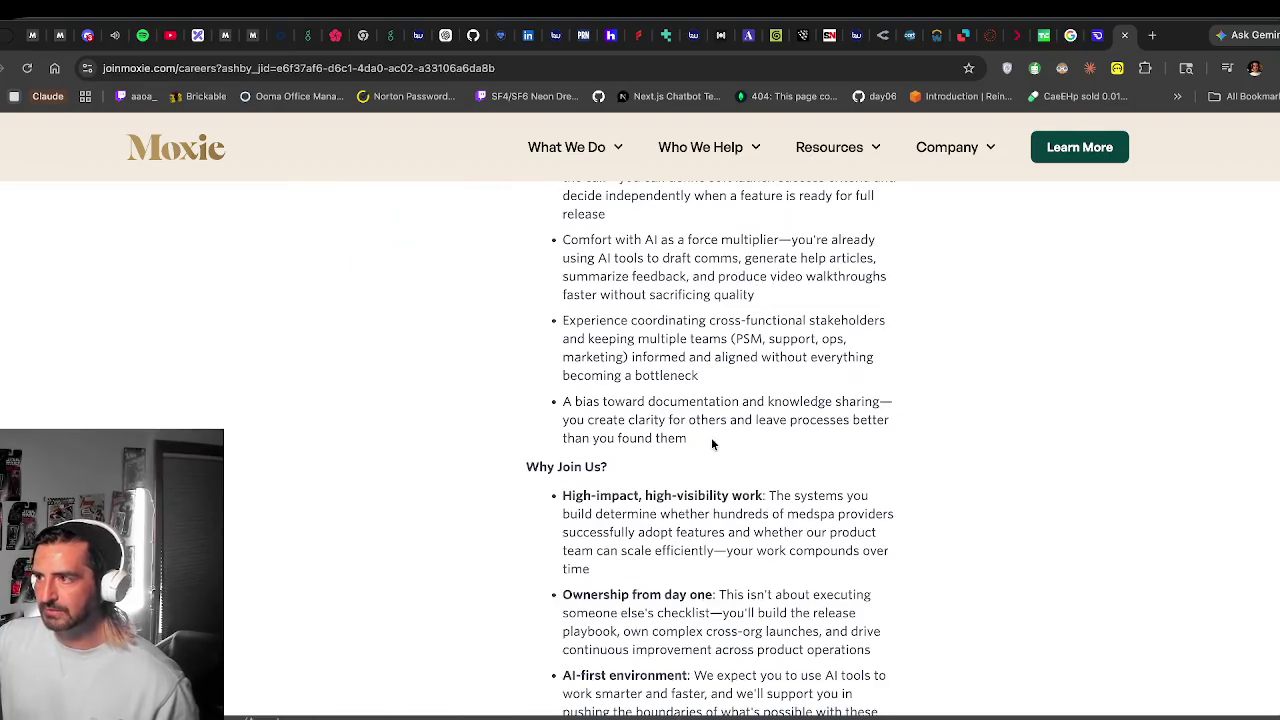
scroll(660, 343, up, 5)
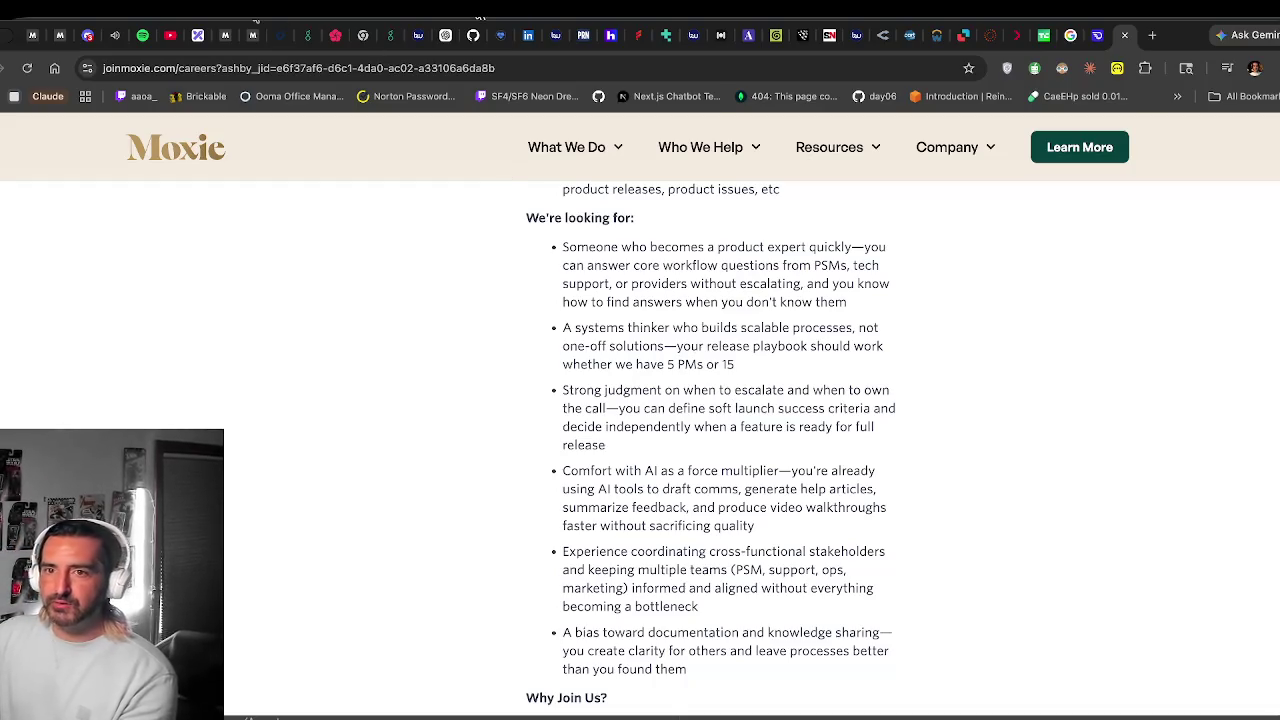
click(207, 31)
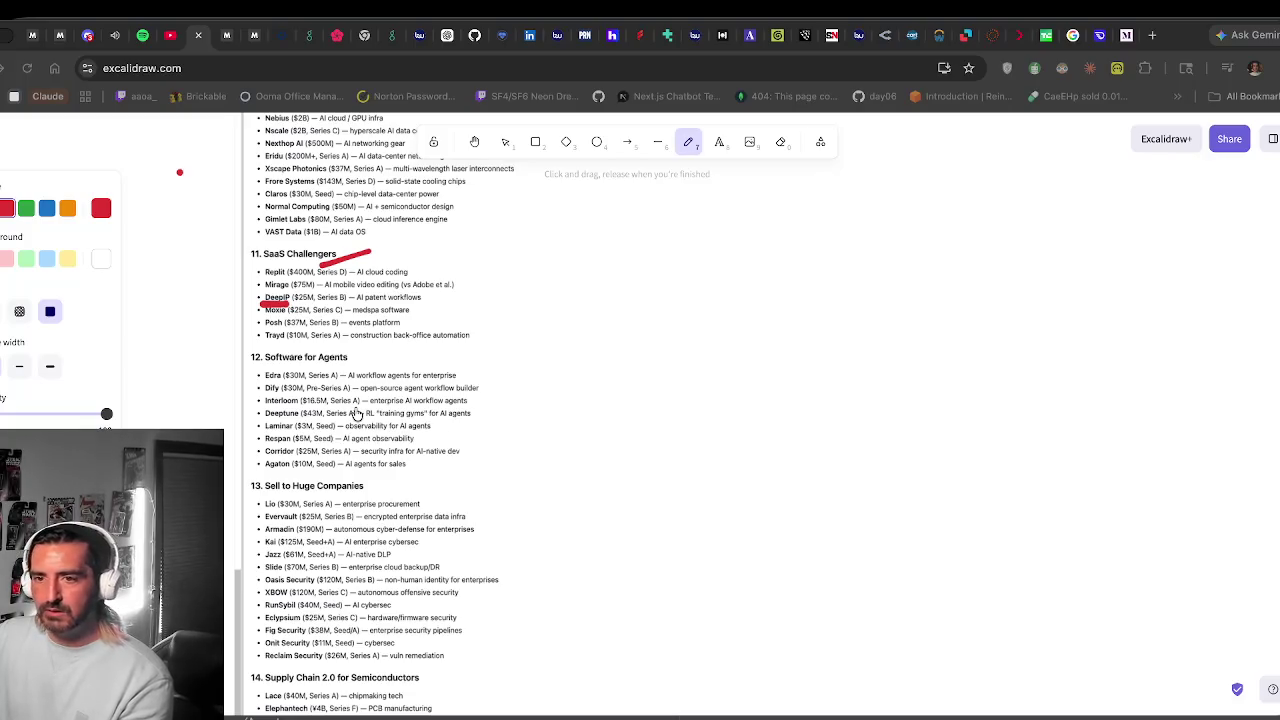
Step: Finish marking Posh in section 11 and open a new tab to search its funding
scroll(458, 378, down, 1)
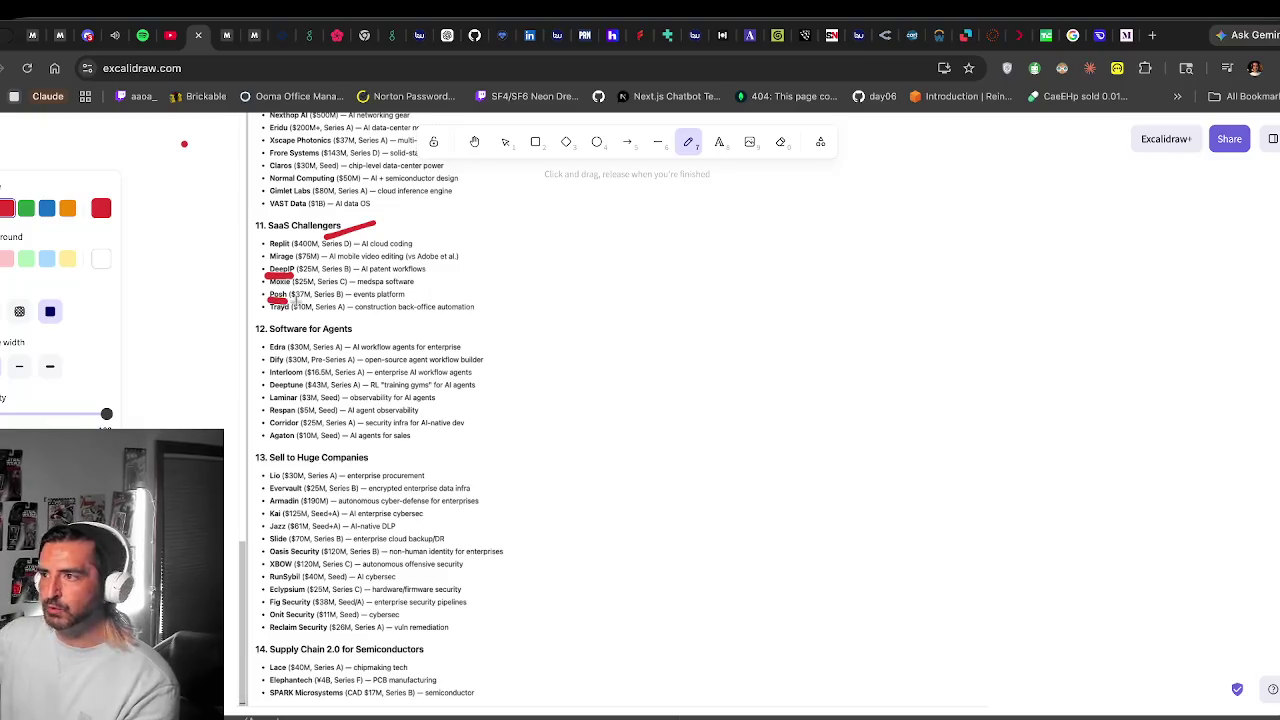
key(ctrl+t)
Step: Search 'posh funding' and read the Yahoo Finance story on POSH's $37M Series B
text(posh funding)
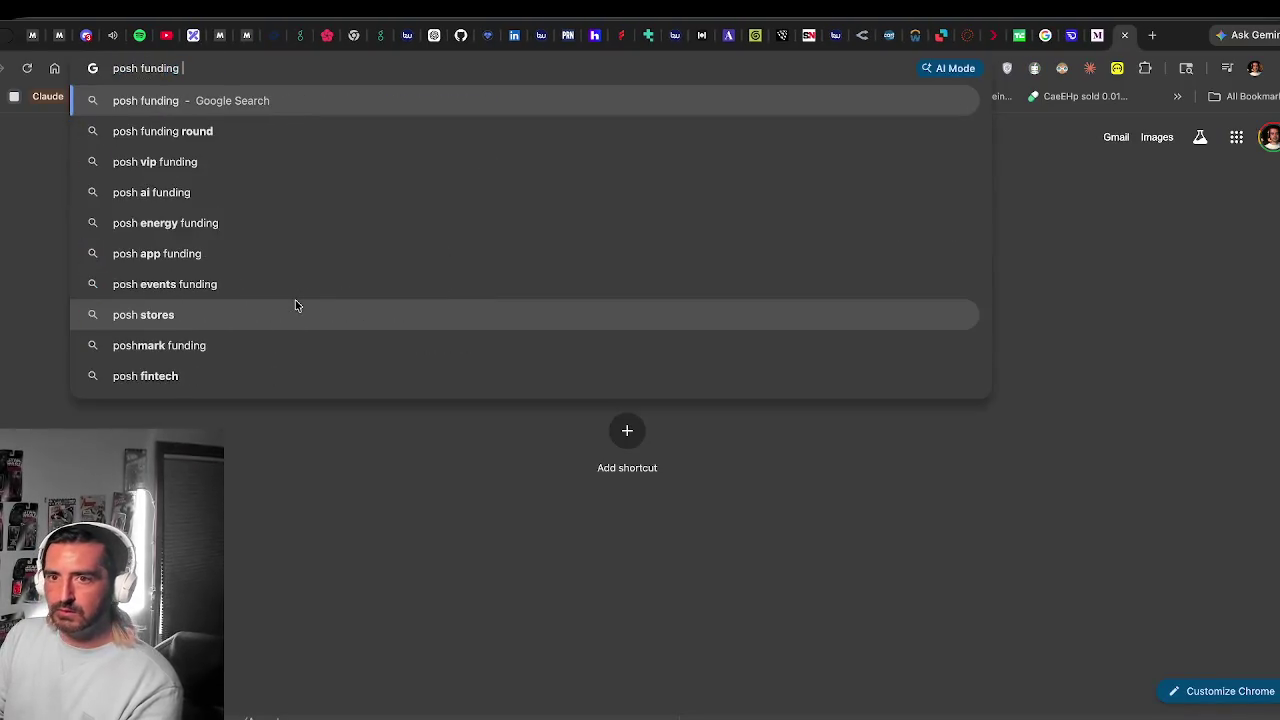
key(Return)
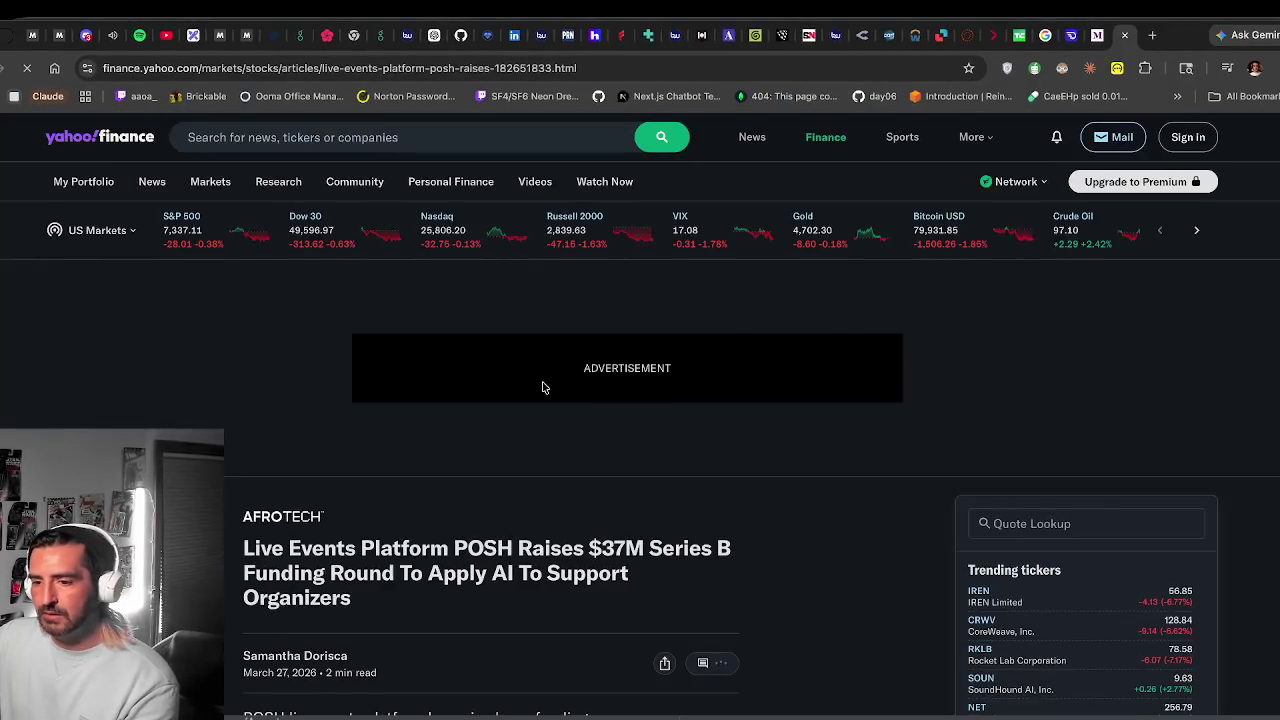
drag(545, 388, 380, 446)
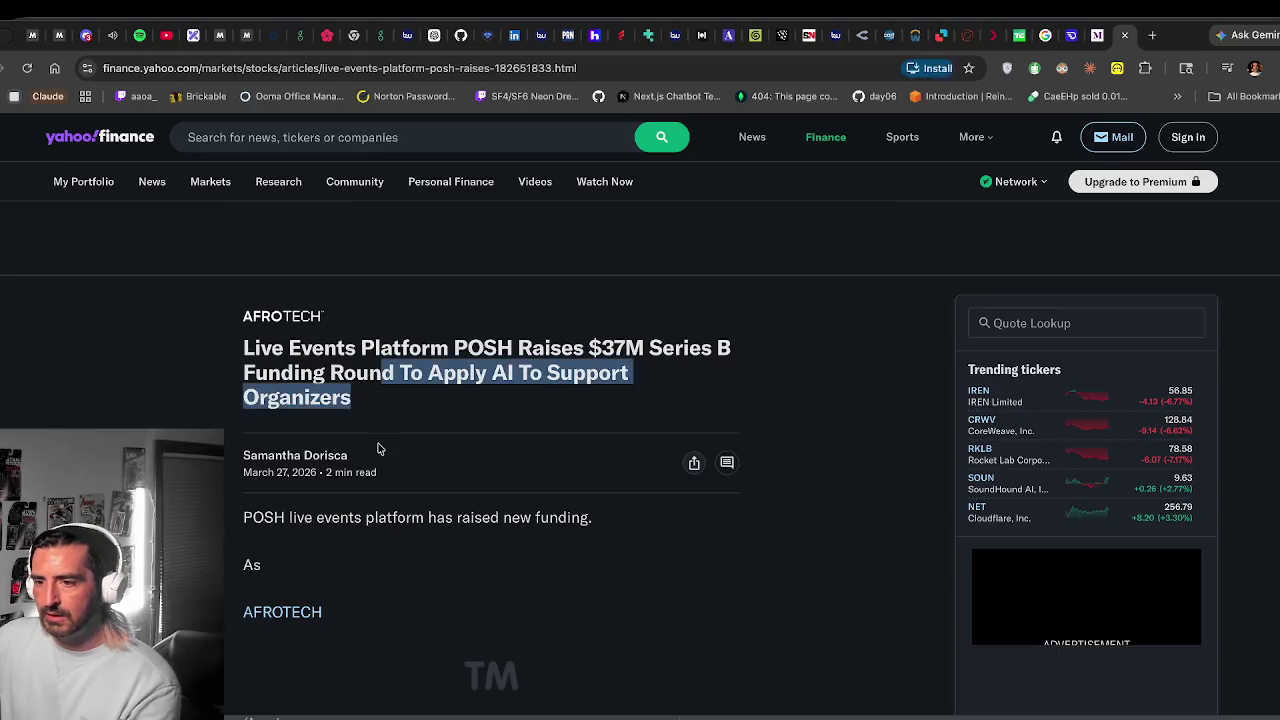
scroll(475, 482, down, 3)
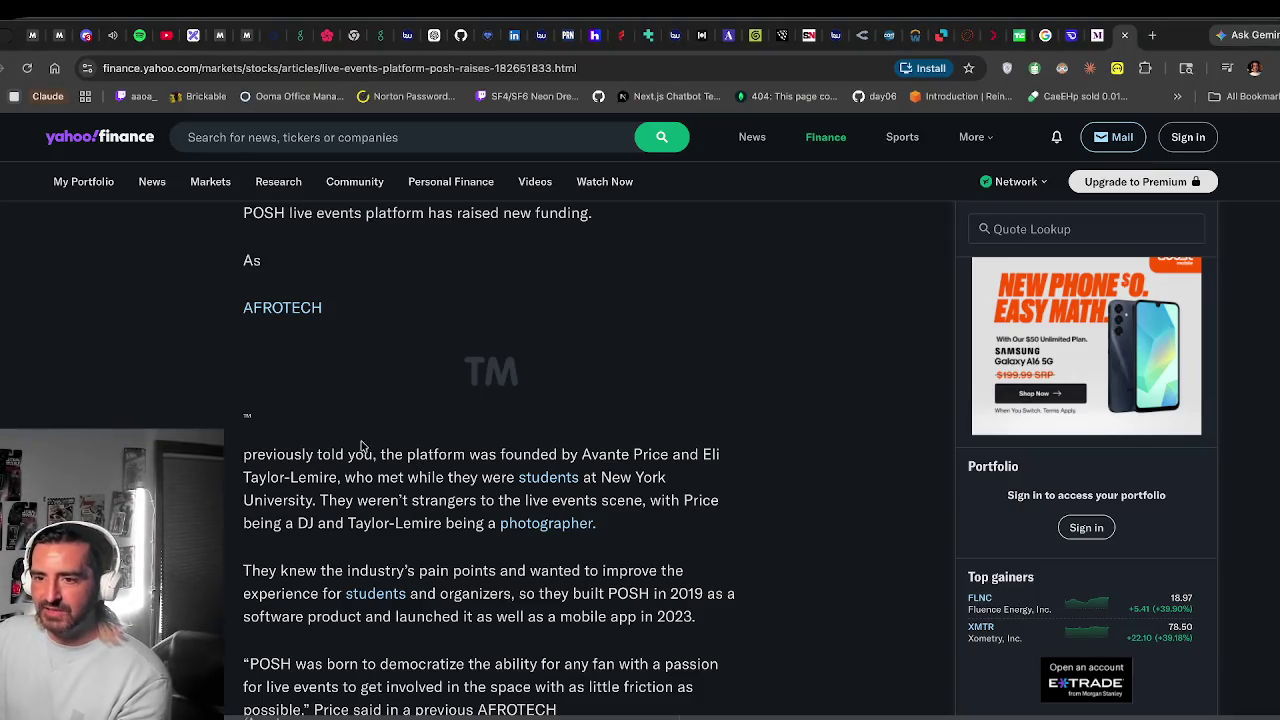
scroll(360, 428, down, 2)
drag(263, 308, 263, 423)
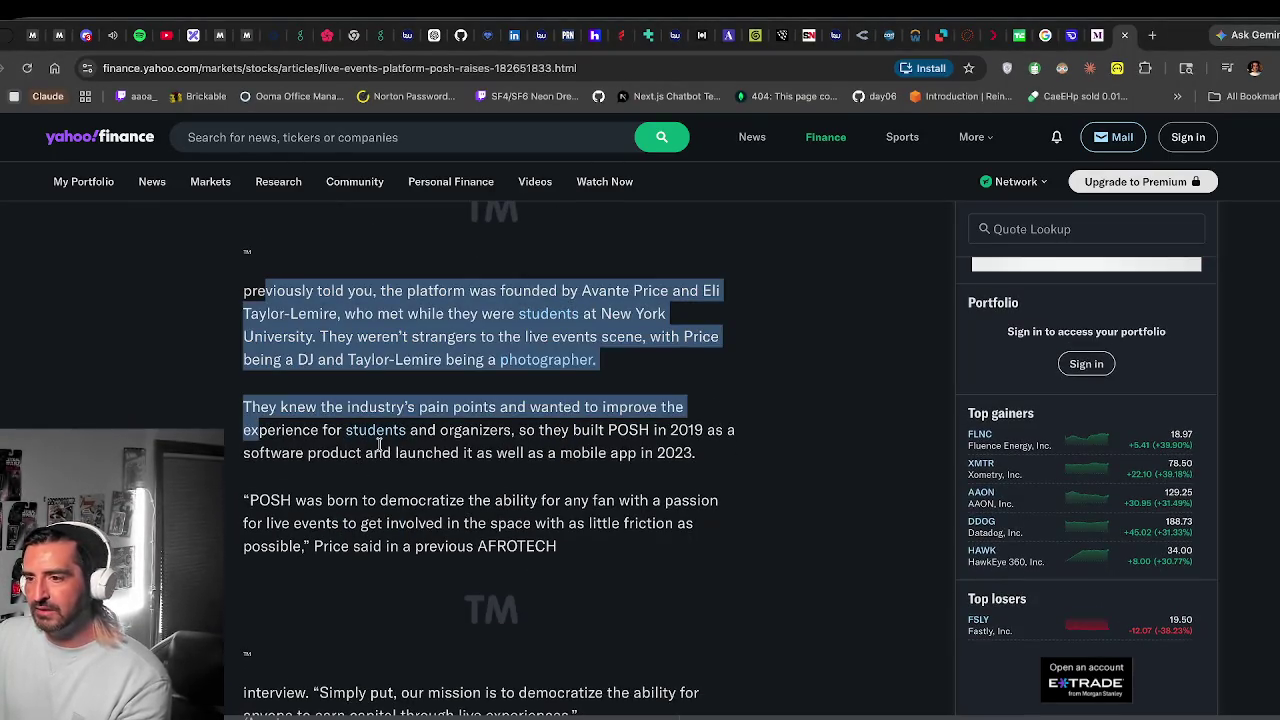
click(188, 36)
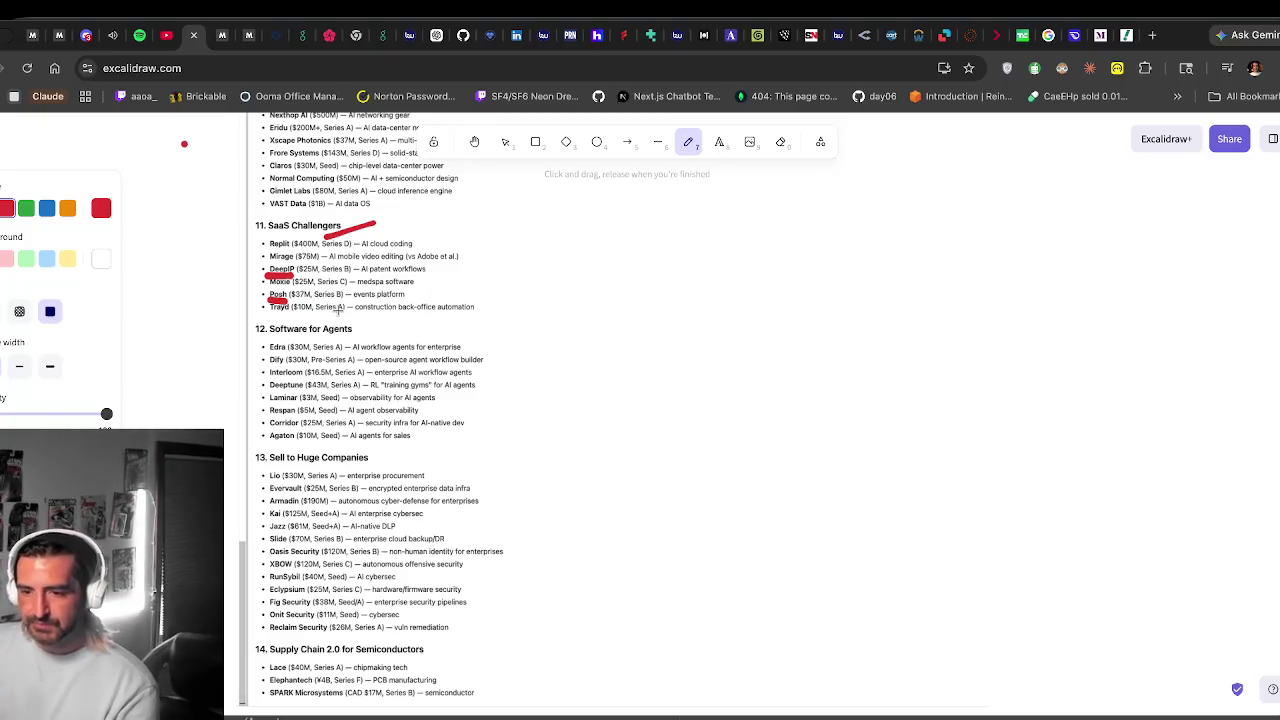
Step: Draw red underlines under Armadin and Deeptune in the startup list, then open a new tab
drag(268, 505, 292, 506)
scroll(377, 545, down, 1)
scroll(377, 545, down, 1)
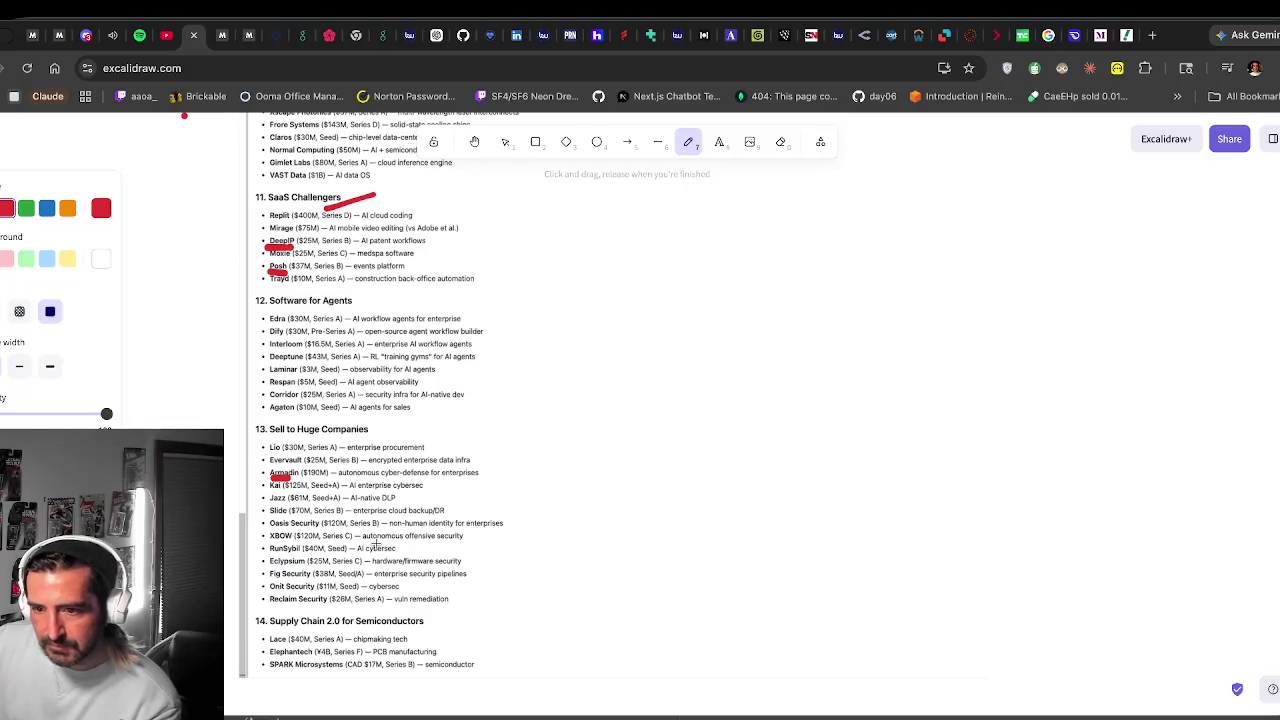
scroll(377, 545, up, 3)
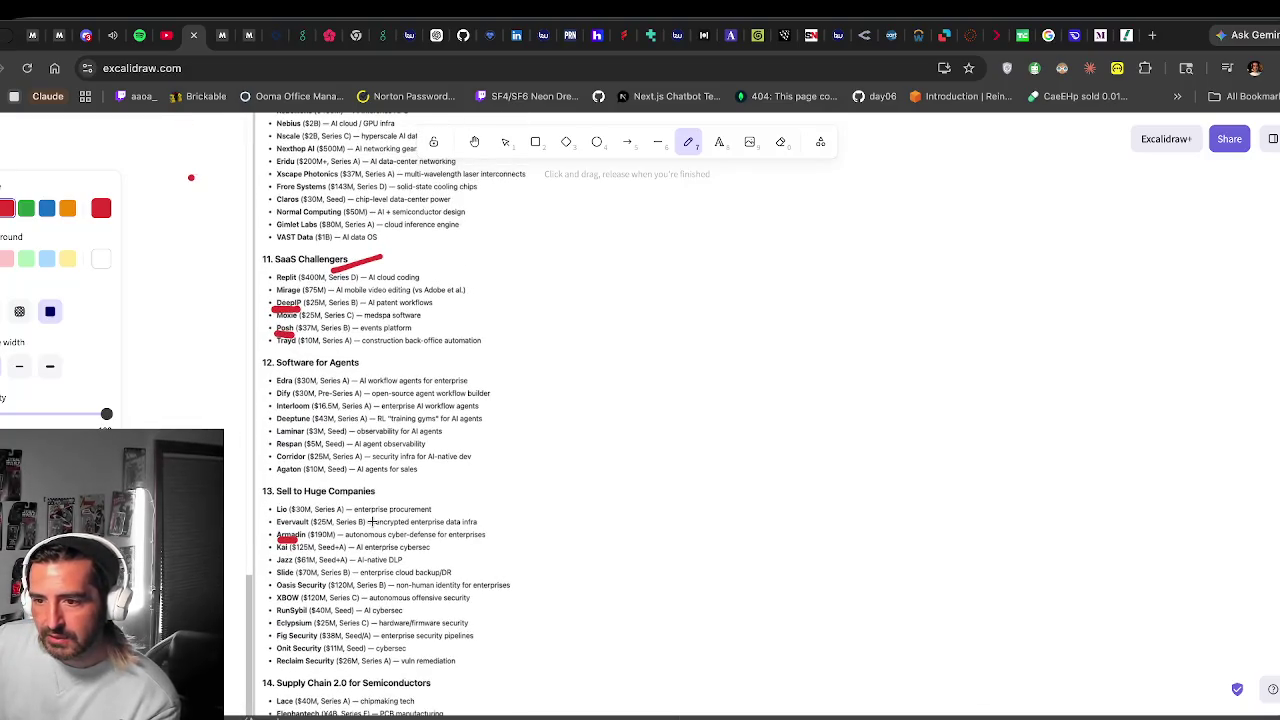
drag(278, 421, 300, 423)
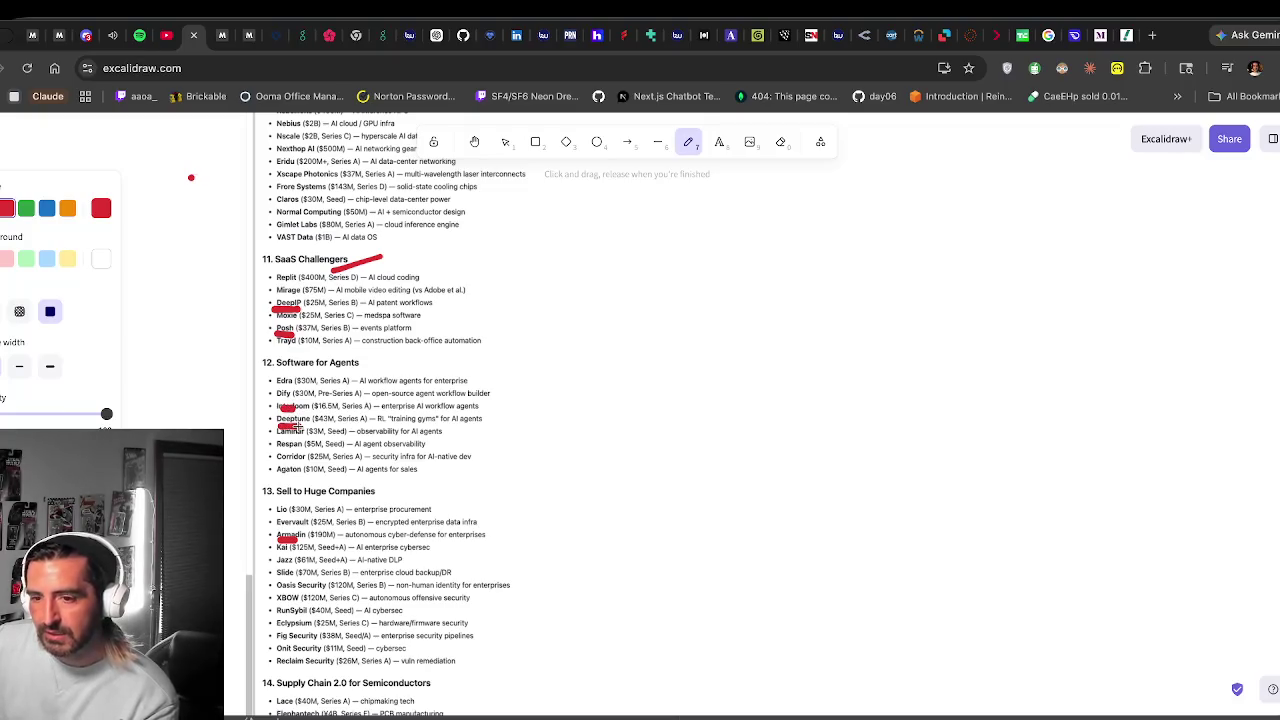
key(ctrl+t)
Step: Search 'deeptune' and expand Google's AI Overview on its funding
text(deept)
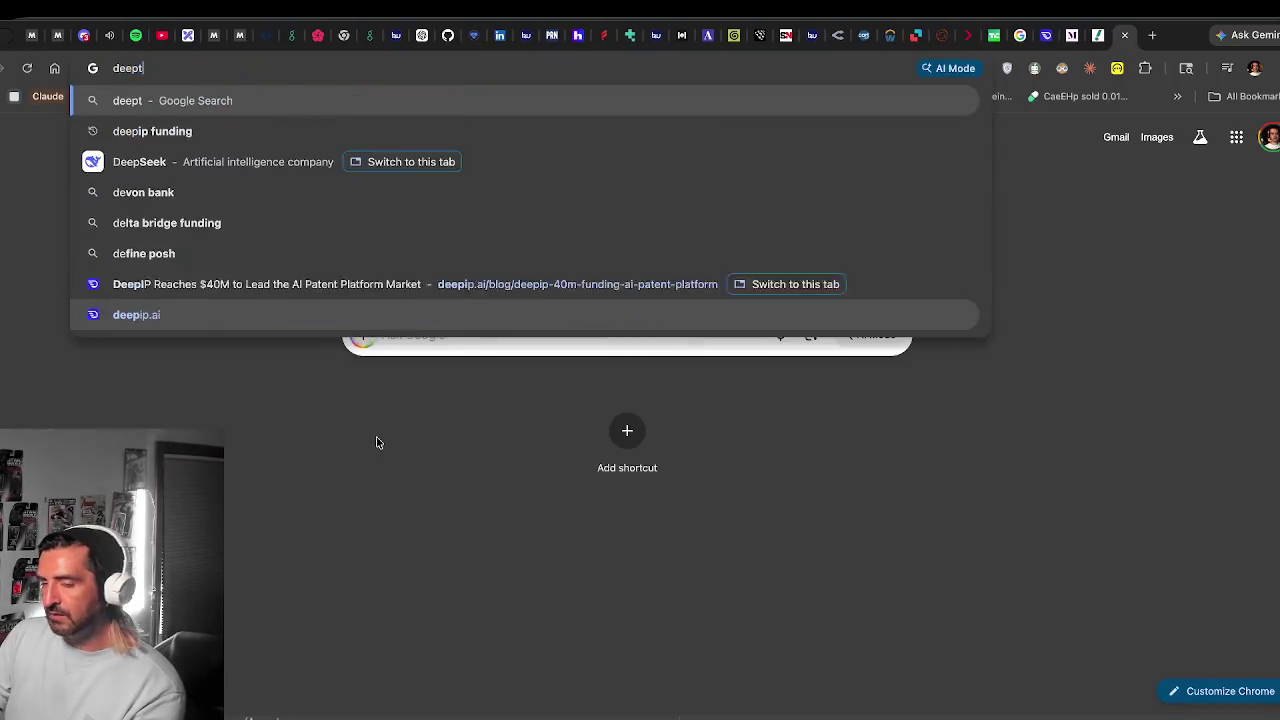
text(une)
key(Return)
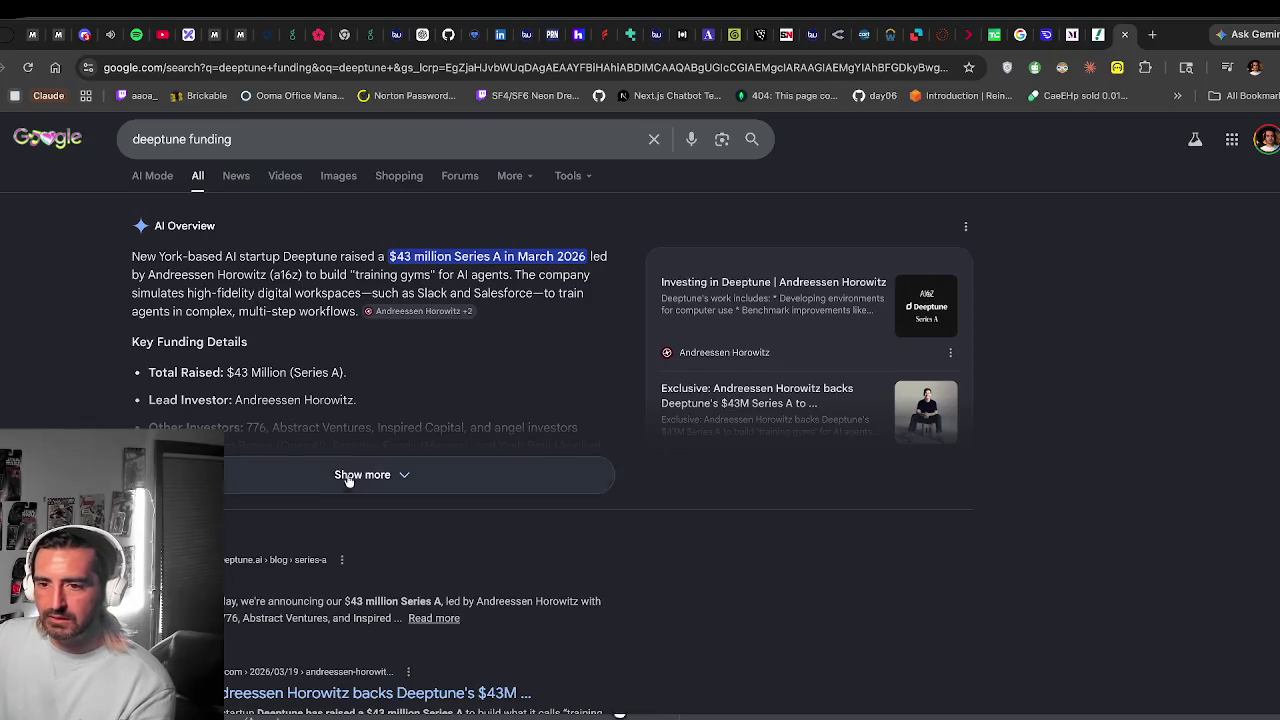
click(341, 462)
scroll(341, 462, down, 10)
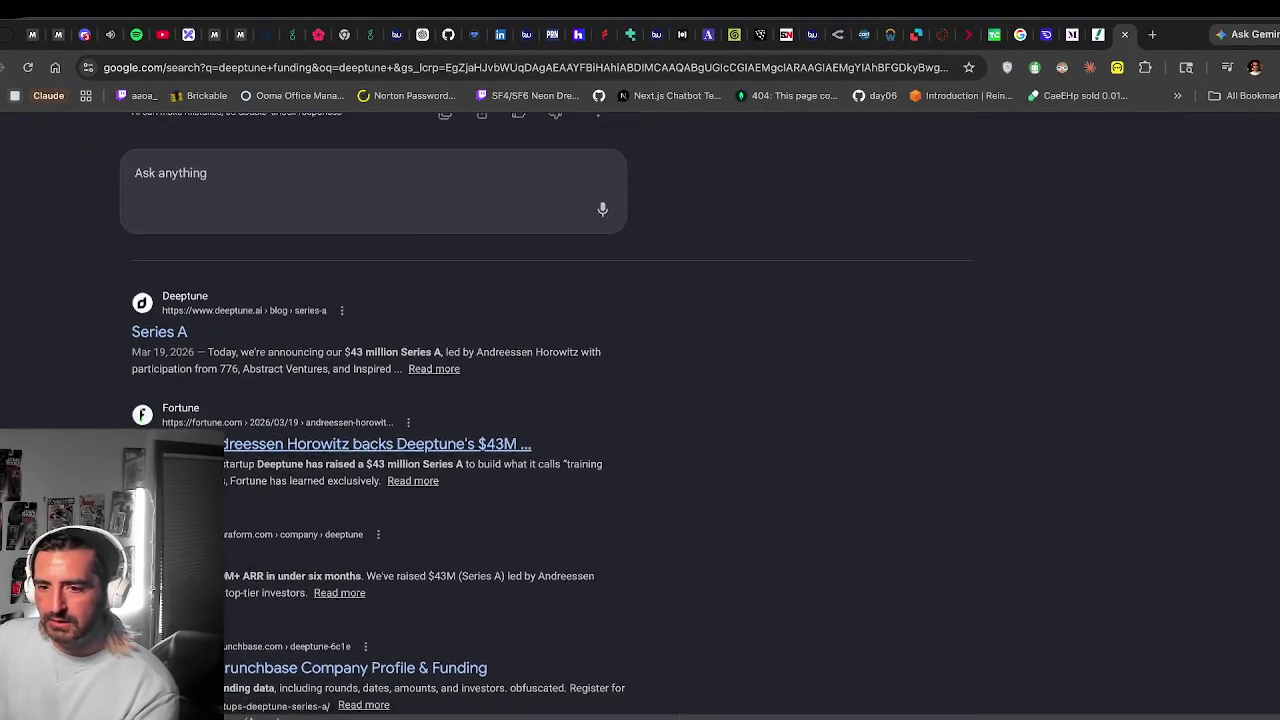
scroll(400, 450, down, 2)
Step: Review Deeptune's Paraform company profile listing $43M in total funding
click(250, 489)
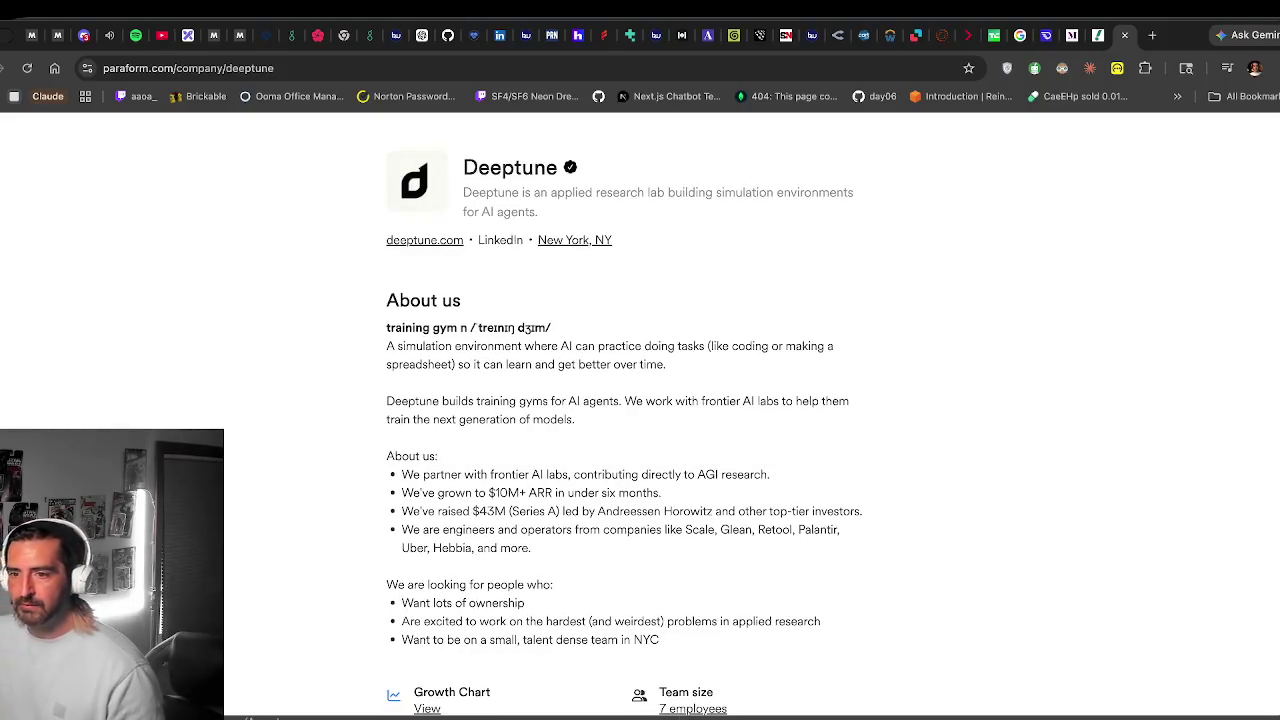
scroll(284, 352, down, 1)
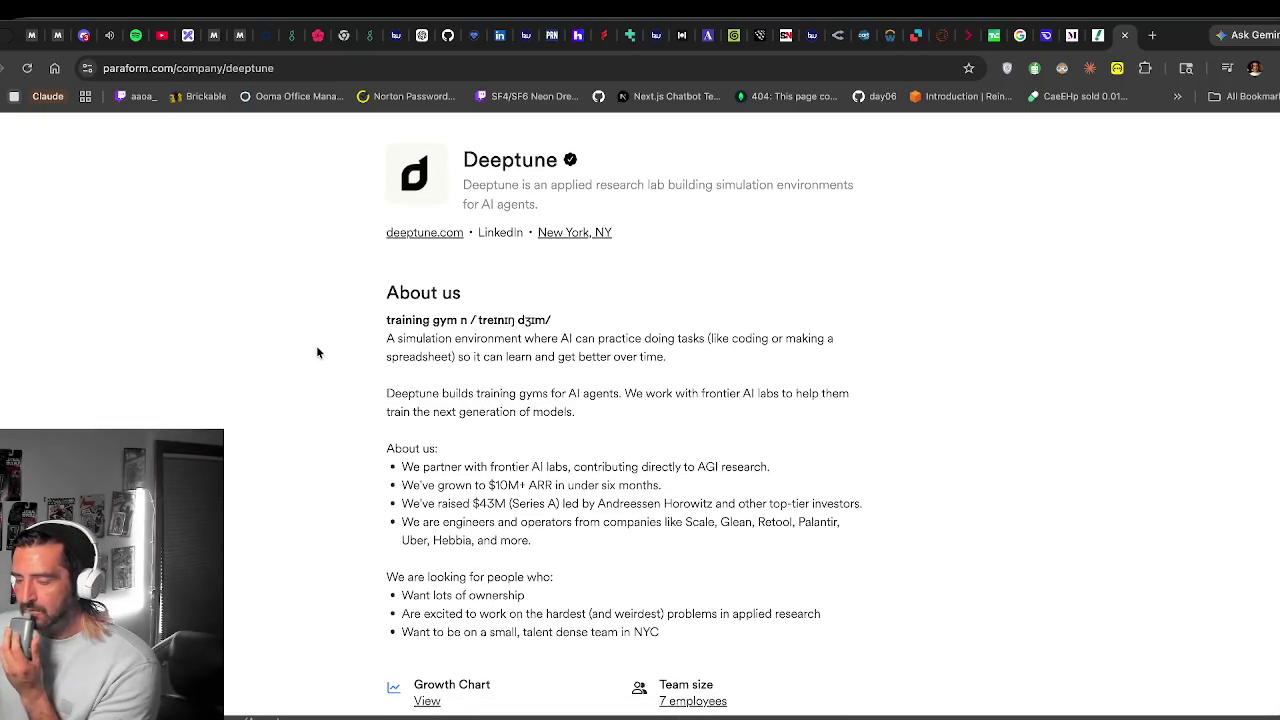
scroll(317, 352, down, 1)
scroll(317, 352, down, 2)
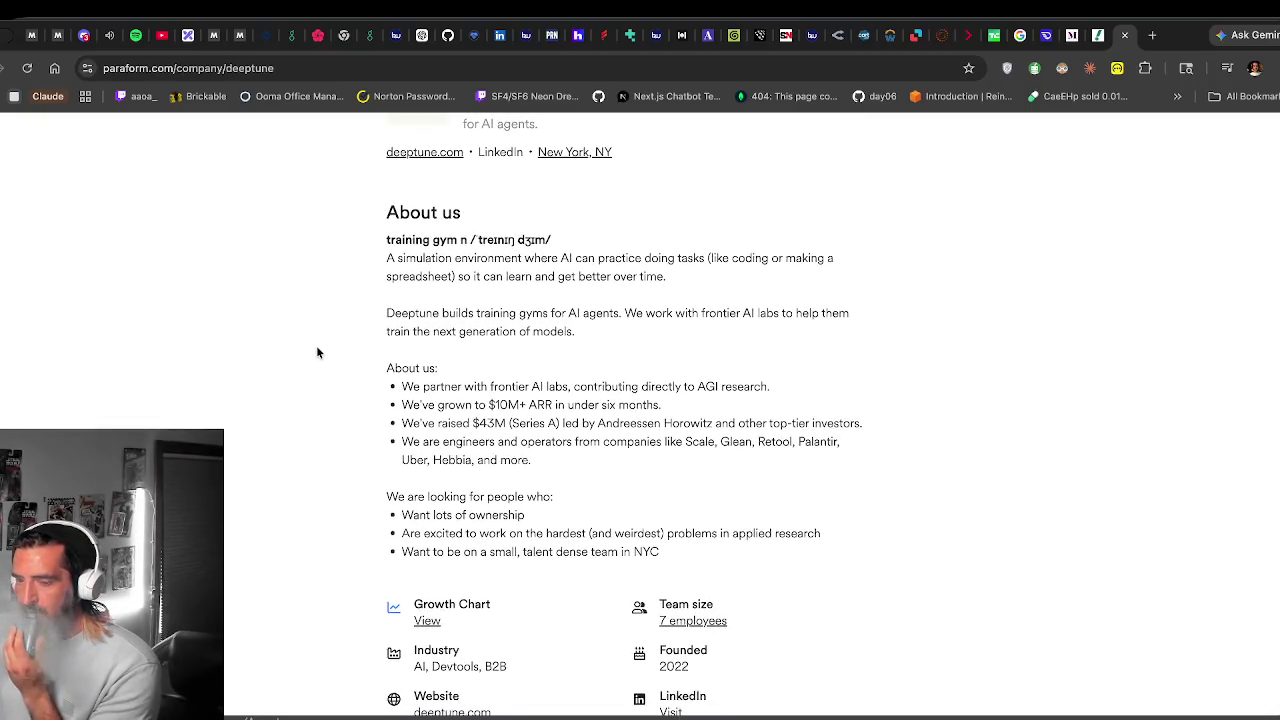
scroll(317, 352, down, 5)
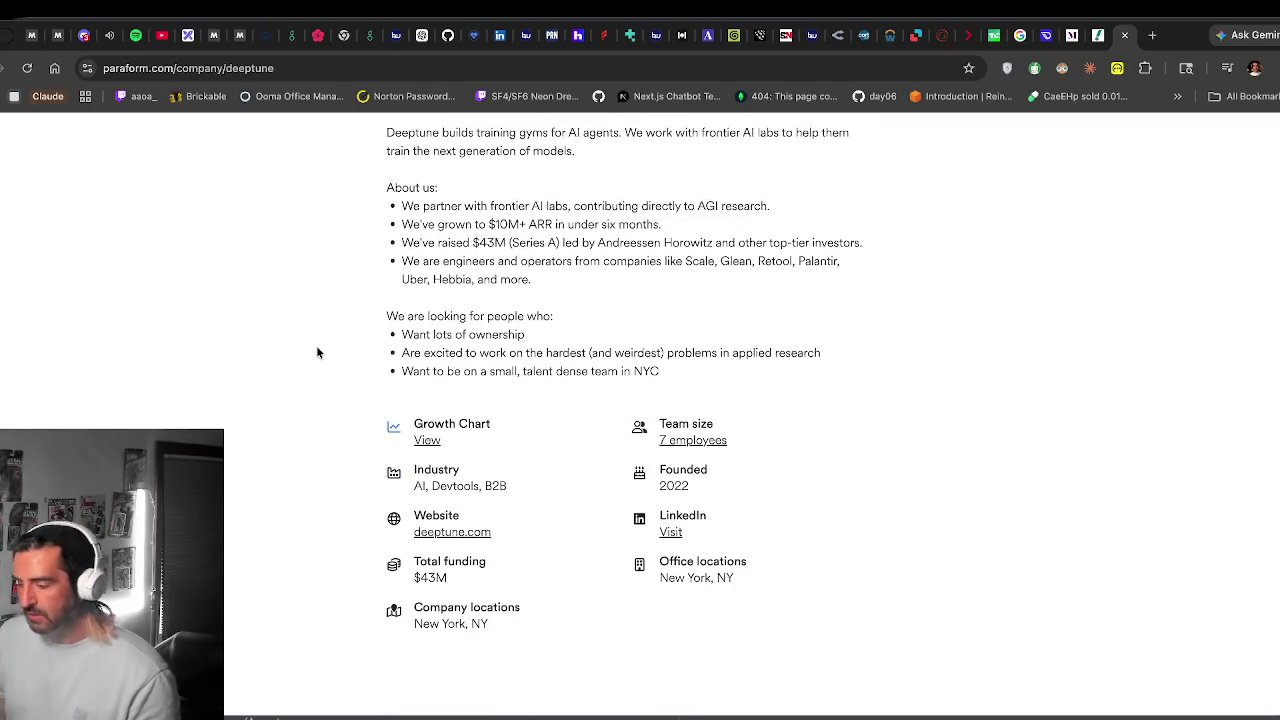
scroll(480, 451, up, 1)
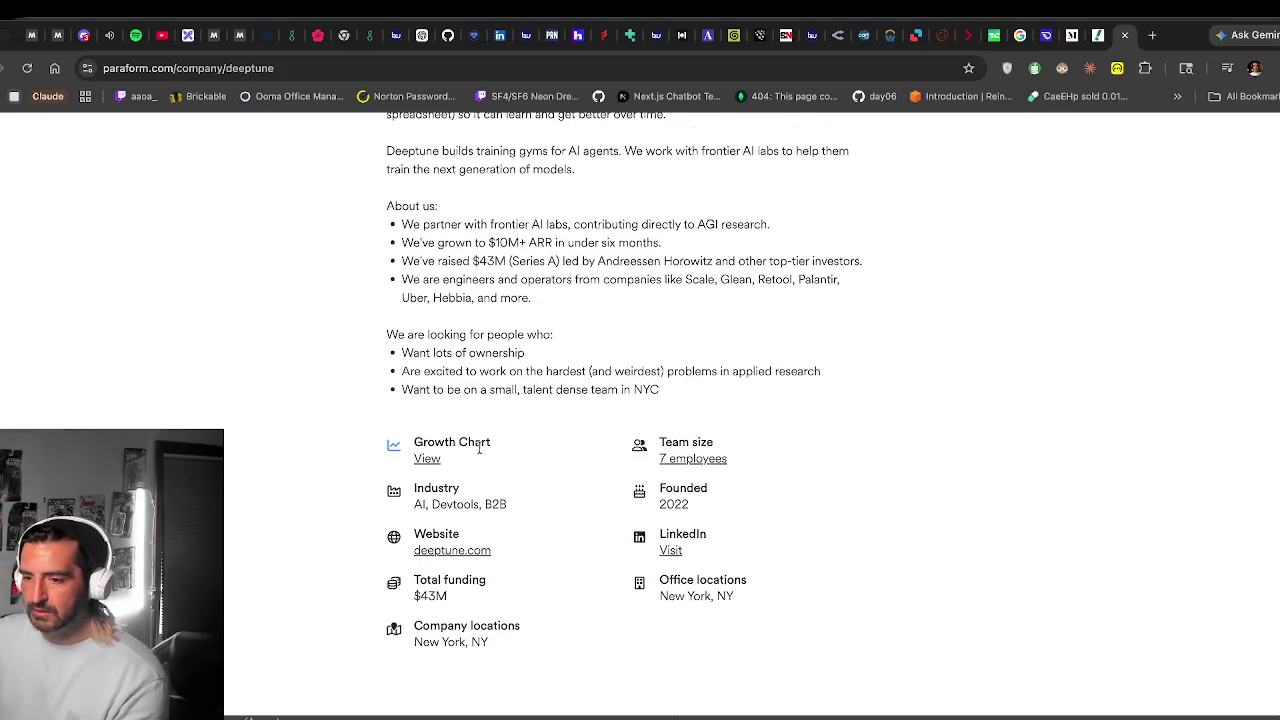
Step: Open Deeptune's website in a new tab and select its 'training gyms for AI agents' intro
right_click(671, 548)
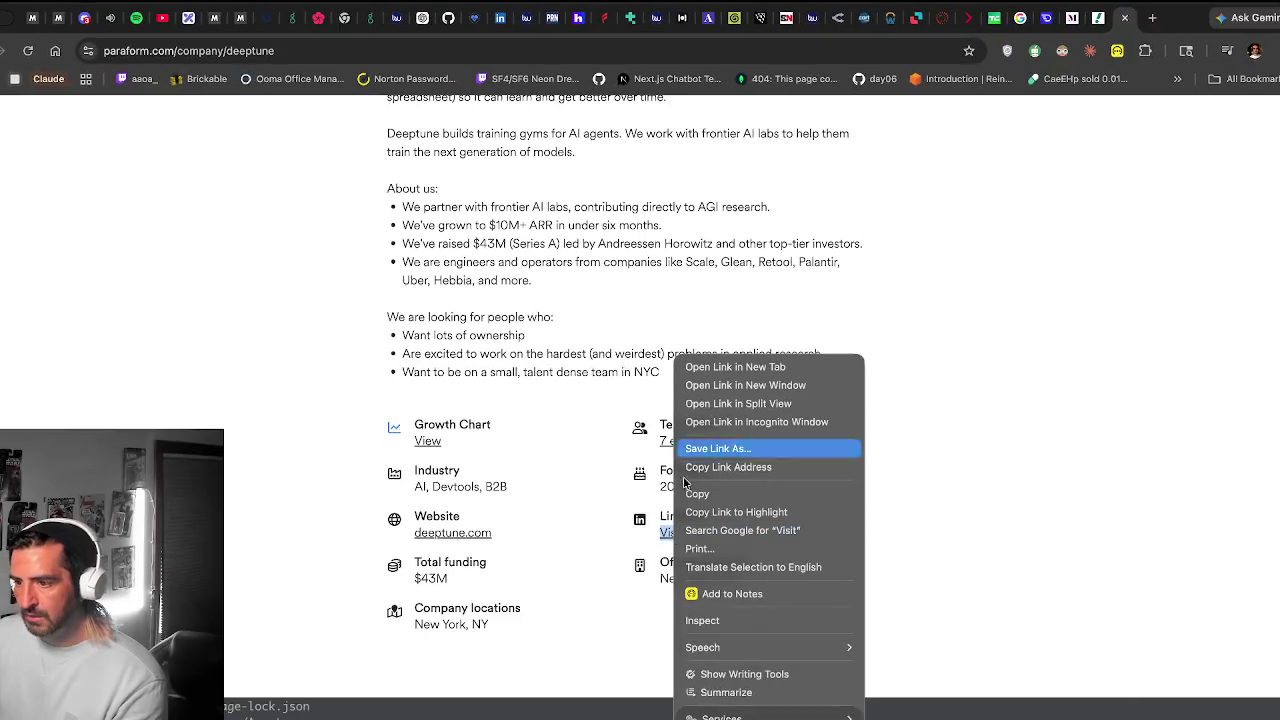
click(784, 368)
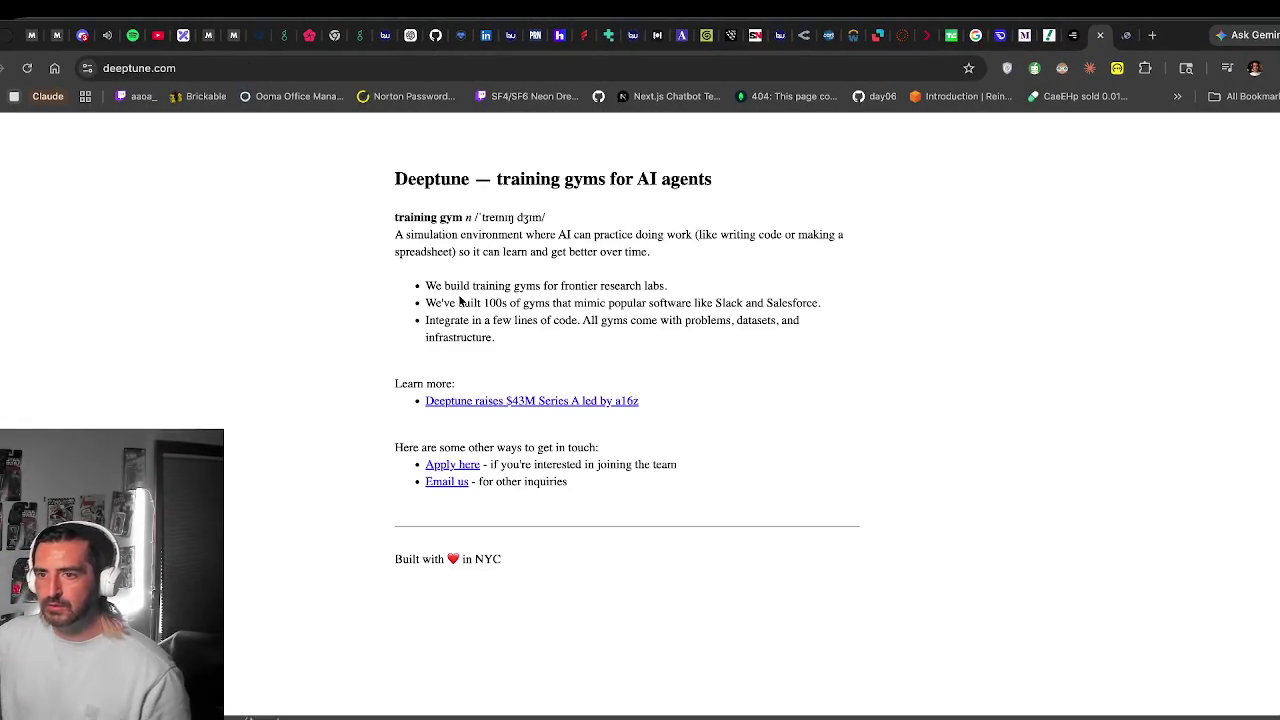
mouse_move(363, 167)
mouse_down()
mouse_move(357, 311)
mouse_move(825, 306)
mouse_up()
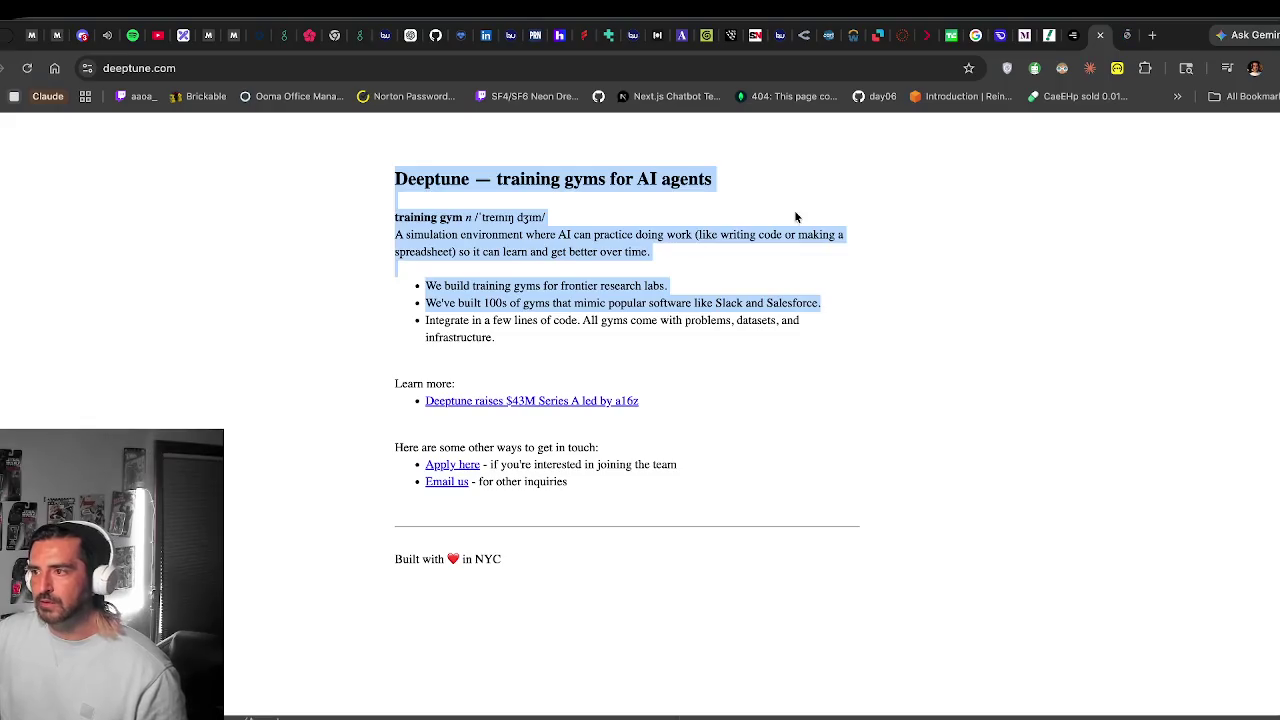
click(545, 185)
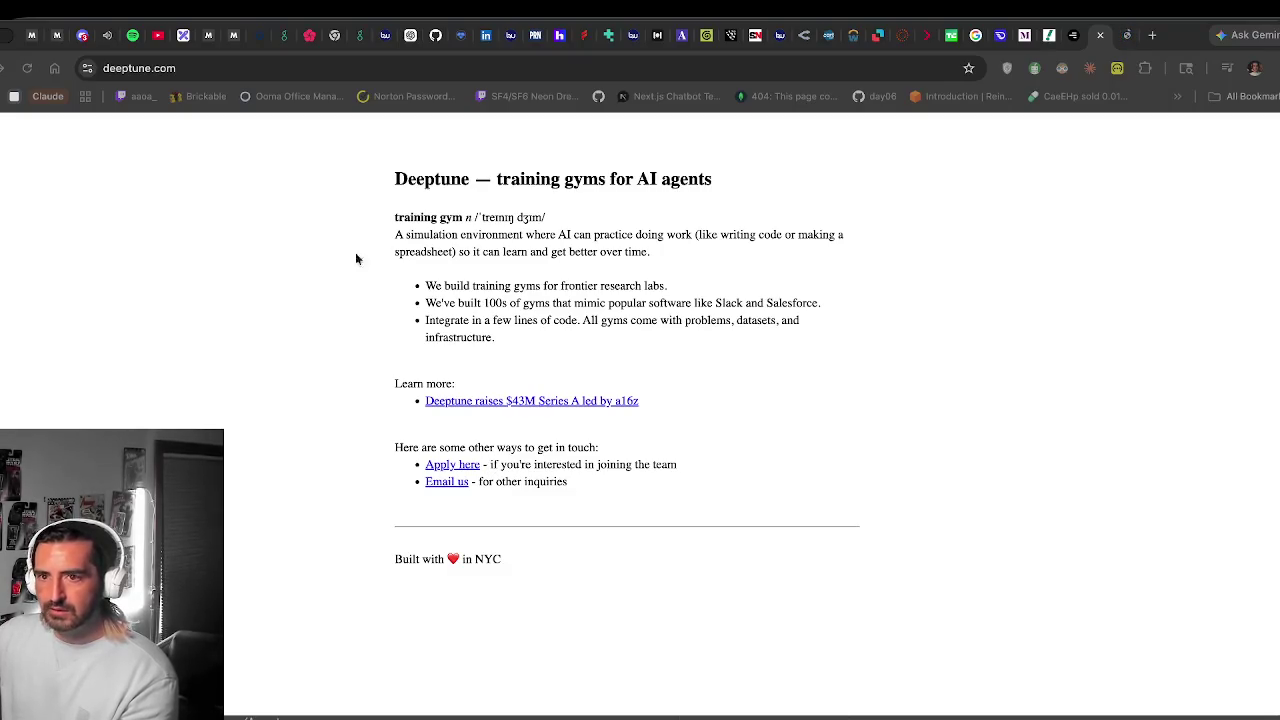
click(672, 42)
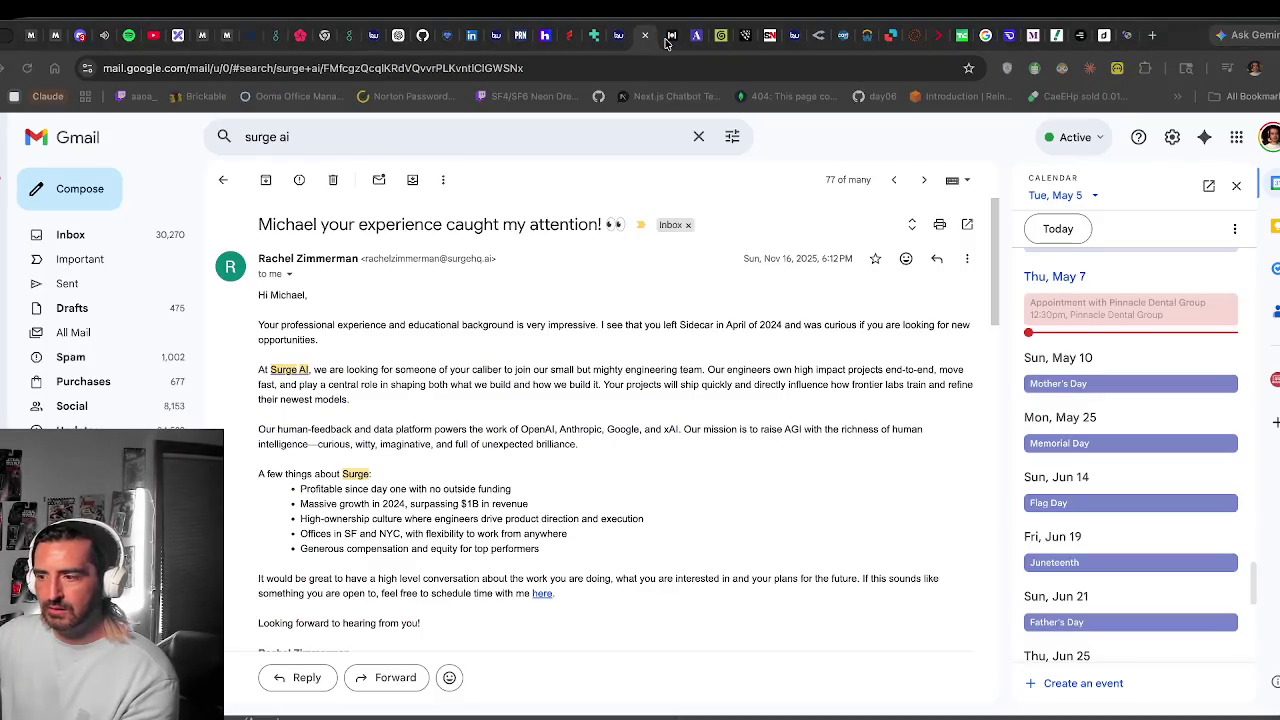
Step: Scroll through the email and open the Surge AI website from its link
scroll(300, 237, down, 3)
drag(316, 231, 323, 262)
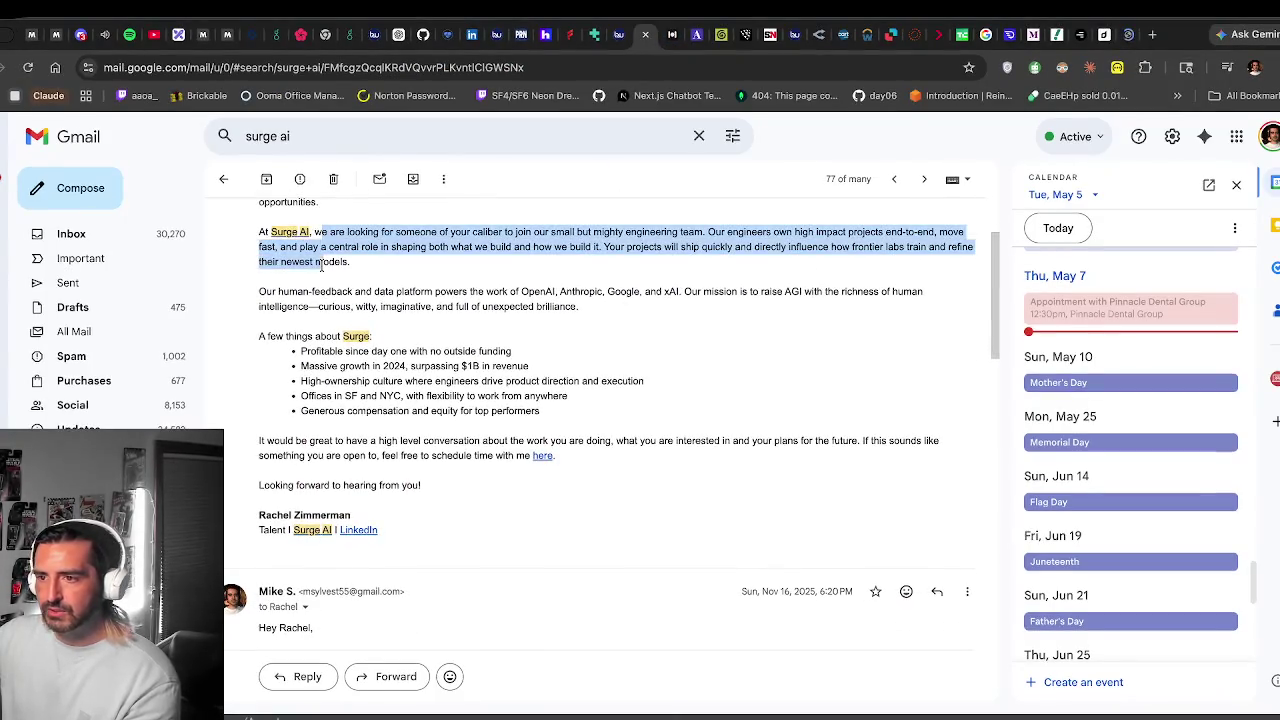
scroll(340, 300, up, 1)
click(300, 277)
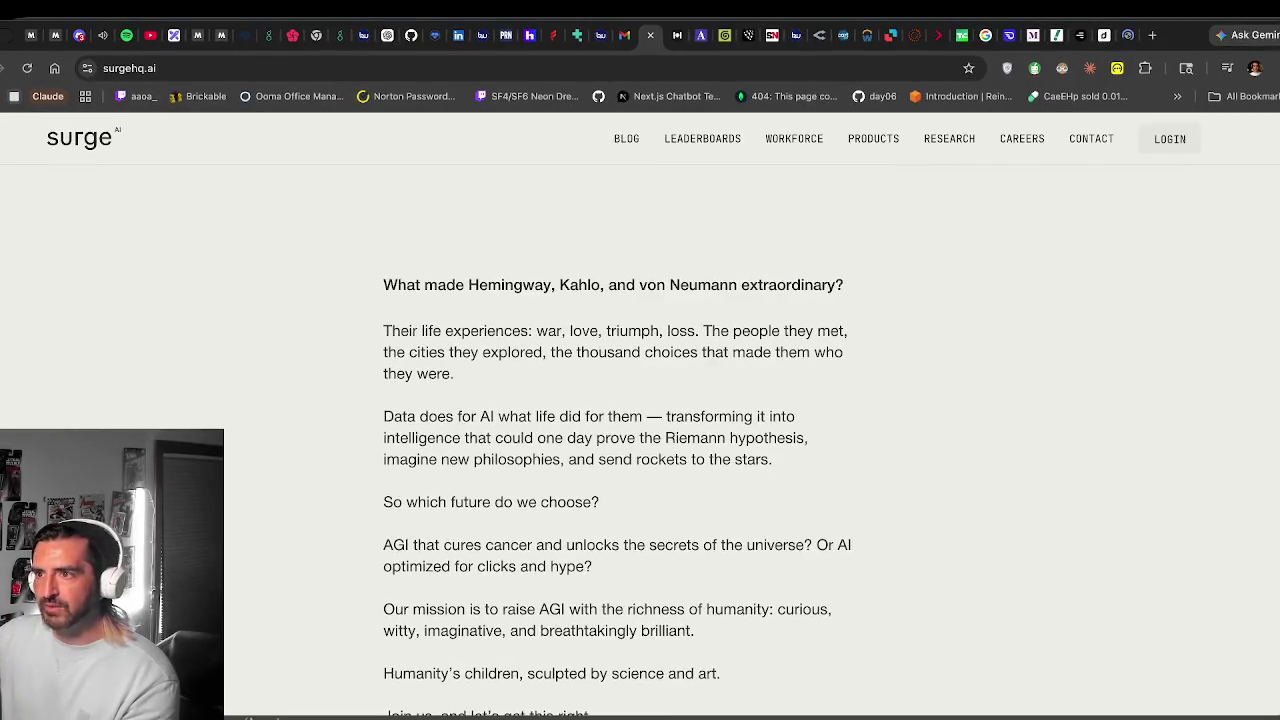
Step: Go through the Highlight, surgehq.ai and Head of AI job tabs, ending on Deeptune's LinkedIn
click(678, 38)
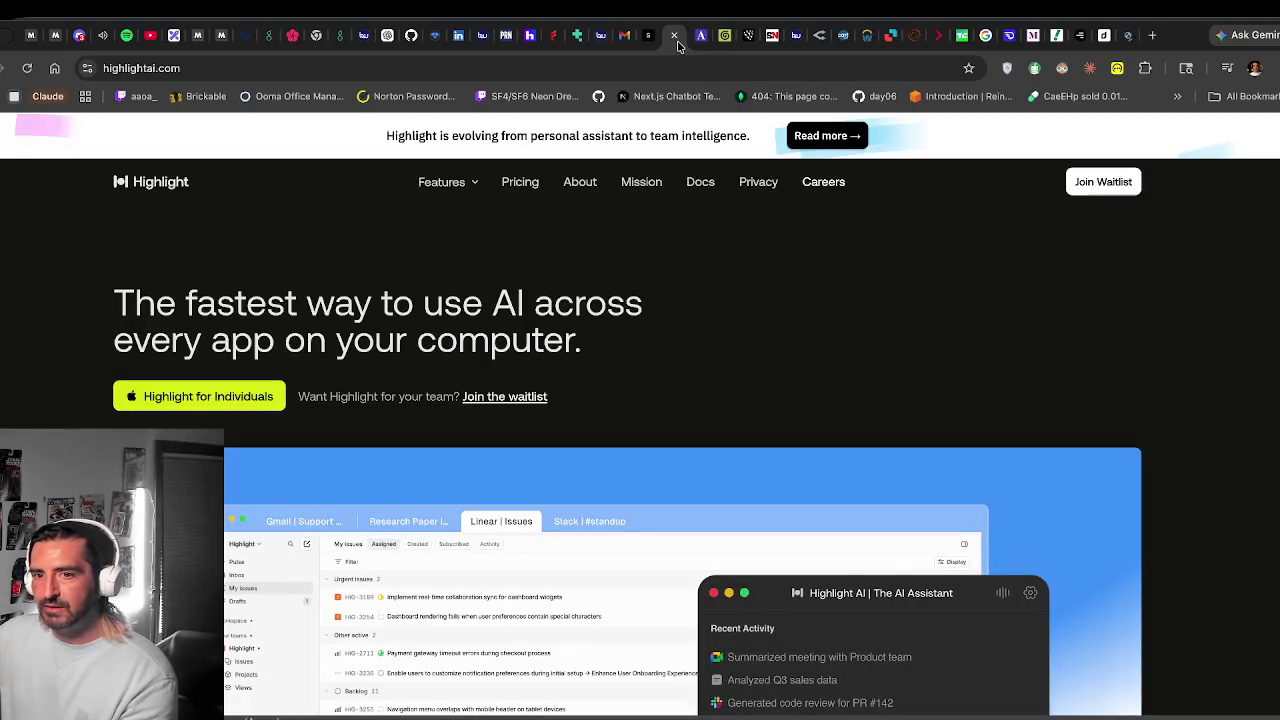
click(660, 40)
click(704, 38)
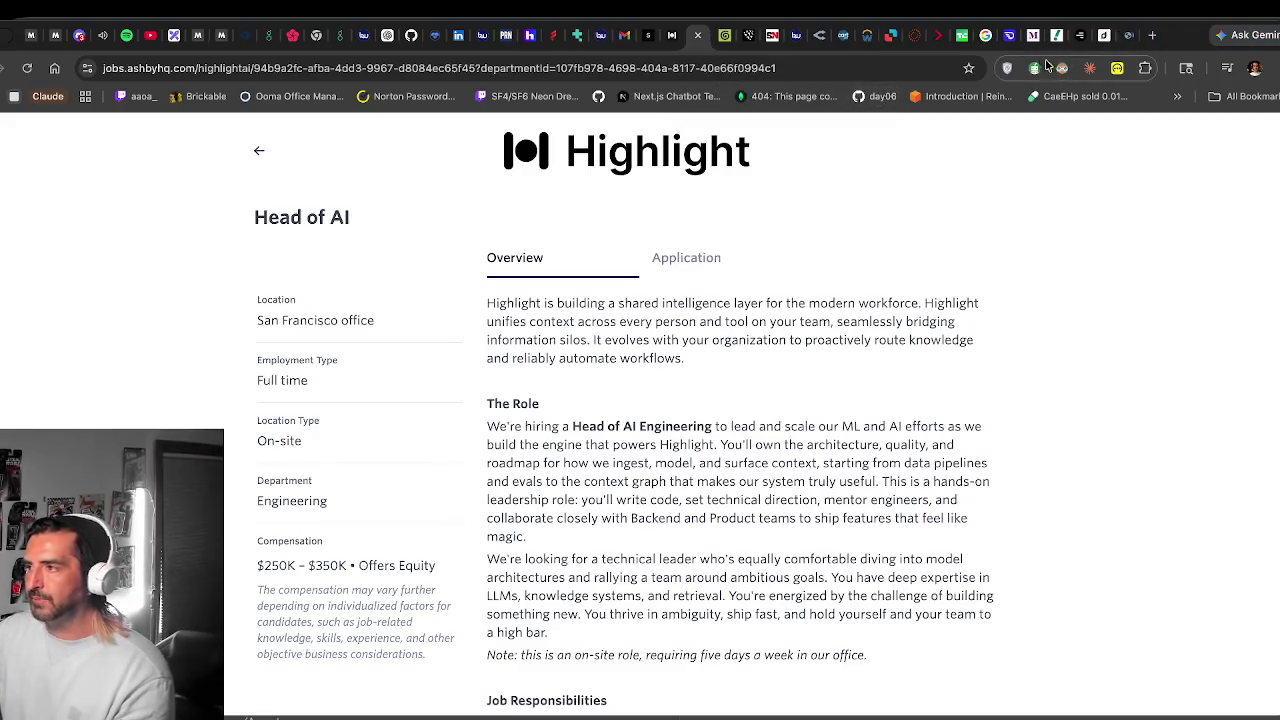
click(1126, 35)
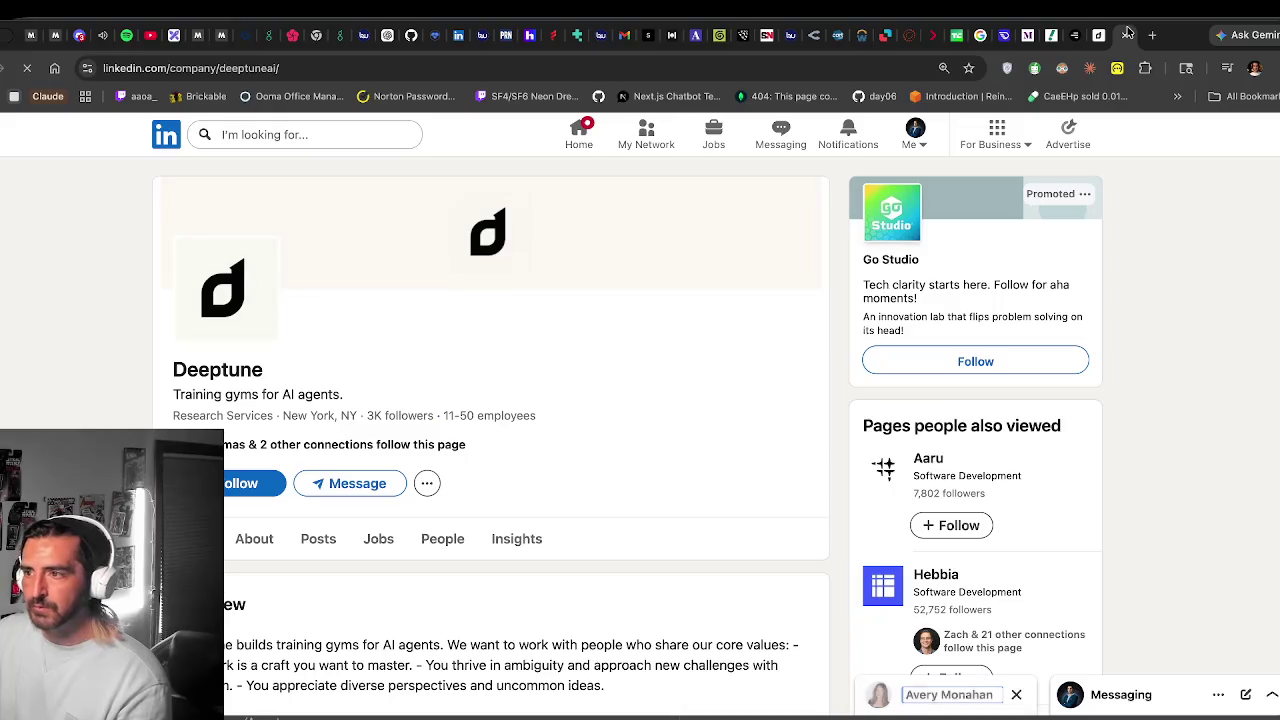
Step: Follow Deeptune on LinkedIn and scroll through its hiring posts before going back to Excalidraw
click(226, 473)
scroll(318, 714, down, 5)
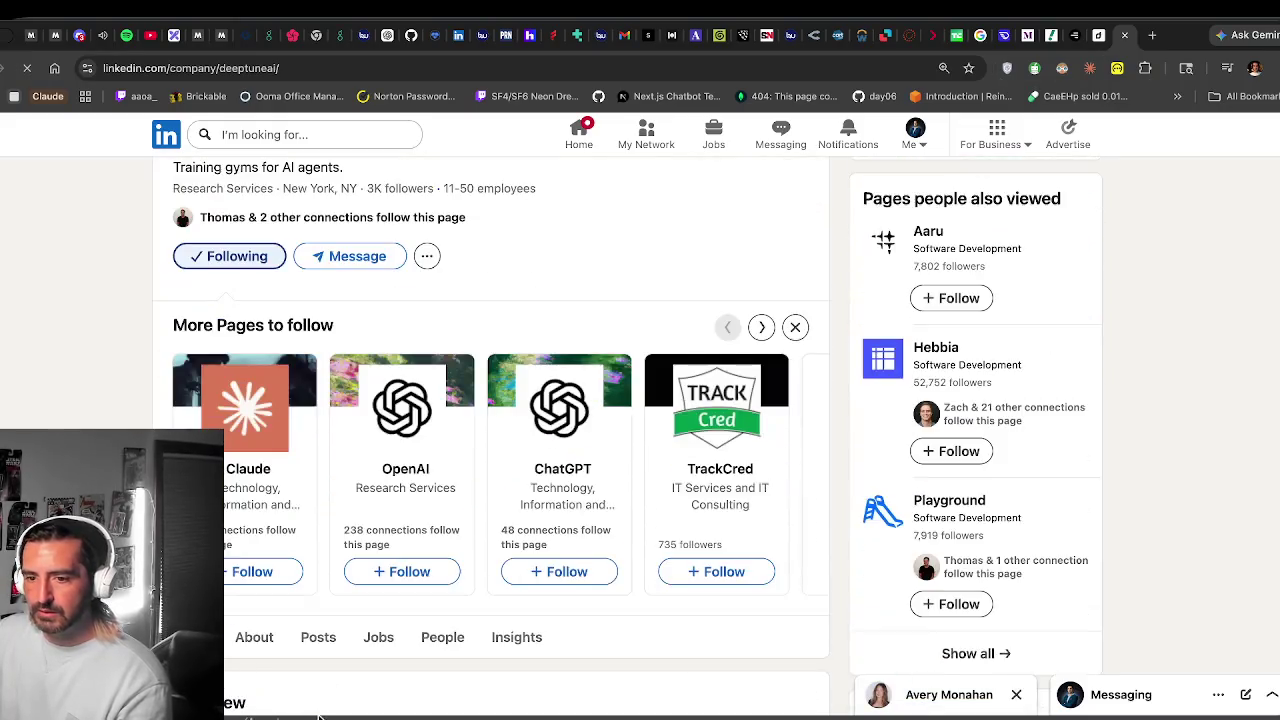
scroll(517, 531, down, 3)
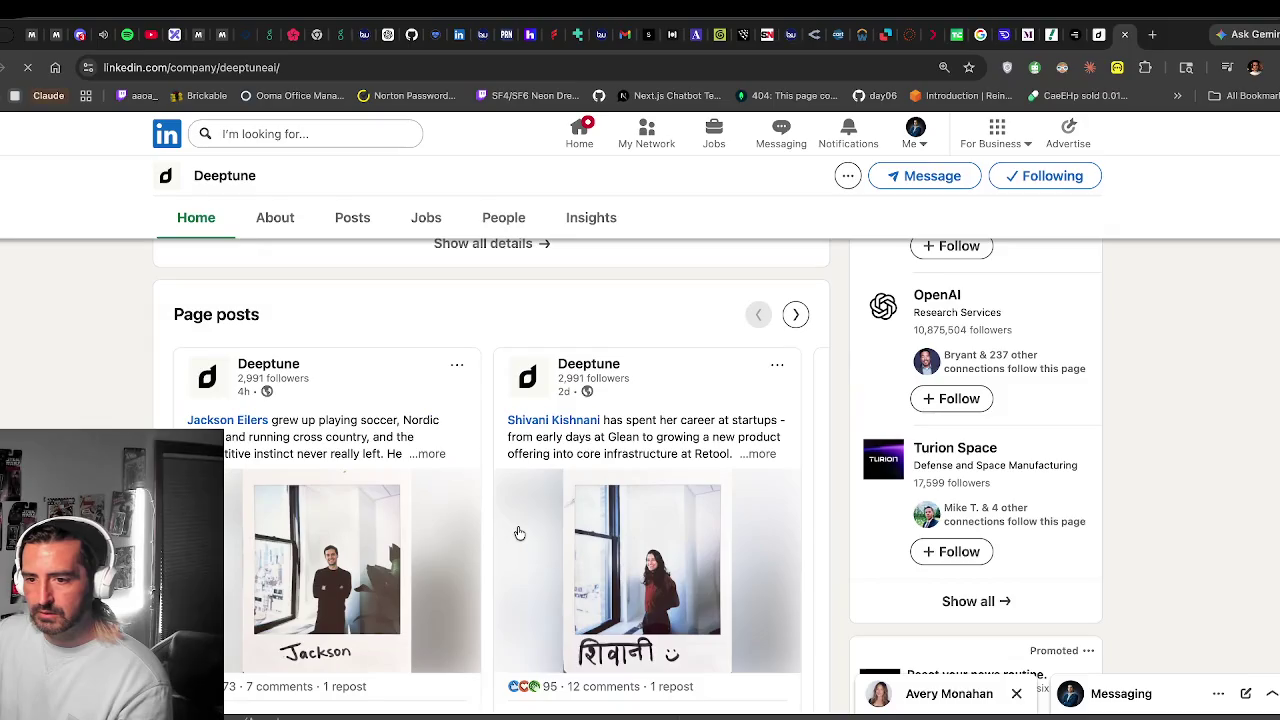
scroll(519, 534, down, 1)
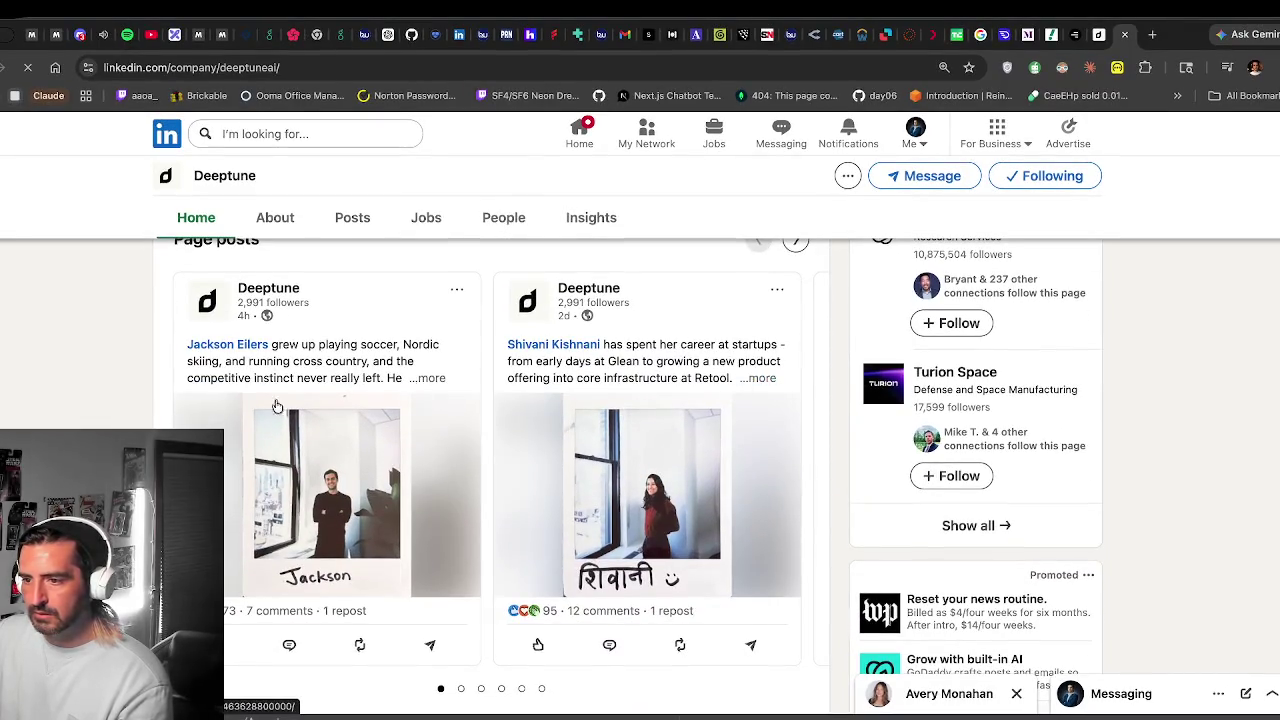
scroll(222, 437, down, 1)
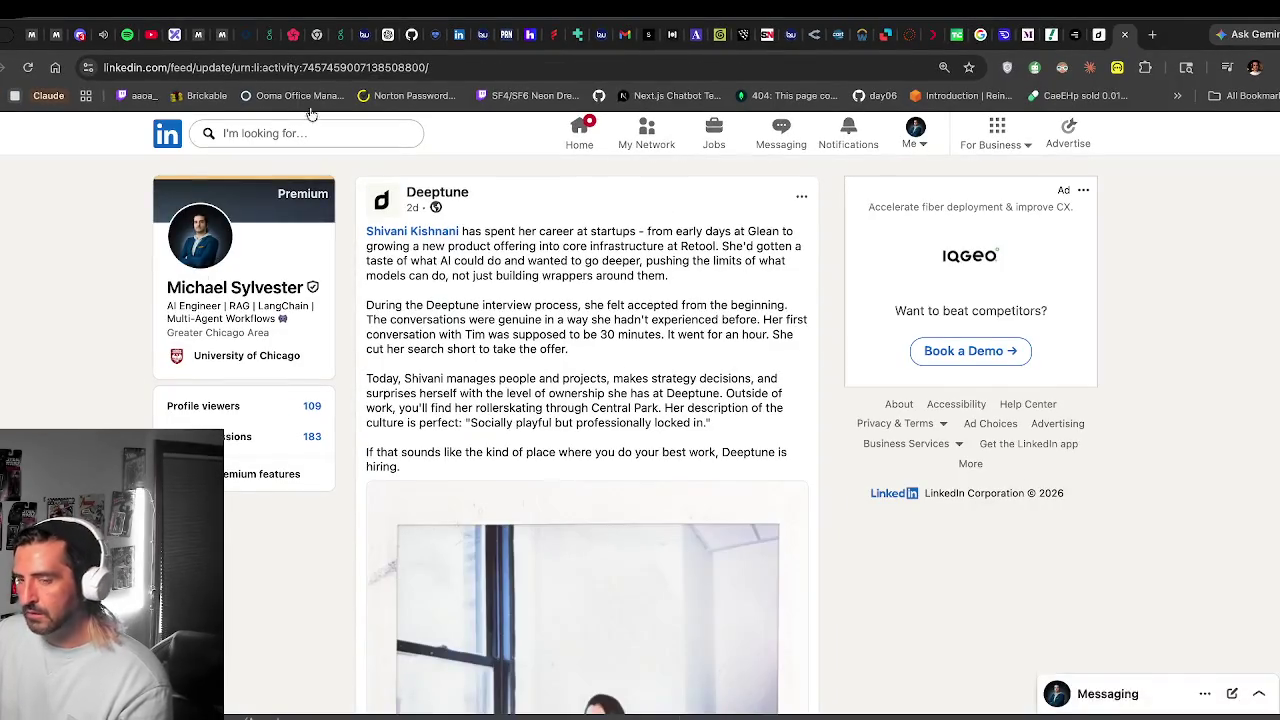
click(174, 35)
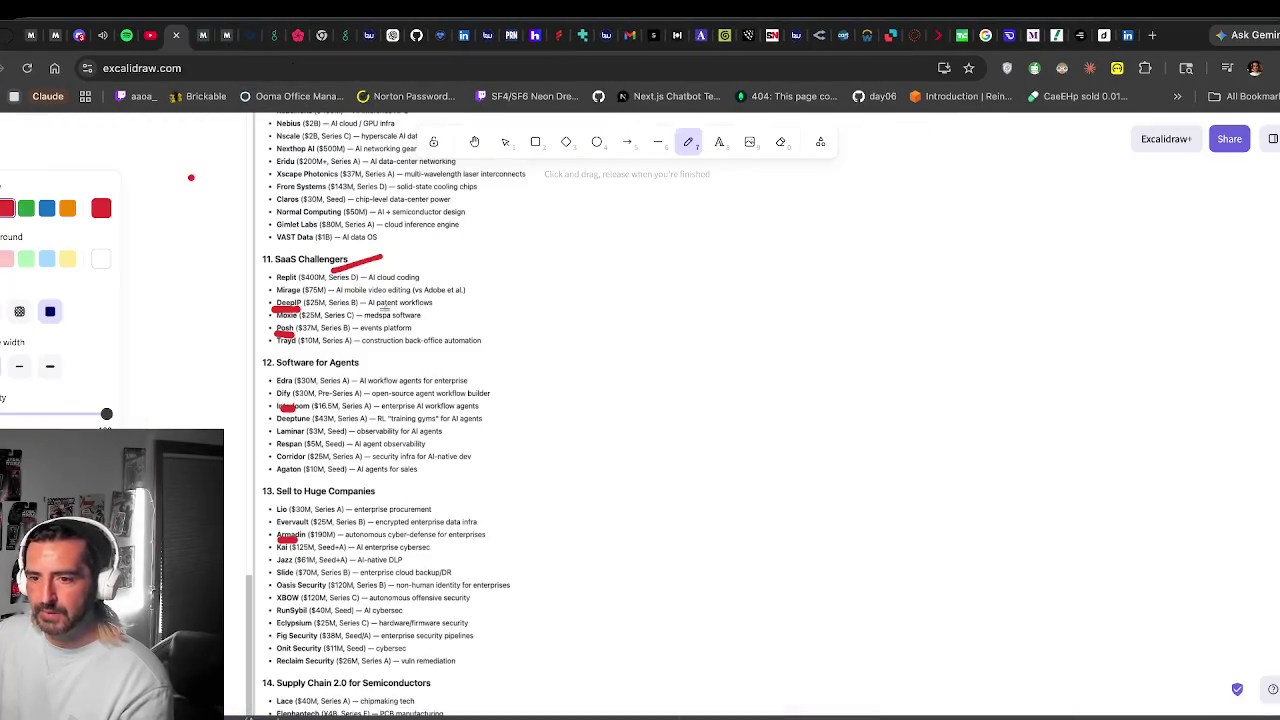
Step: Draw red marks on the Laminar and Deeptune lines and undo both, then open a new tab
scroll(384, 310, down, 3)
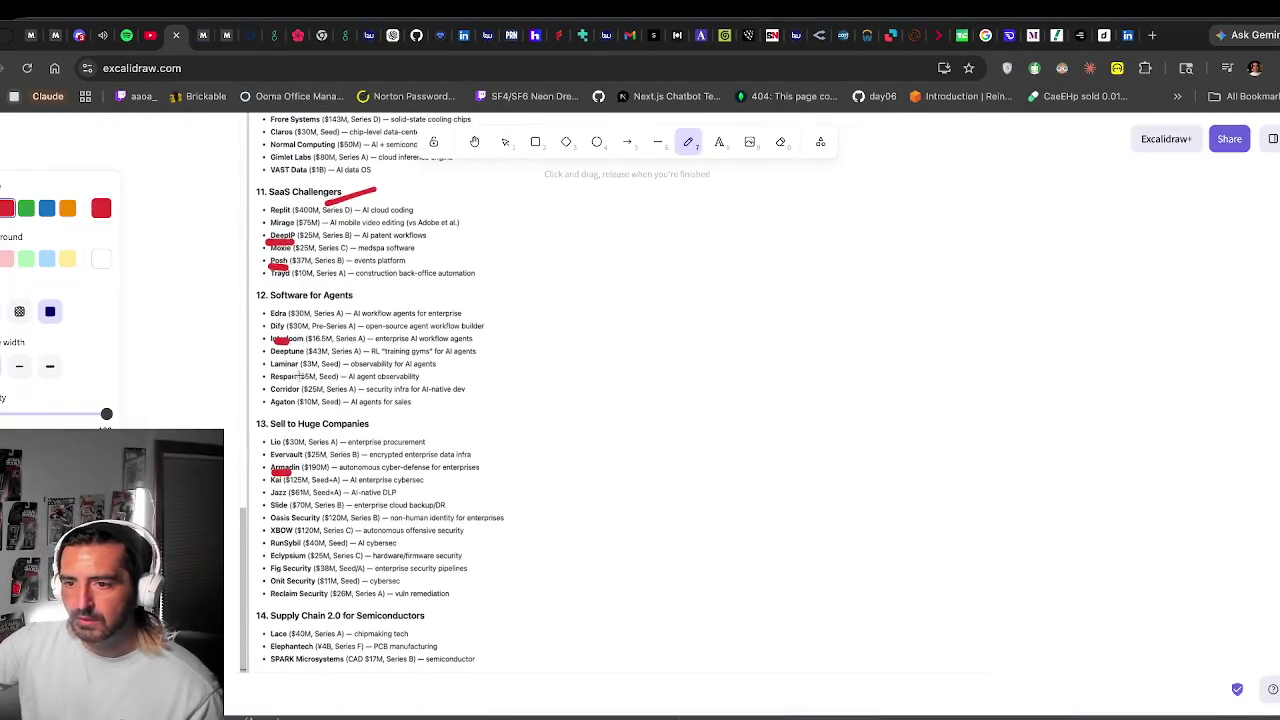
drag(247, 367, 273, 366)
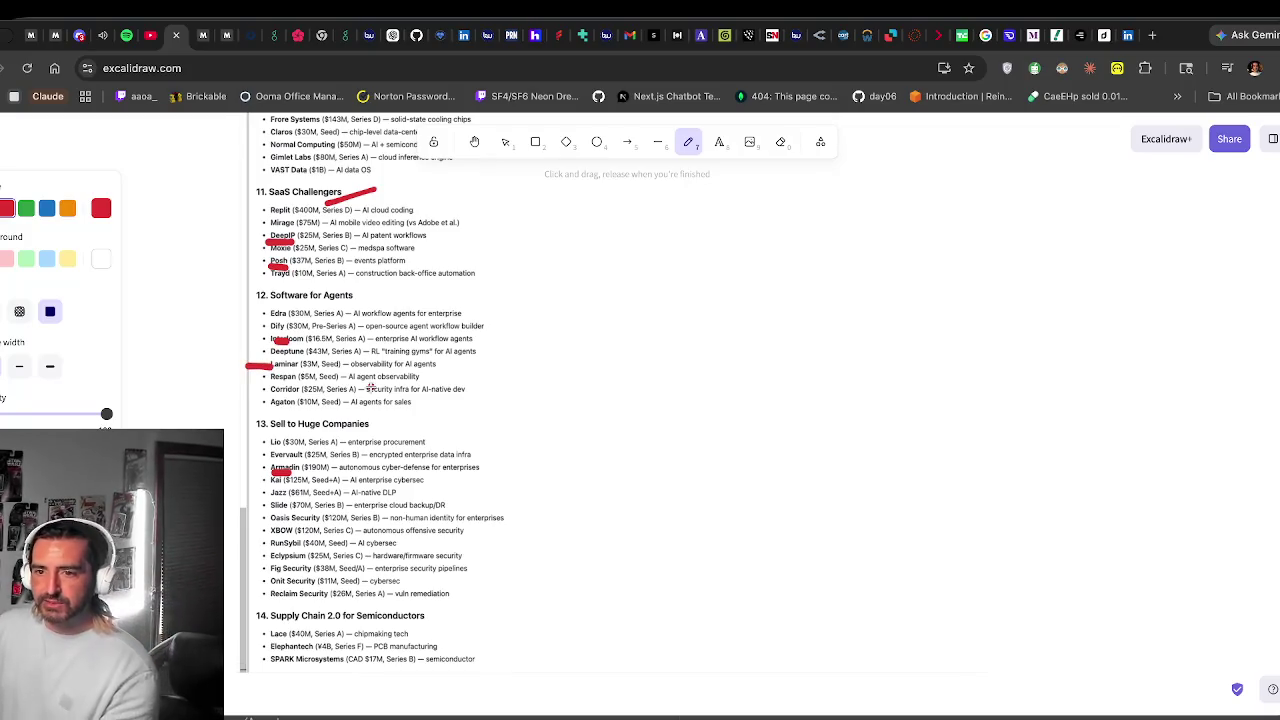
key(ctrl+z)
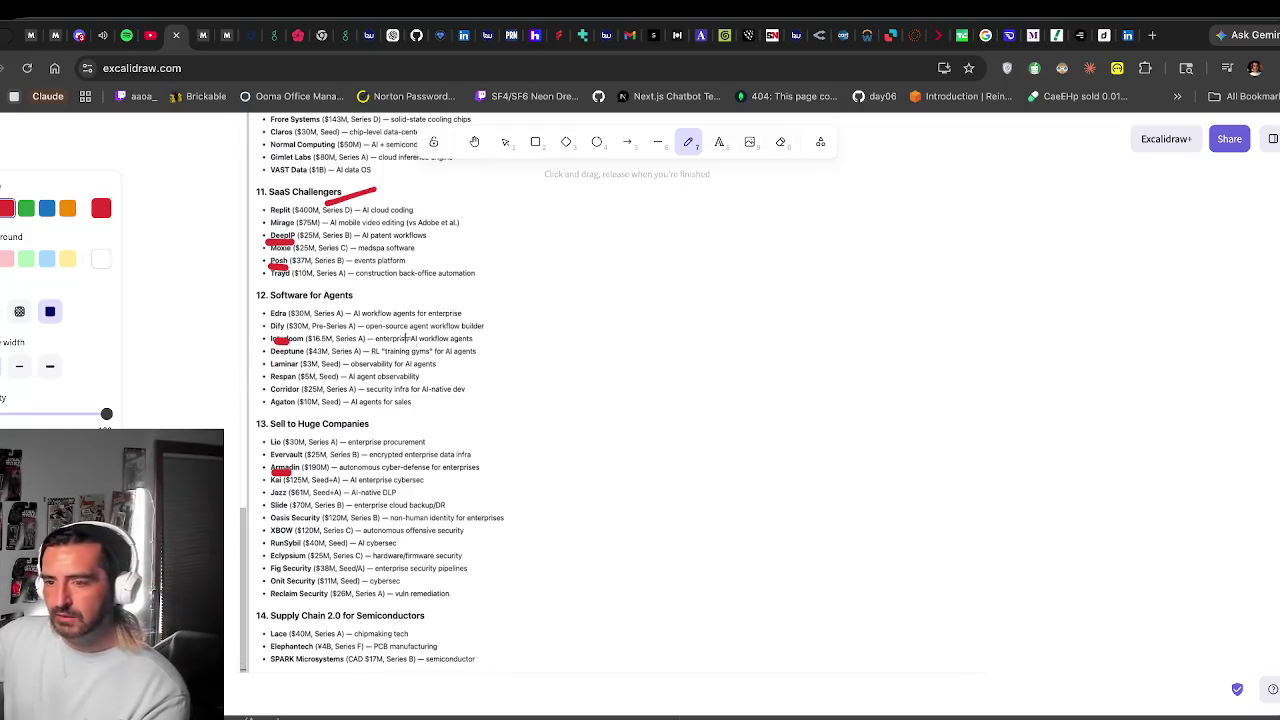
mouse_move(372, 348)
mouse_down()
mouse_move(443, 354)
mouse_move(405, 332)
mouse_up()
key(ctrl+z)
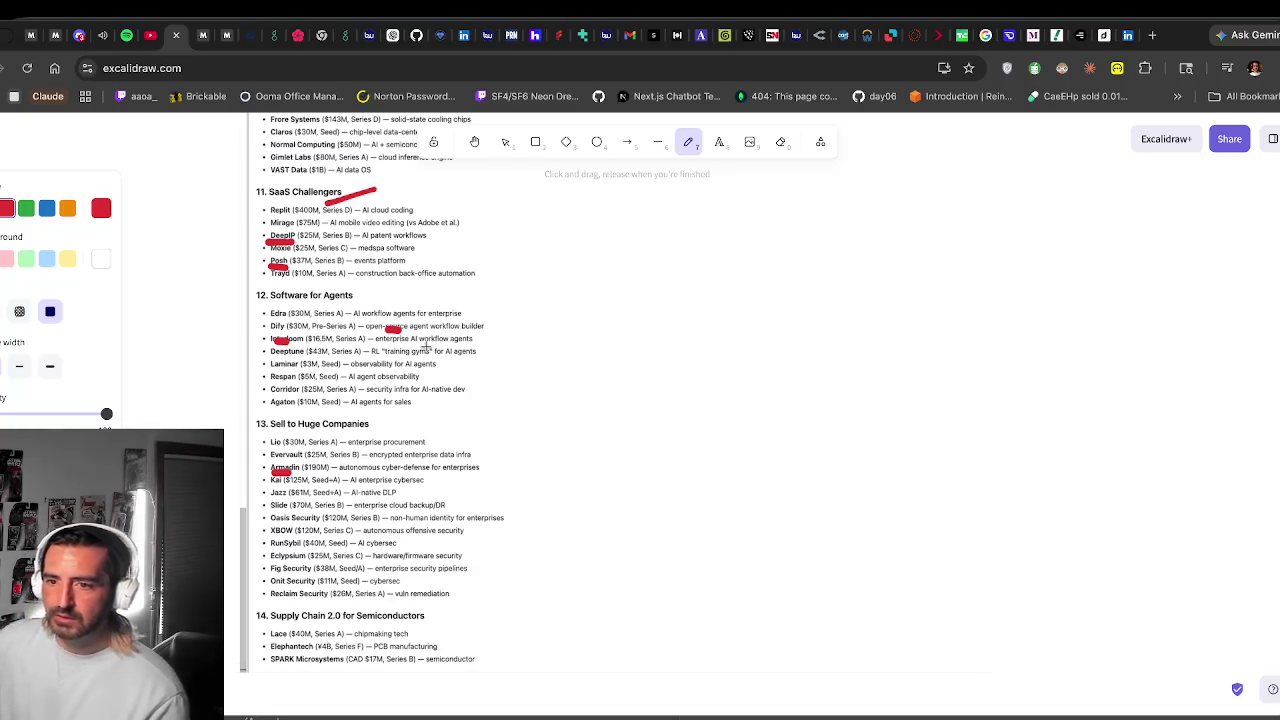
key(ctrl+t)
Step: Search 'dify github' and scroll into the langgenius/dify repository README
text(dify github)
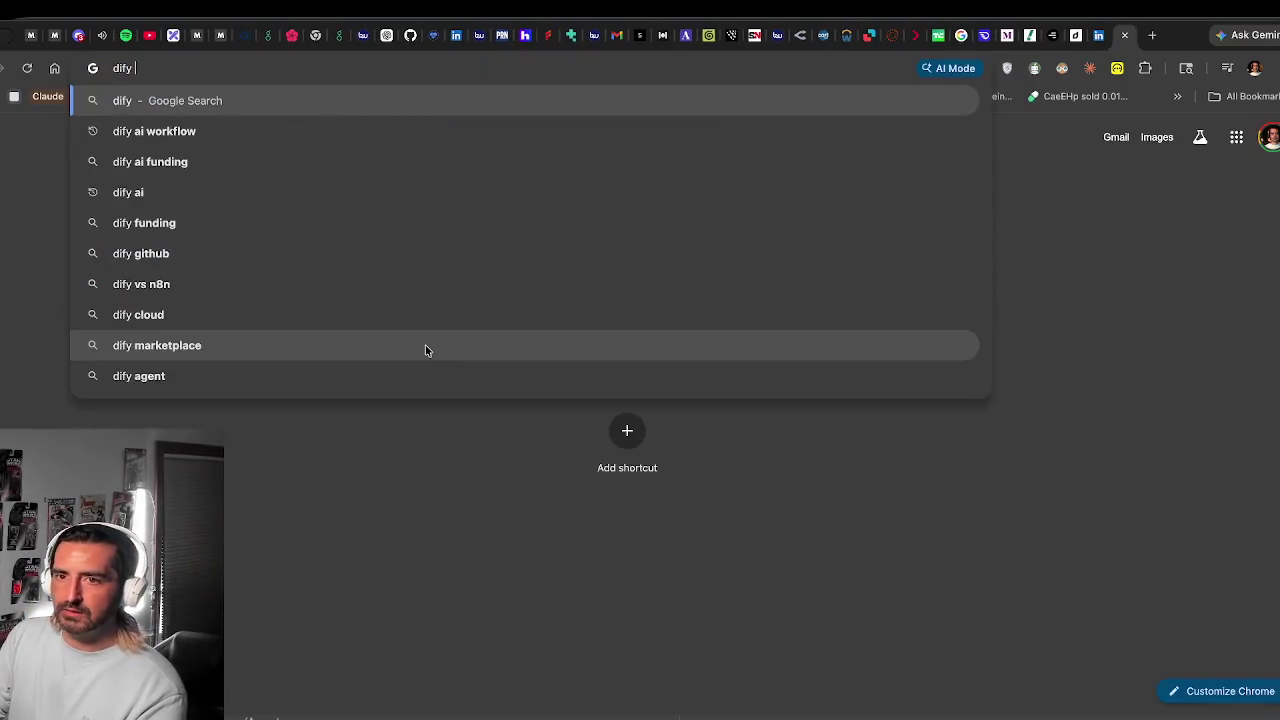
key(Return)
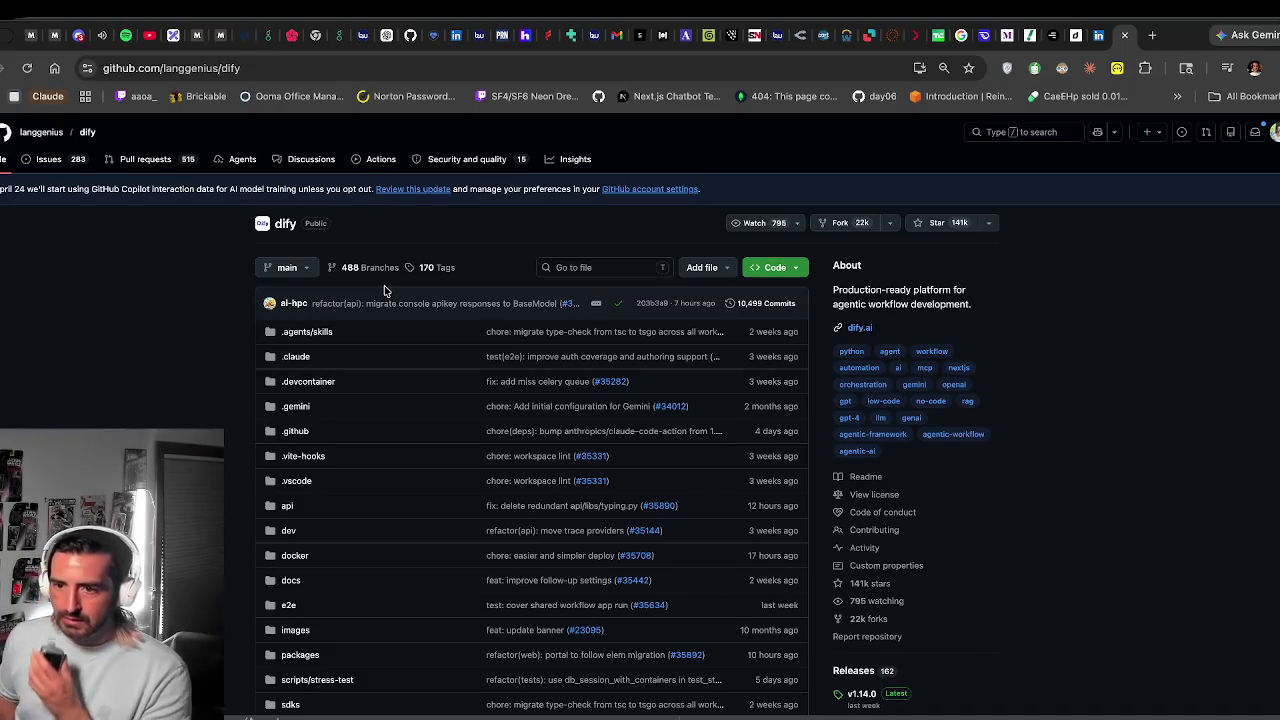
scroll(384, 290, down, 10)
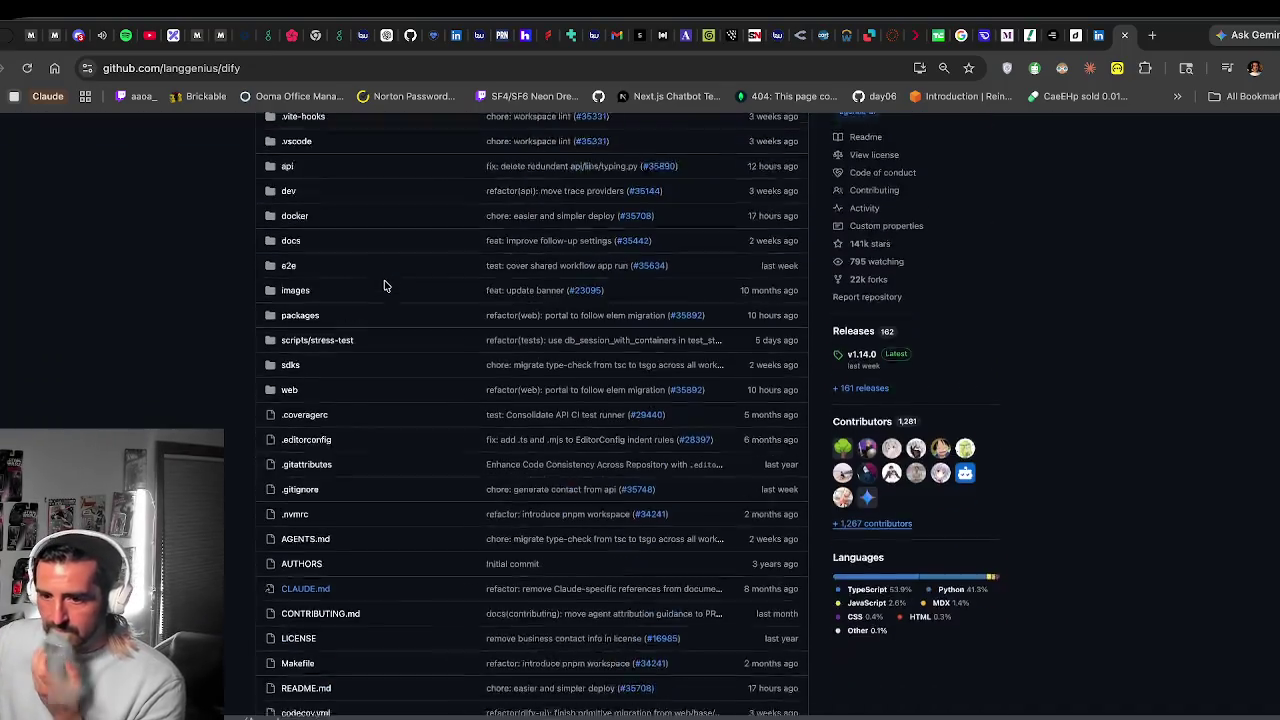
scroll(384, 285, down, 5)
scroll(384, 285, up, 2)
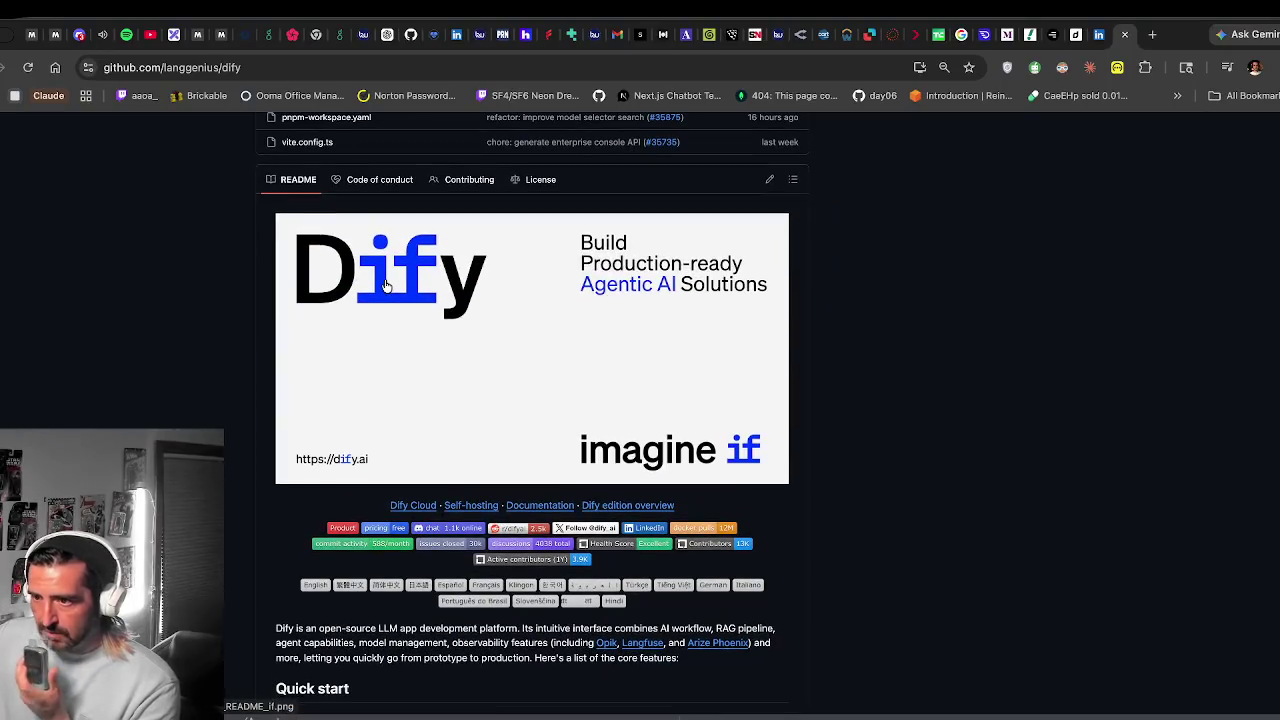
scroll(386, 285, down, 5)
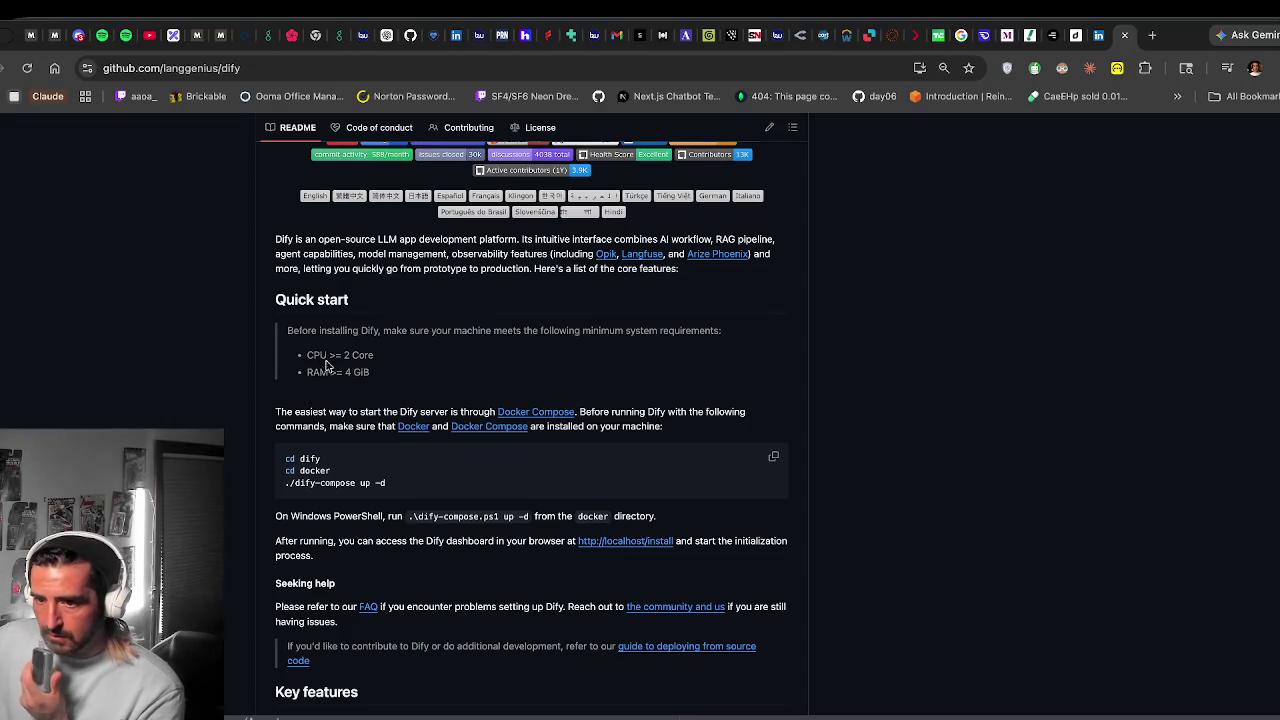
scroll(322, 356, down, 2)
scroll(287, 380, down, 5)
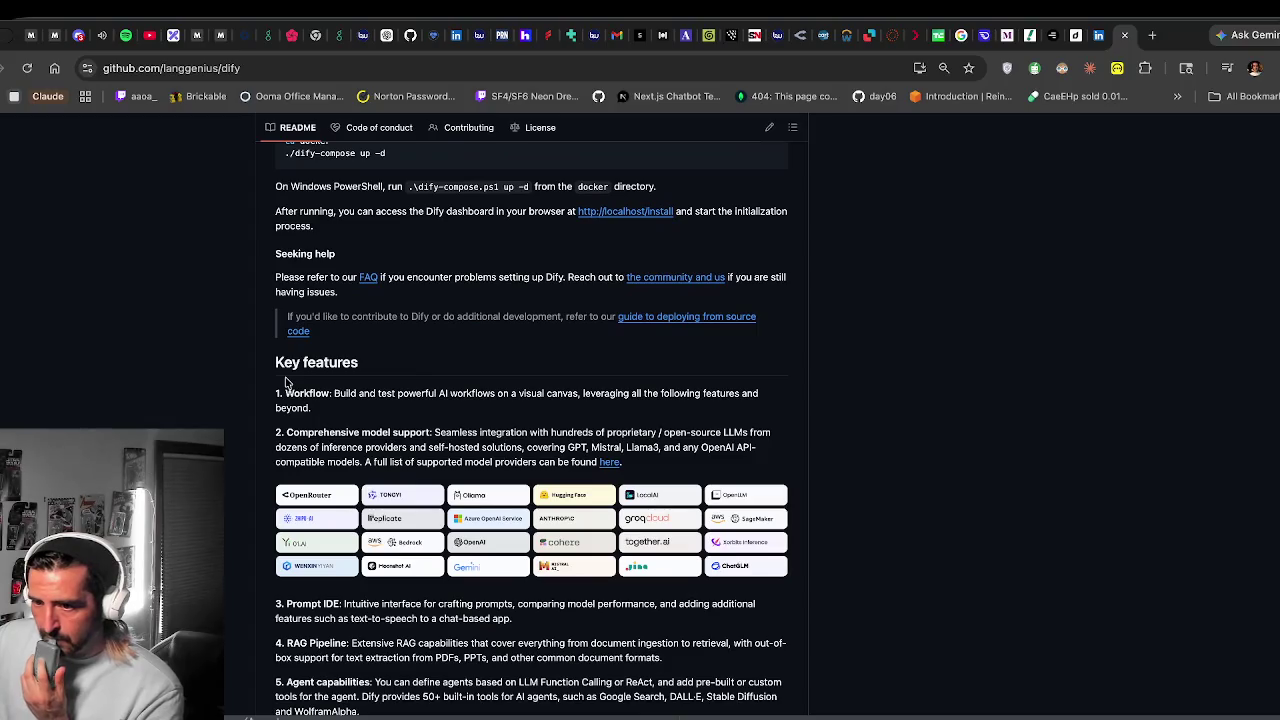
Step: Read the README's Comprehensive model support and RAG Pipeline feature descriptions
drag(285, 432, 265, 477)
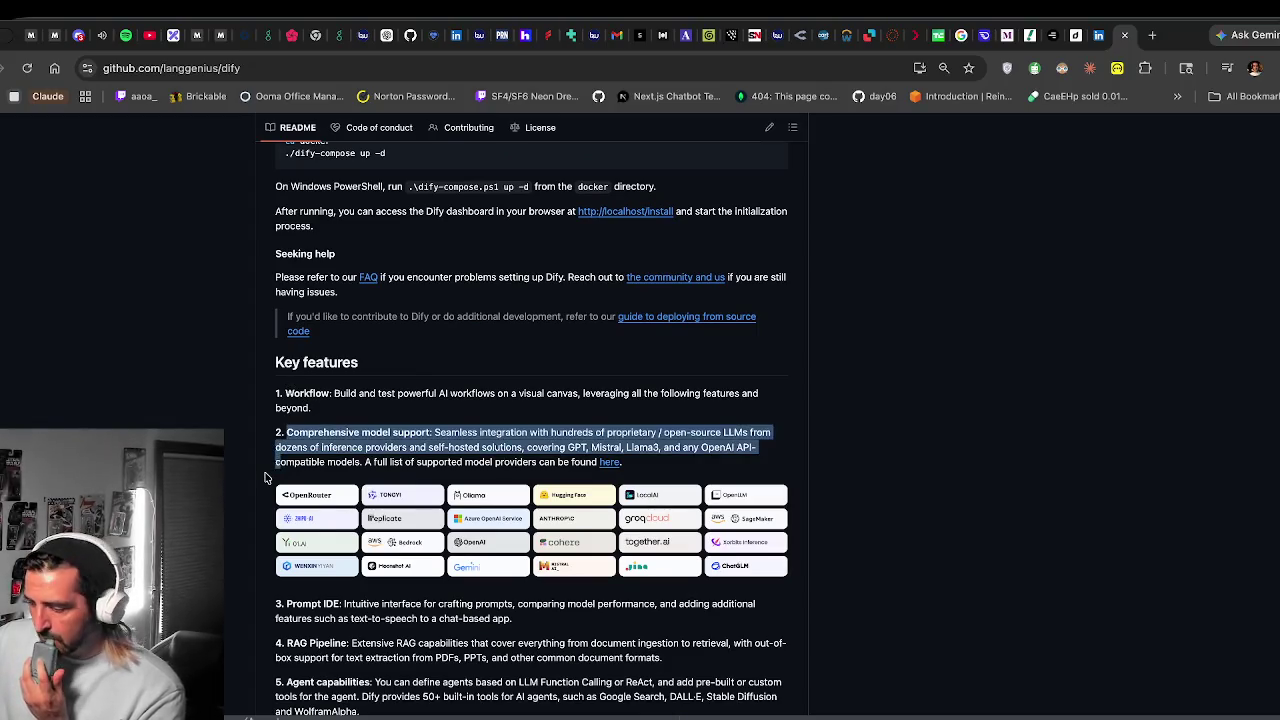
scroll(265, 477, down, 3)
mouse_move(326, 447)
mouse_down()
mouse_move(312, 486)
mouse_move(323, 505)
mouse_up()
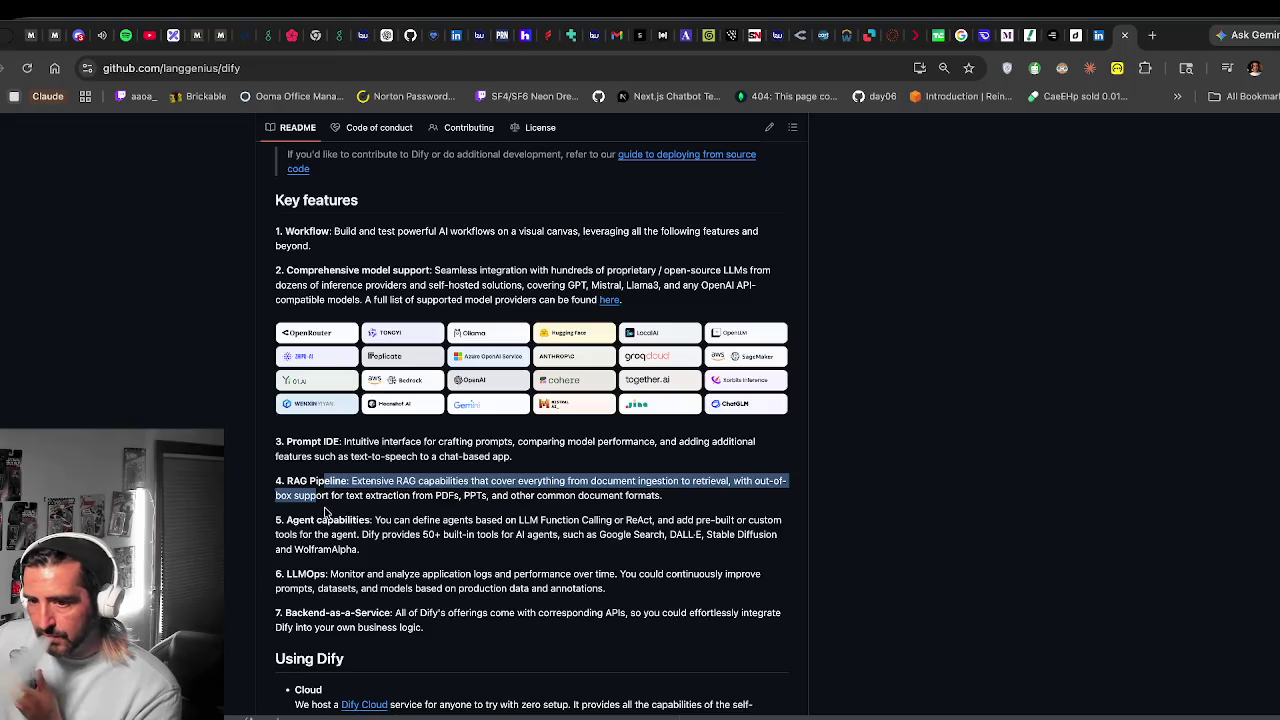
scroll(324, 512, down, 1)
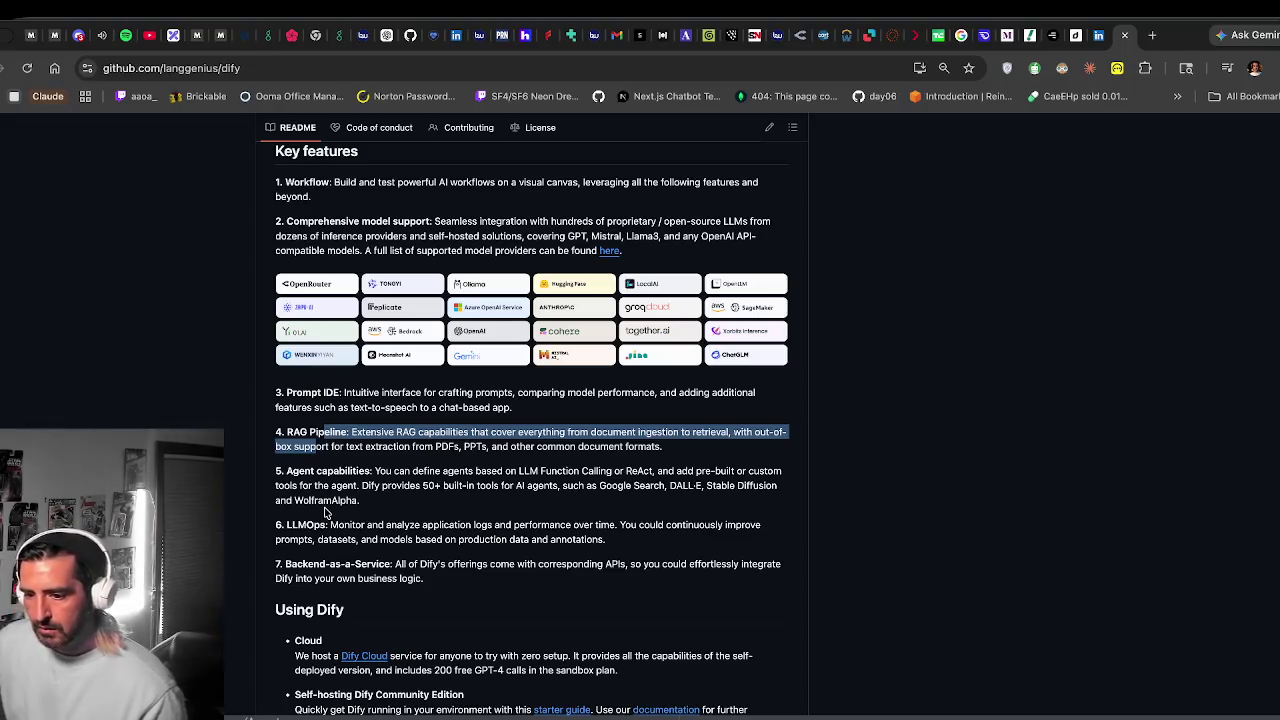
scroll(324, 508, up, 15)
Step: Reopen langgenius/dify from the search results and star the repository
key(alt+Left)
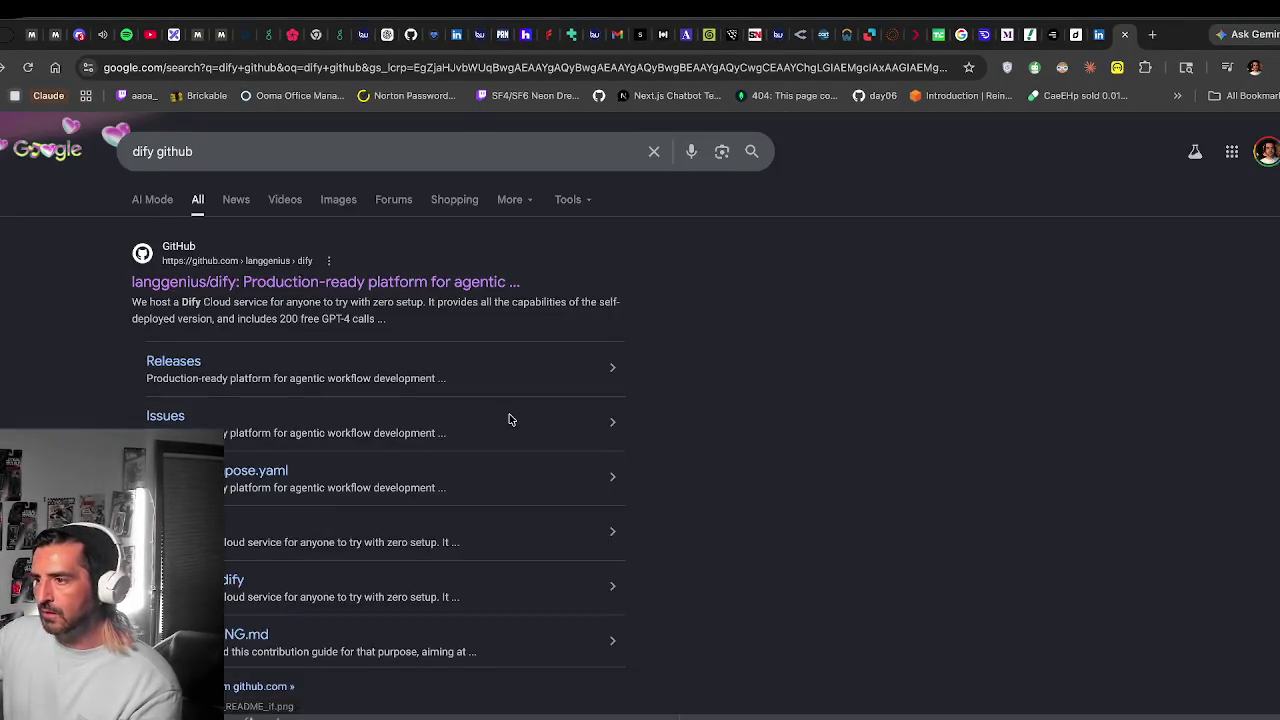
click(231, 284)
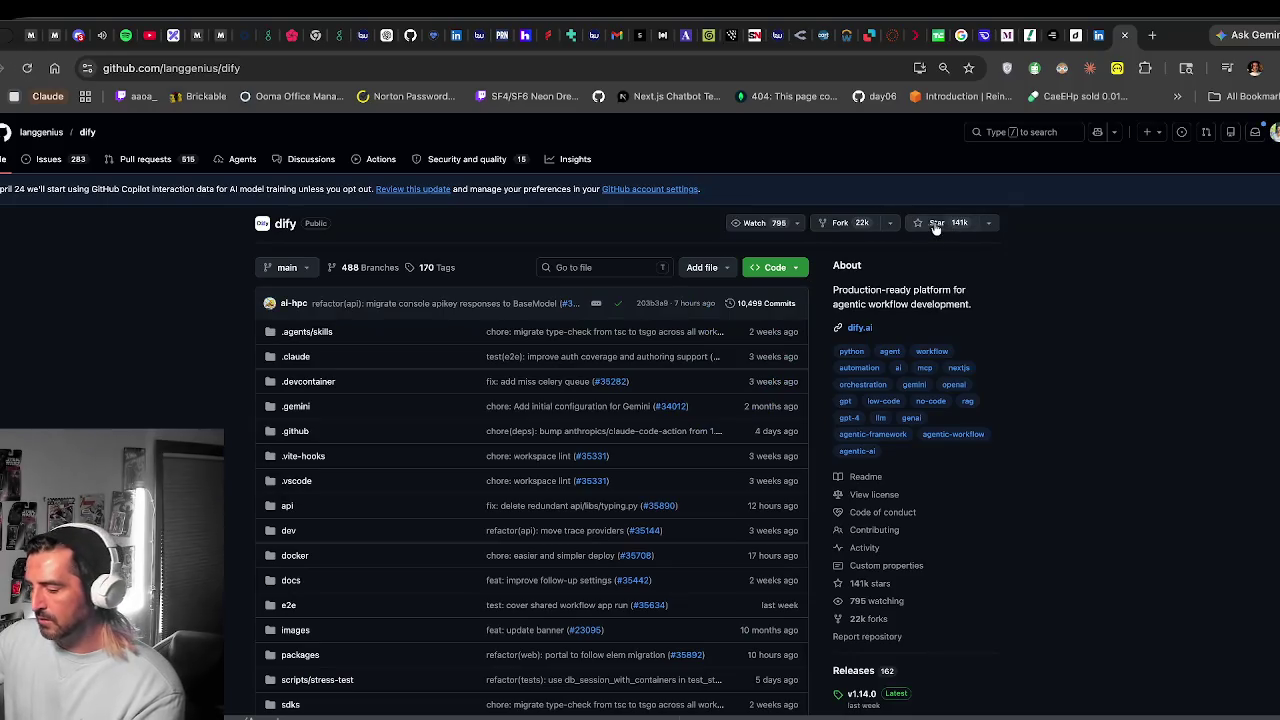
click(934, 222)
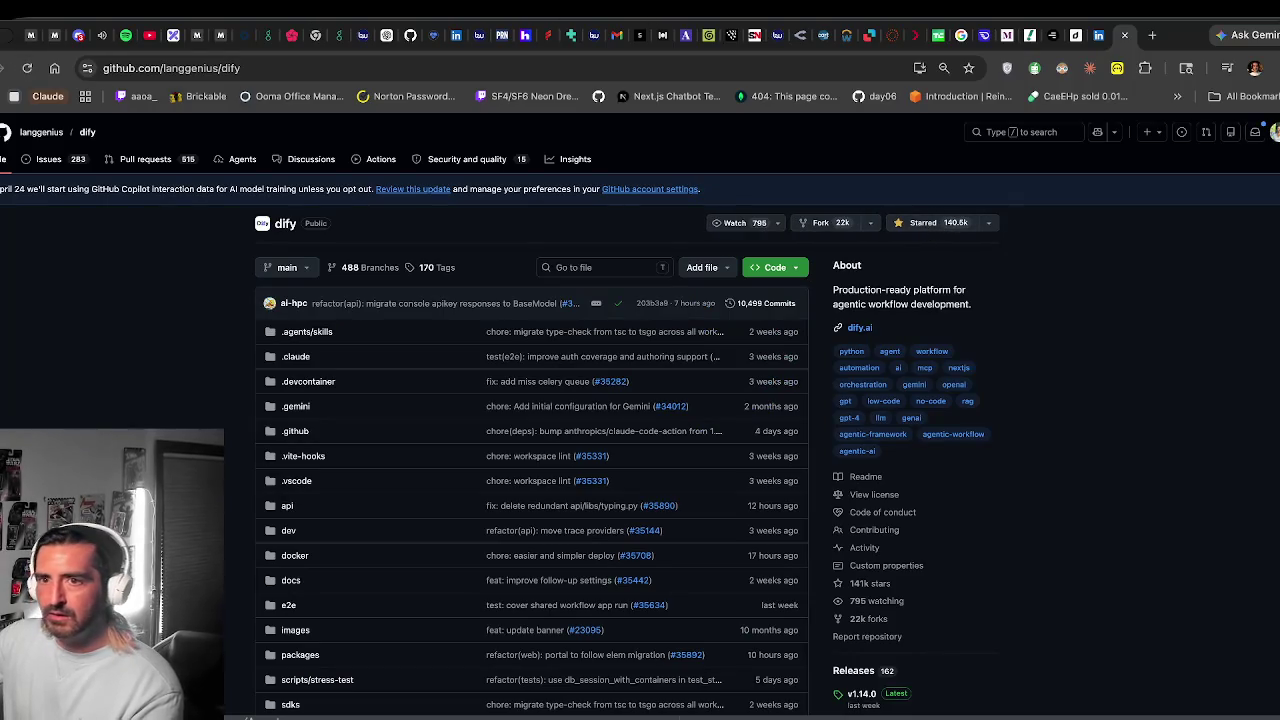
click(176, 45)
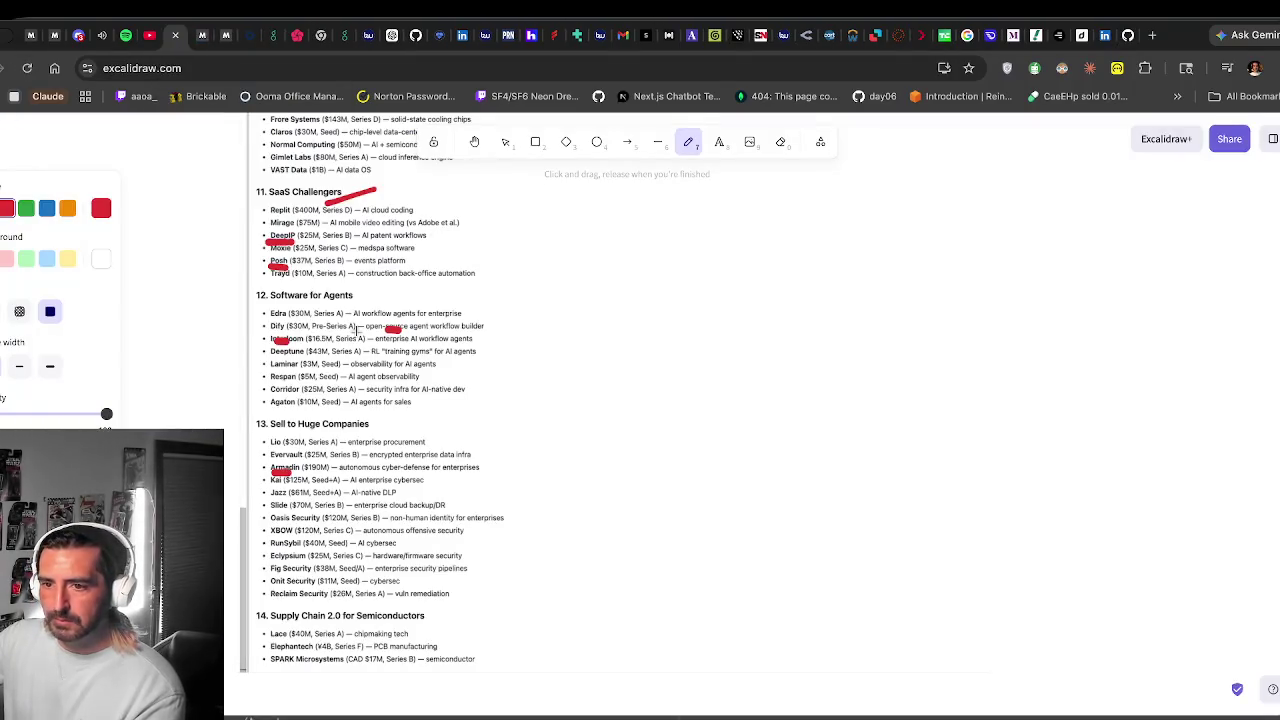
Step: Mark the Dify entry with a short red stroke and open a new tab
drag(268, 329, 282, 328)
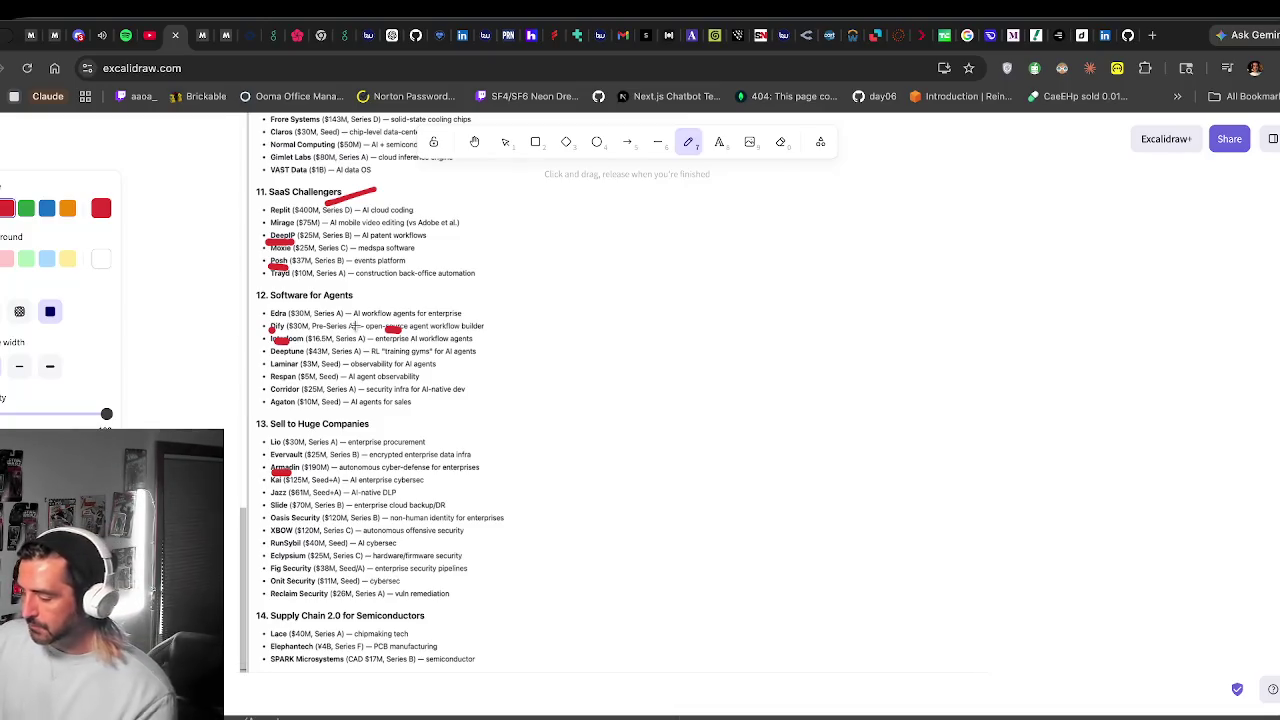
key(ctrl+t)
Step: Search Google for 'edra funding'
text(de)
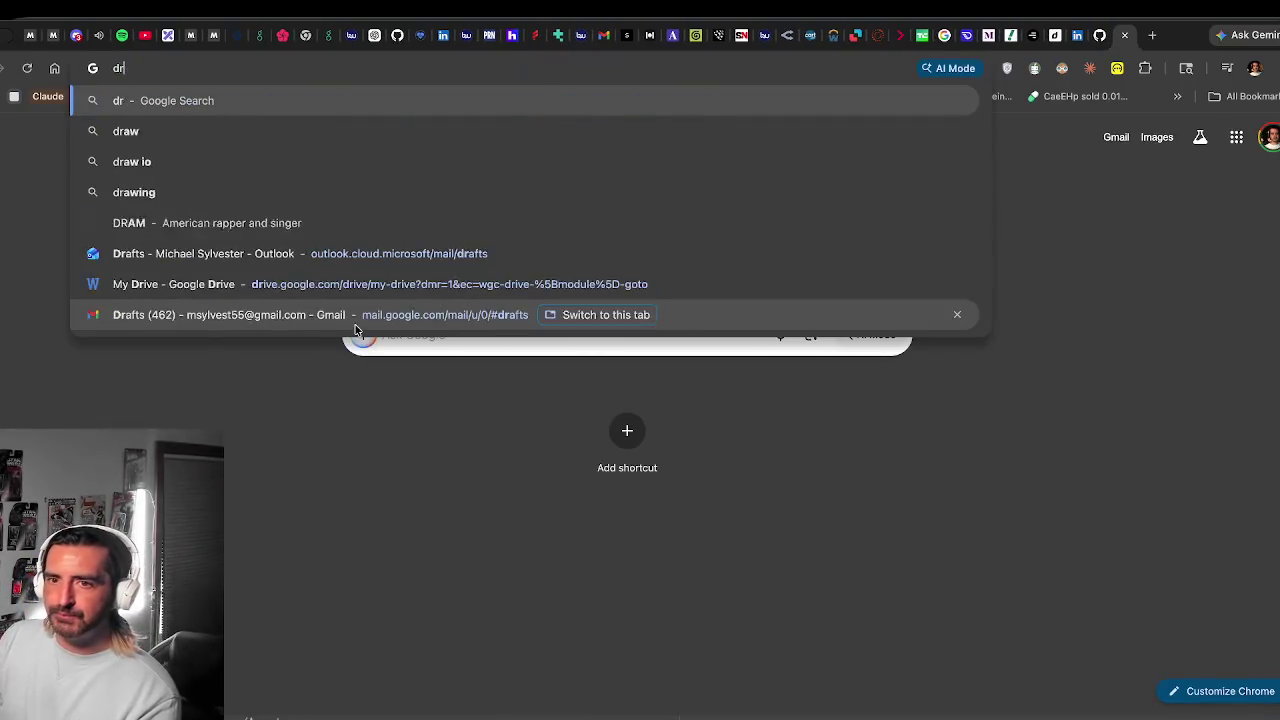
key(BackSpace)
key(BackSpace)
text(e)
text(funding)
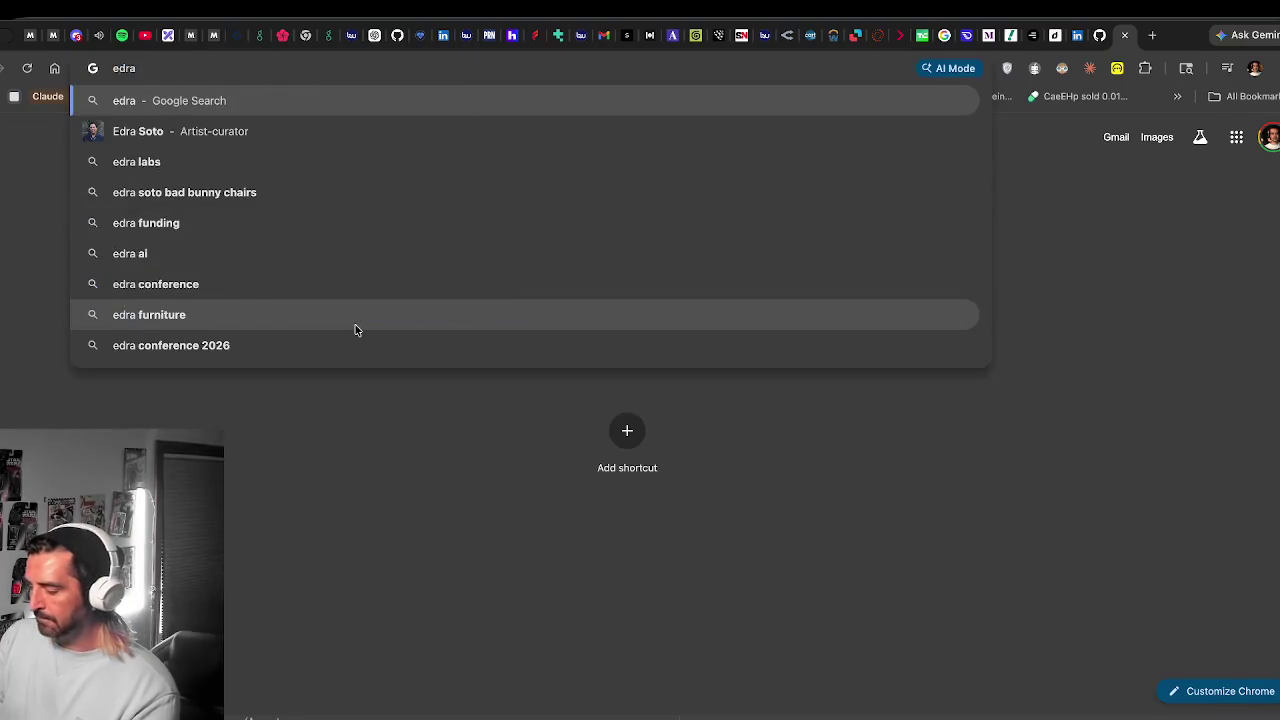
key(Return)
Step: Expand and read the AI Overview covering Edra's $30M Series A and customers
scroll(355, 330, down, 2)
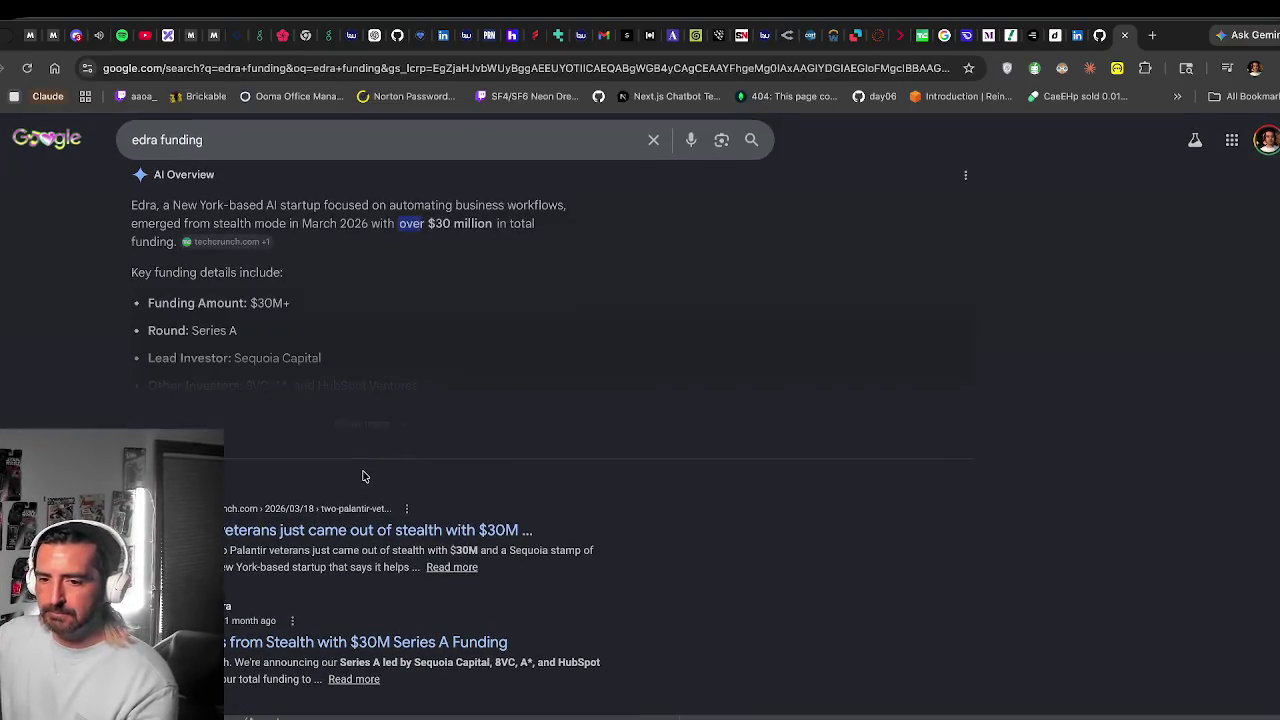
click(315, 407)
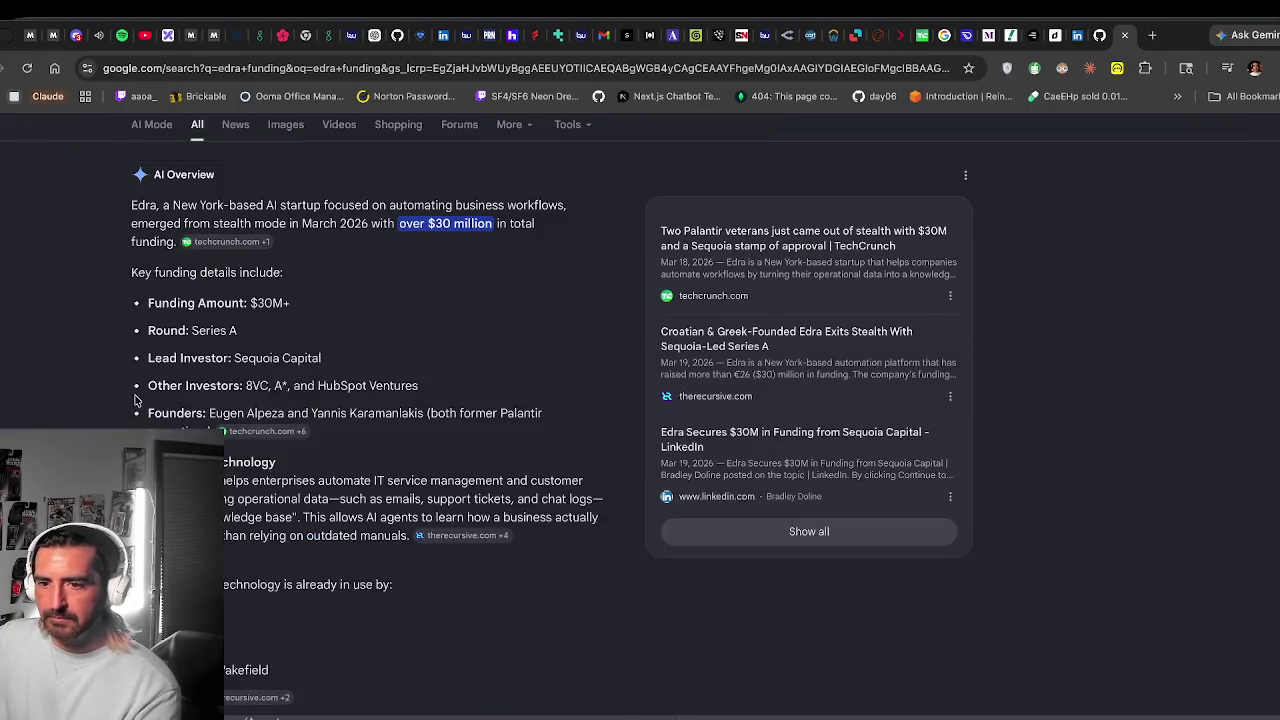
scroll(177, 263, down, 4)
drag(136, 240, 130, 418)
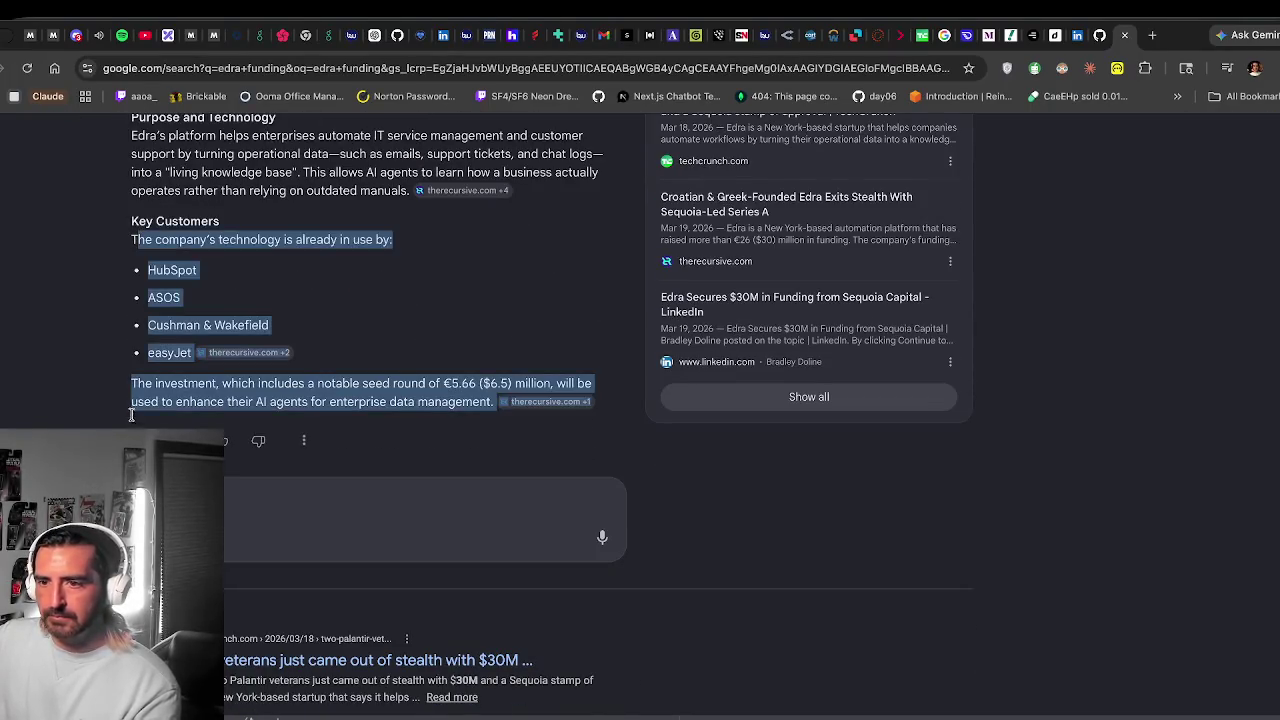
scroll(101, 420, down, 1)
scroll(101, 400, down, 3)
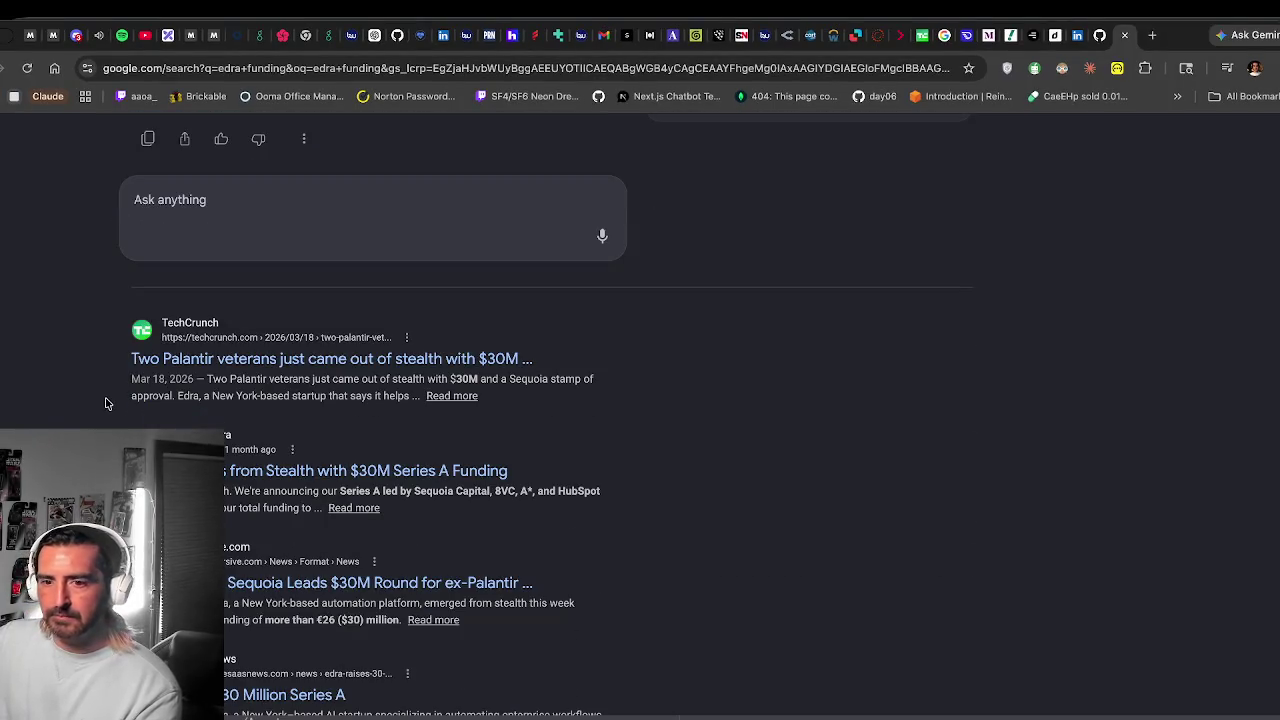
scroll(107, 403, up, 8)
scroll(107, 403, down, 1)
click(205, 40)
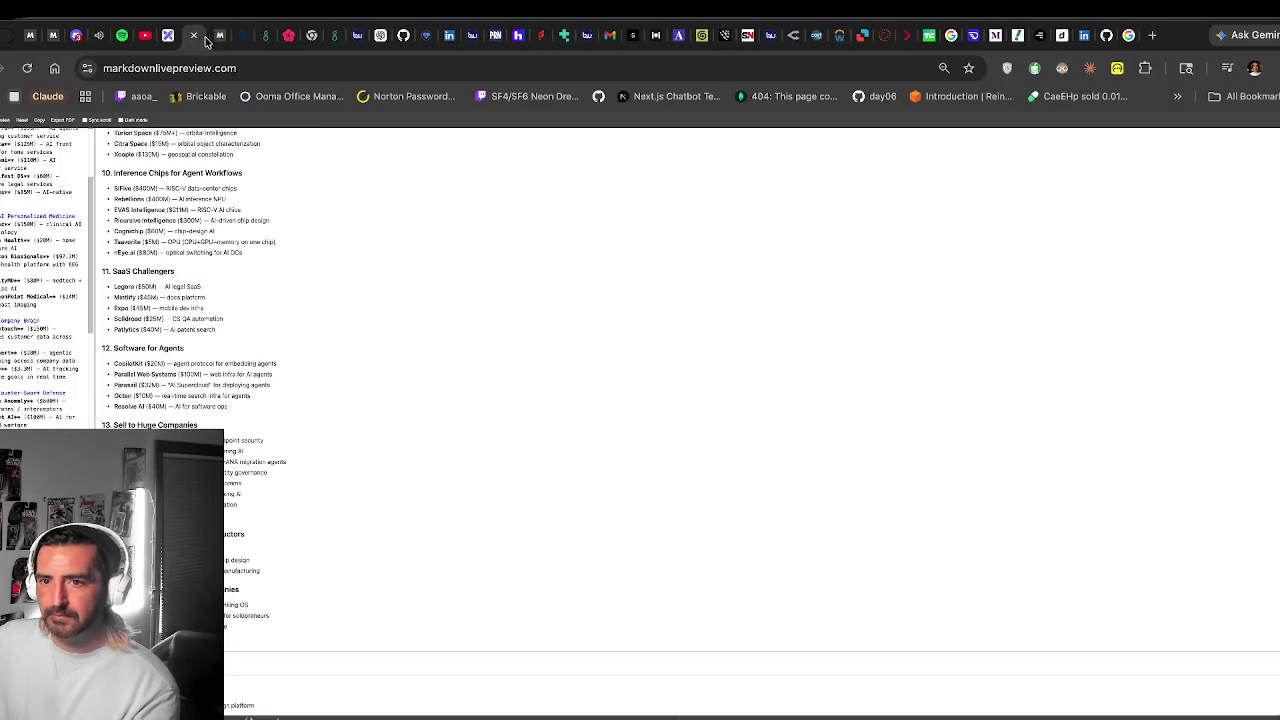
Step: Switch to the other funded companies document and review the Software for Agents list
click(210, 38)
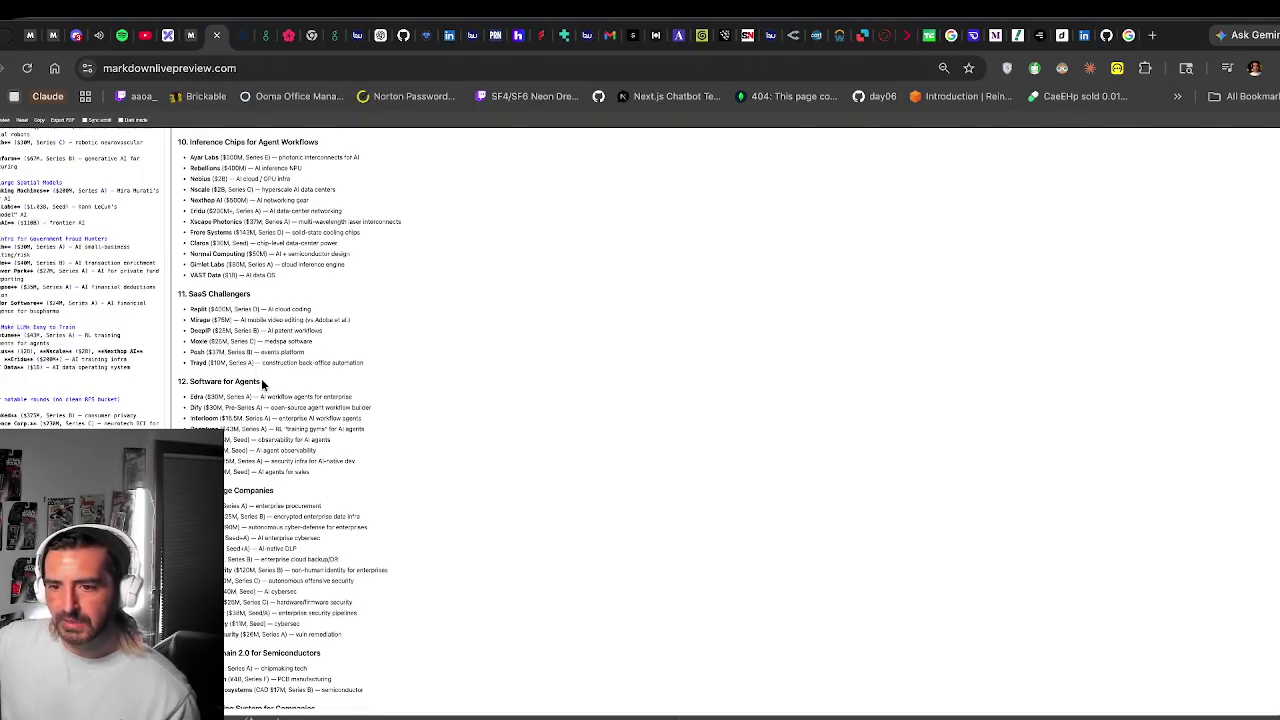
drag(209, 392, 310, 472)
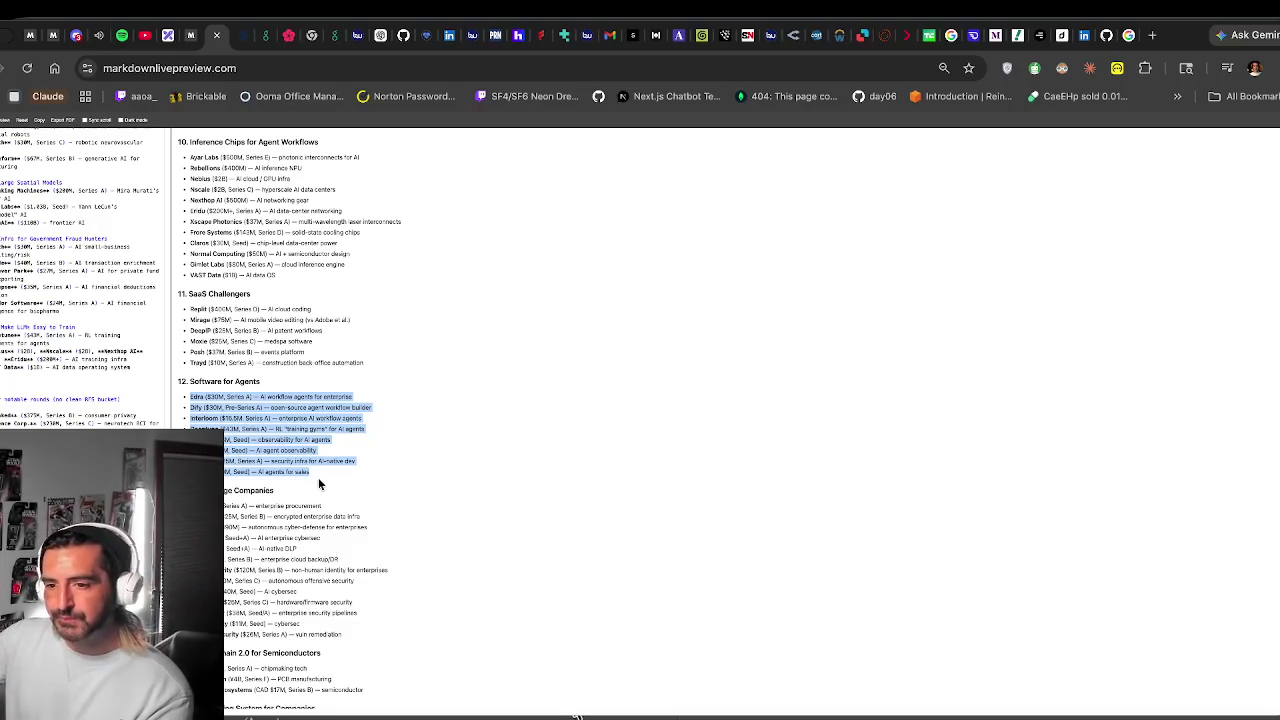
click(245, 474)
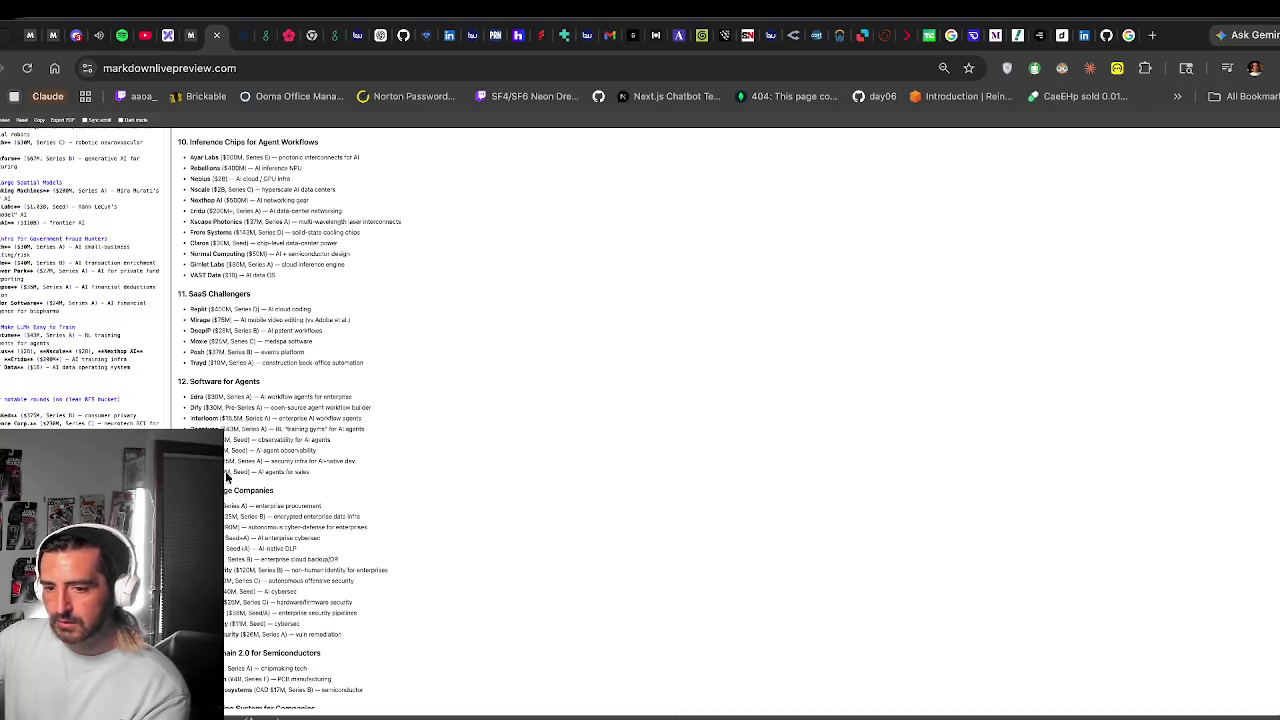
Step: Search Google for 'Agaton funding' in a new tab
key(ctrl+t)
text(Agaton sfund)
key(BackSpace)
key(BackSpace)
key(BackSpace)
text(funding)
key(Return)
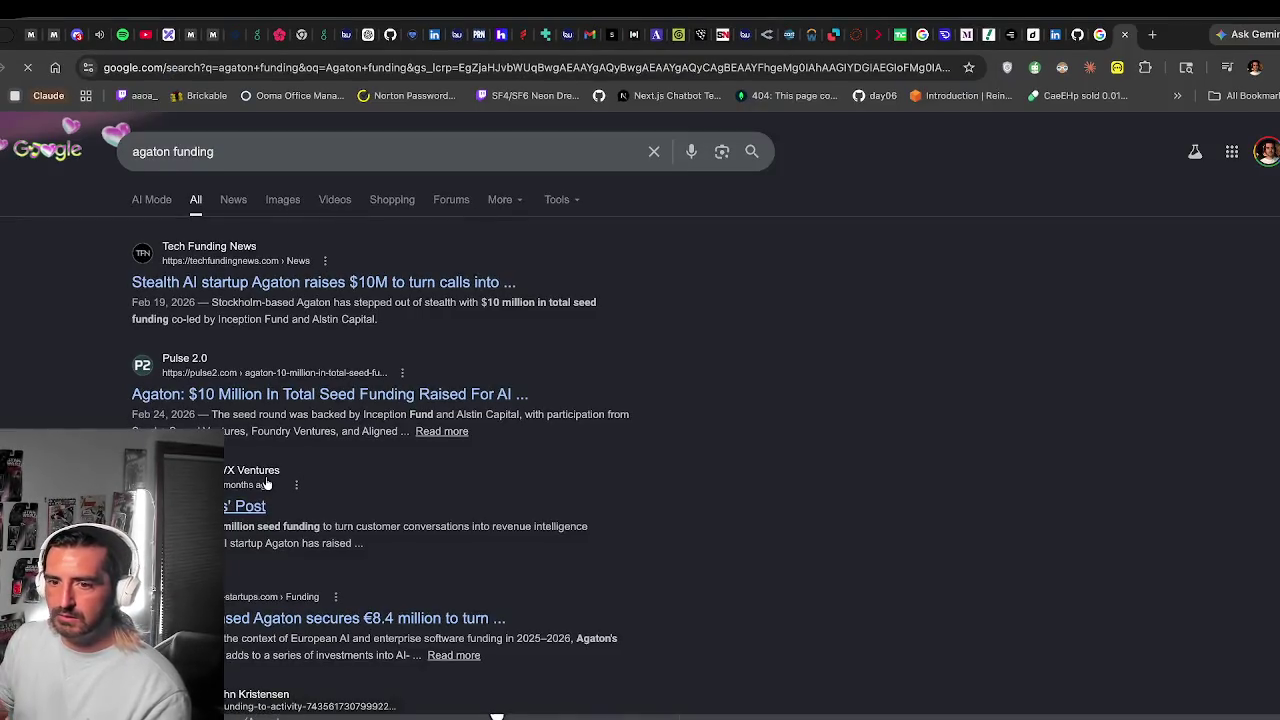
Step: Read the Pulse 2.0 article on Agaton's $10M seed round and its founding paragraphs, then return to Excalidraw
click(300, 396)
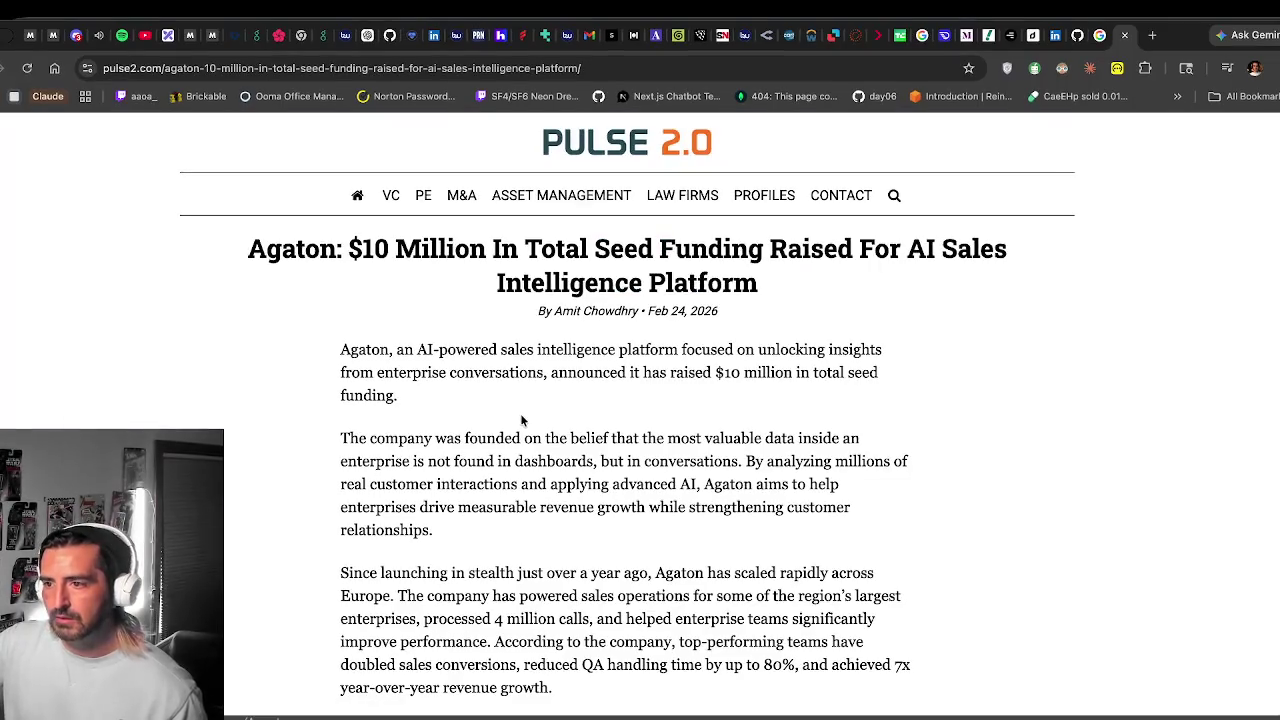
drag(524, 227, 523, 329)
scroll(525, 380, down, 2)
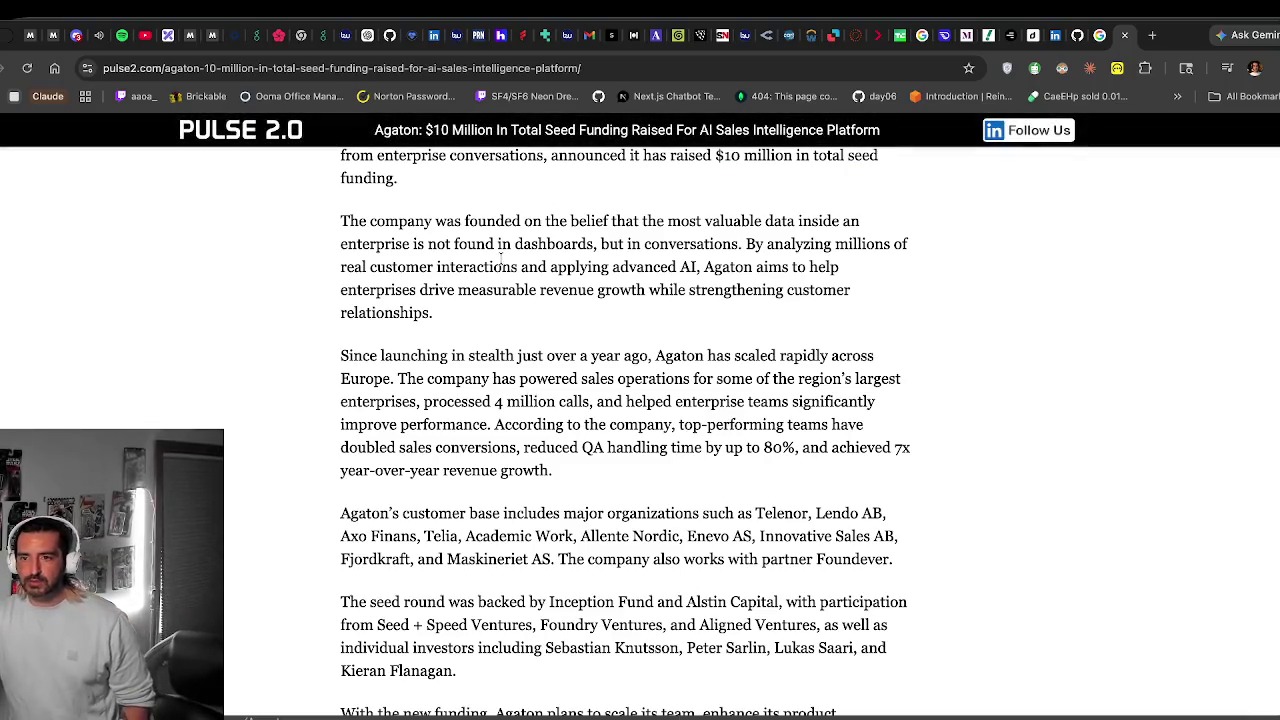
drag(497, 250, 497, 356)
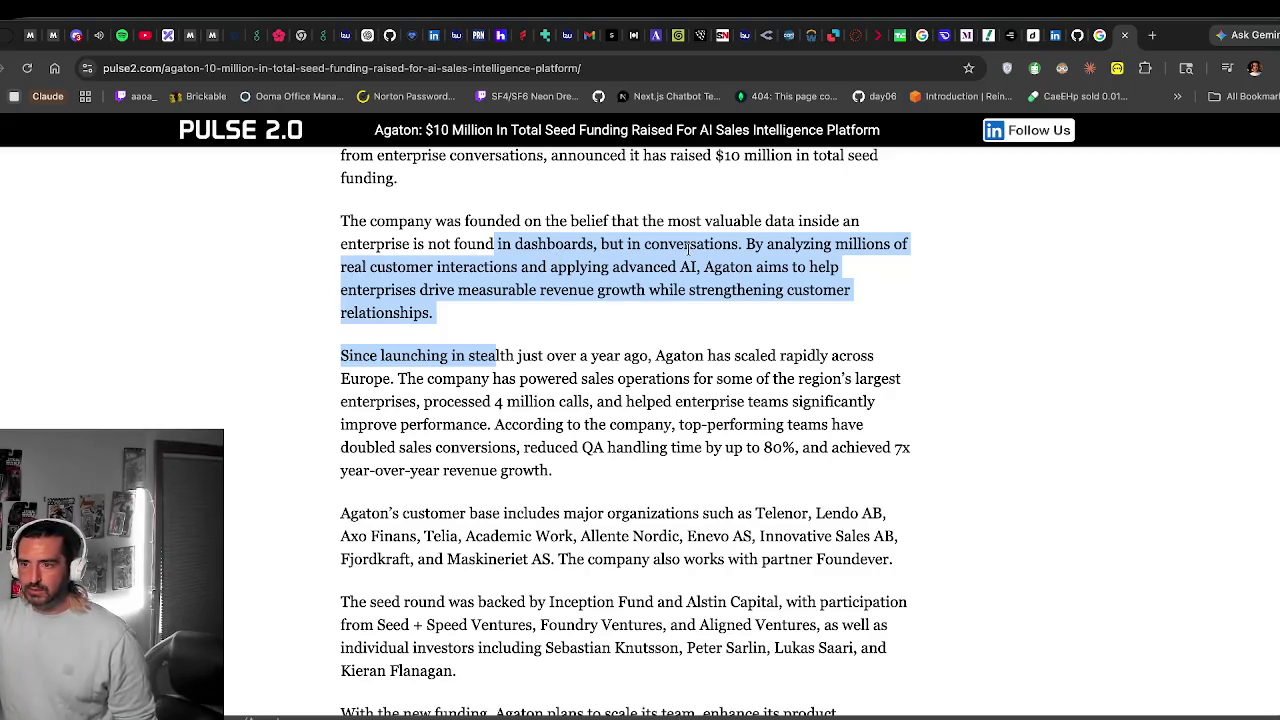
scroll(473, 300, down, 1)
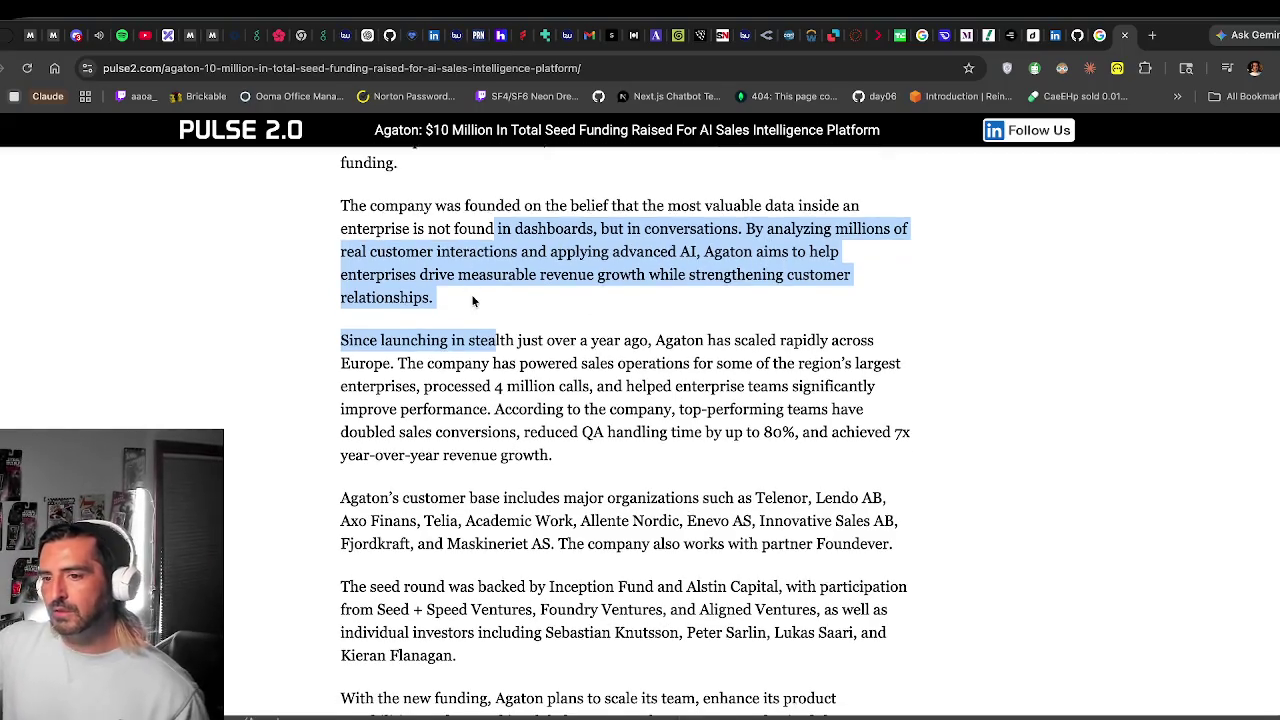
click(455, 248)
drag(372, 187, 392, 330)
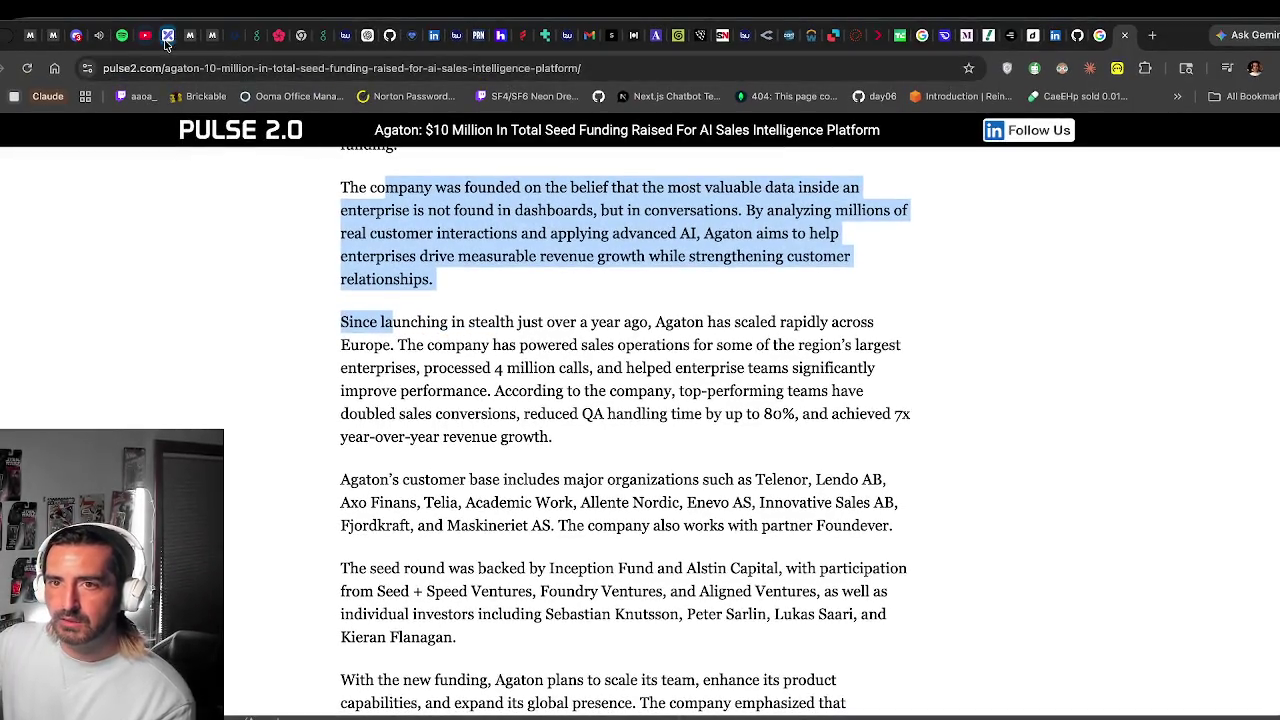
click(168, 35)
scroll(409, 505, down, 1)
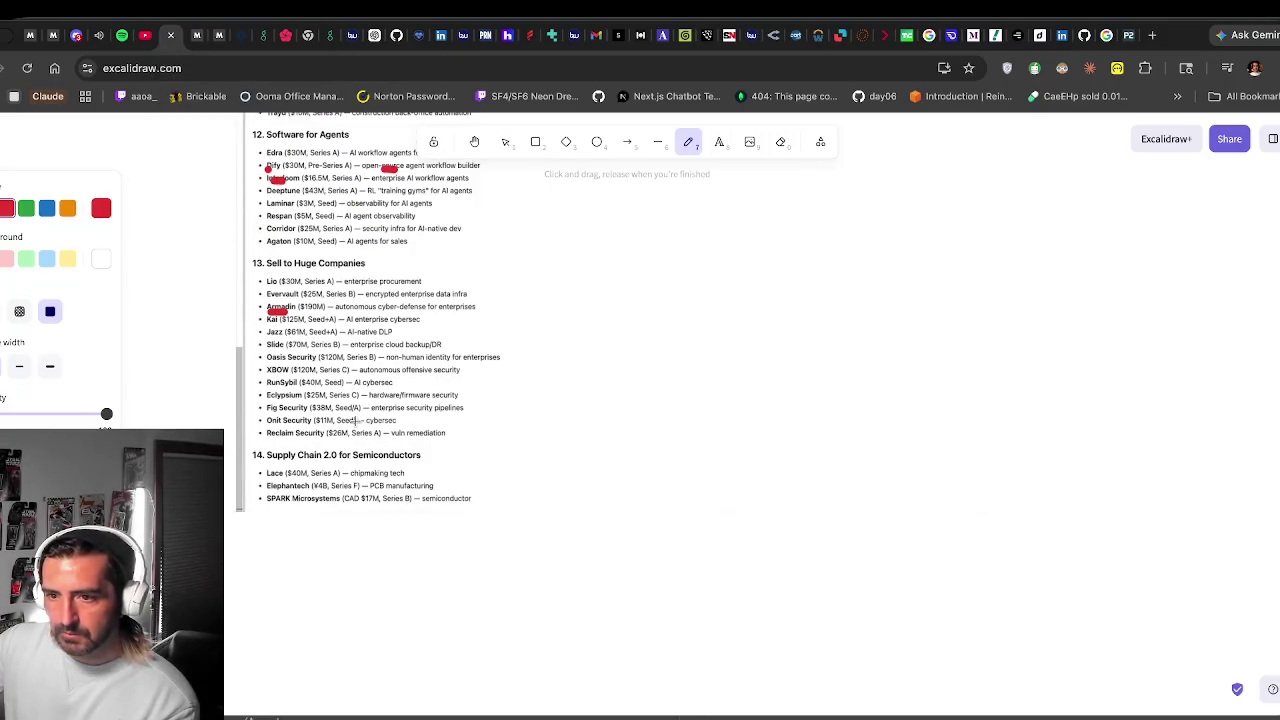
Step: Review the red-marked agent and enterprise company lists, then go back to the markdown company list
scroll(355, 420, down, 3)
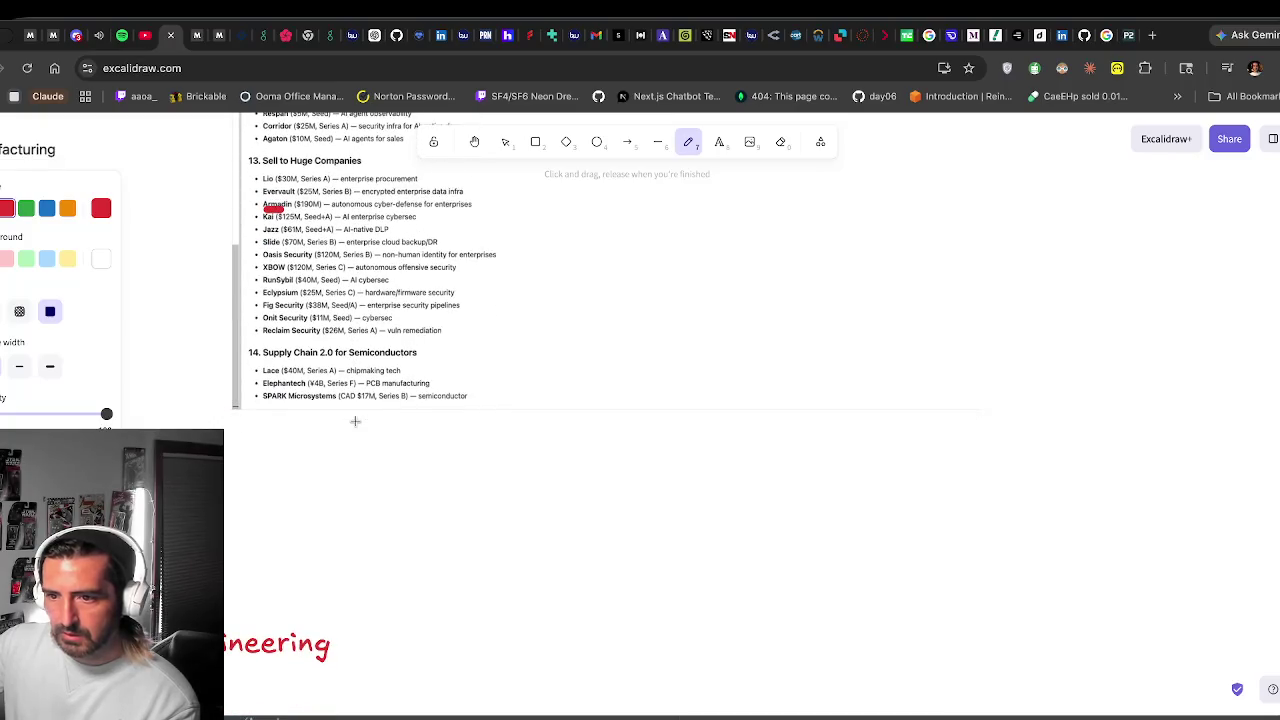
scroll(355, 421, up, 10)
scroll(355, 421, down, 7)
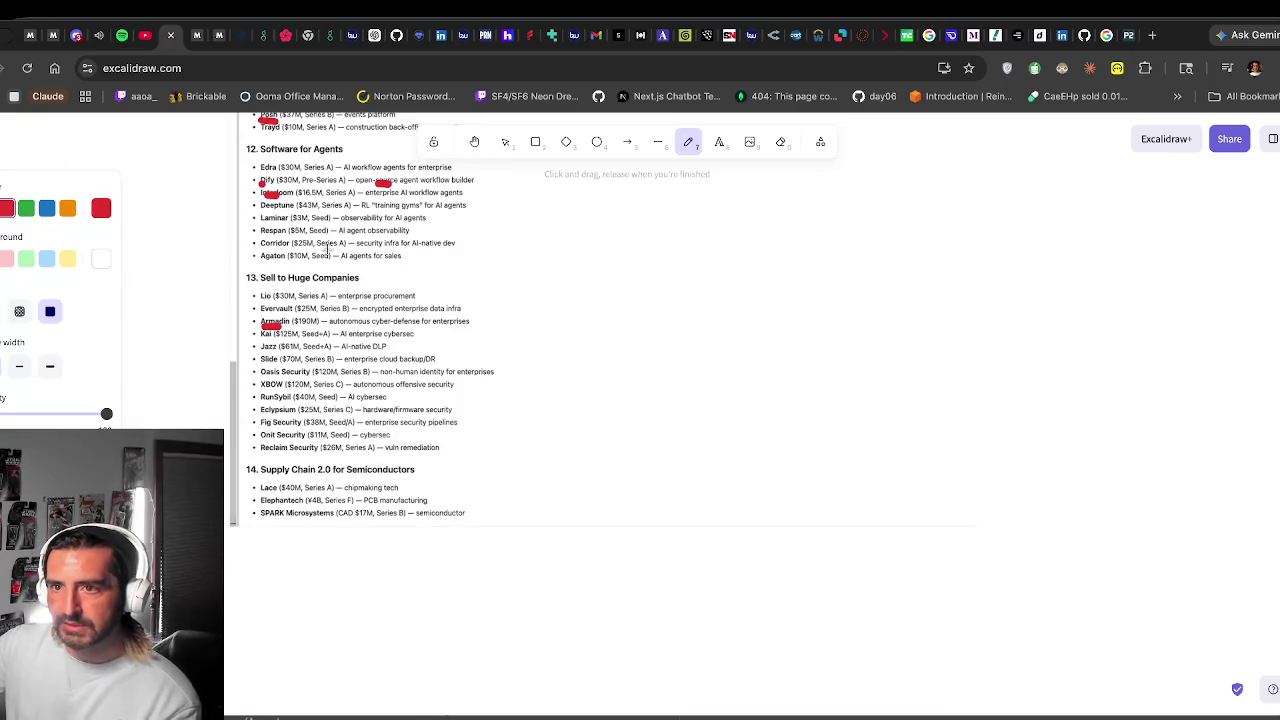
click(249, 38)
scroll(260, 470, down, 5)
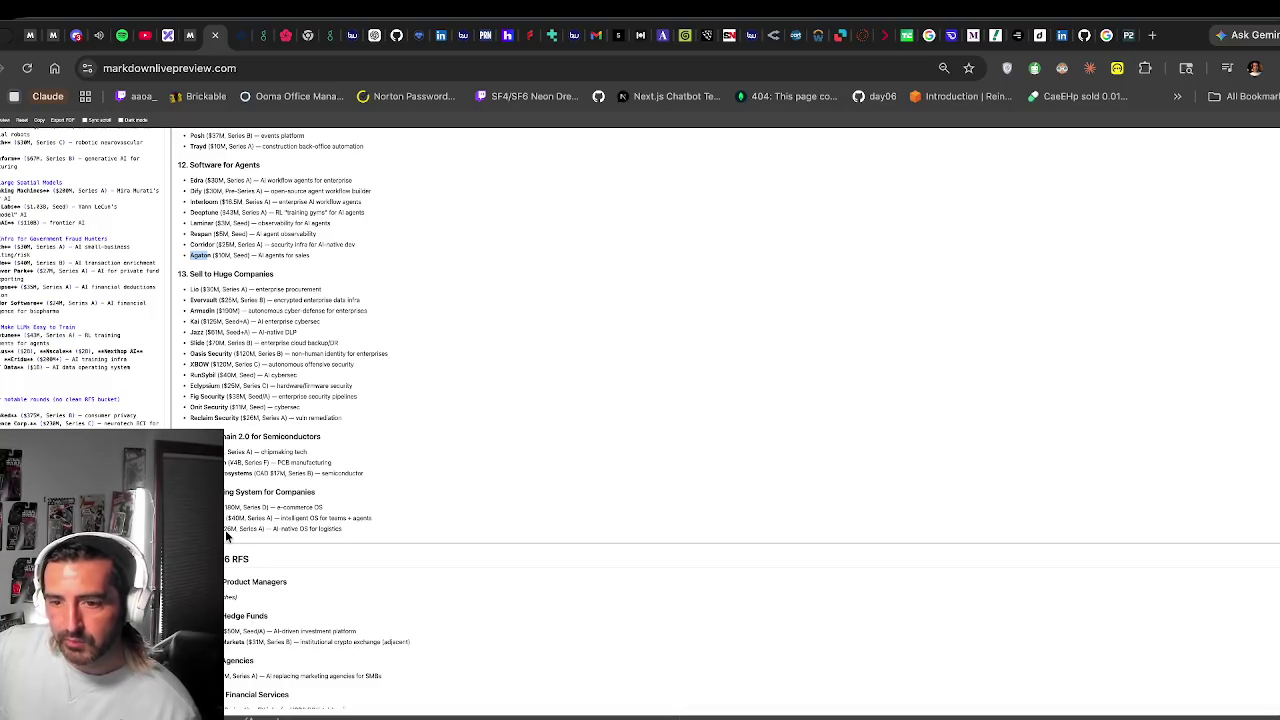
Step: Scroll to the top of the March 2026 funded companies list, check Spotify, then reopen the other document
scroll(248, 545, up, 1)
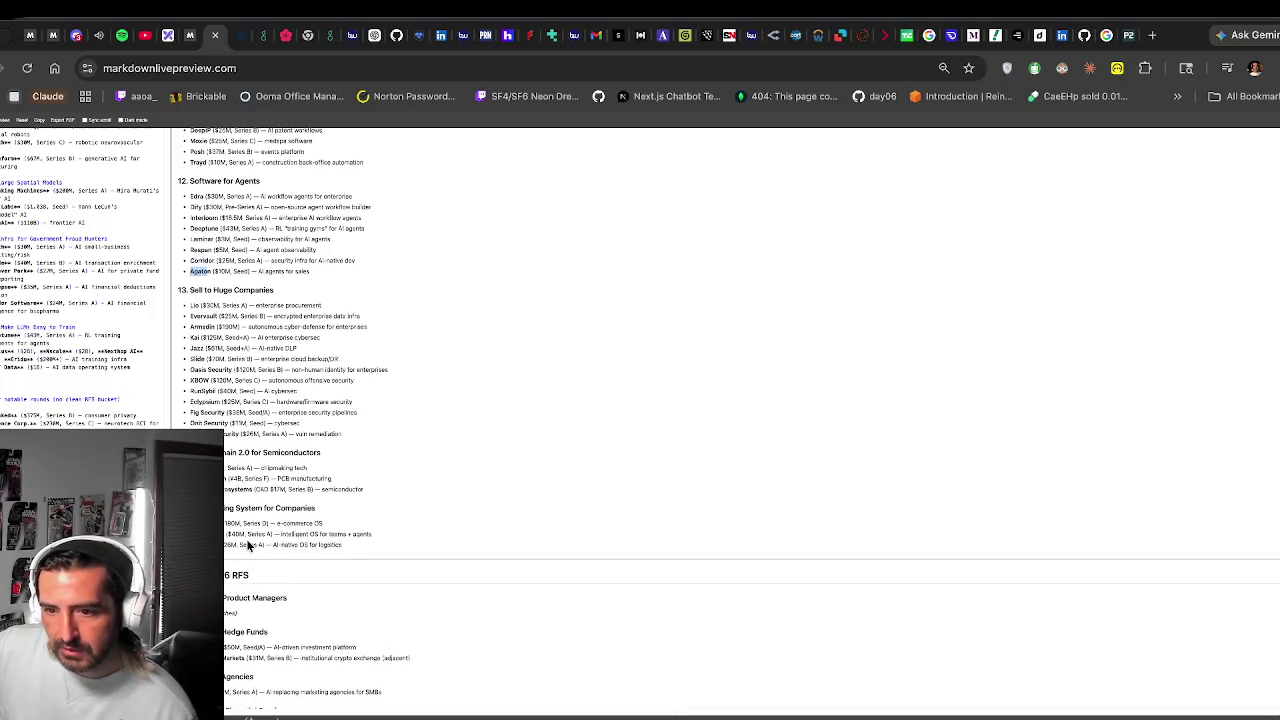
scroll(248, 545, up, 2)
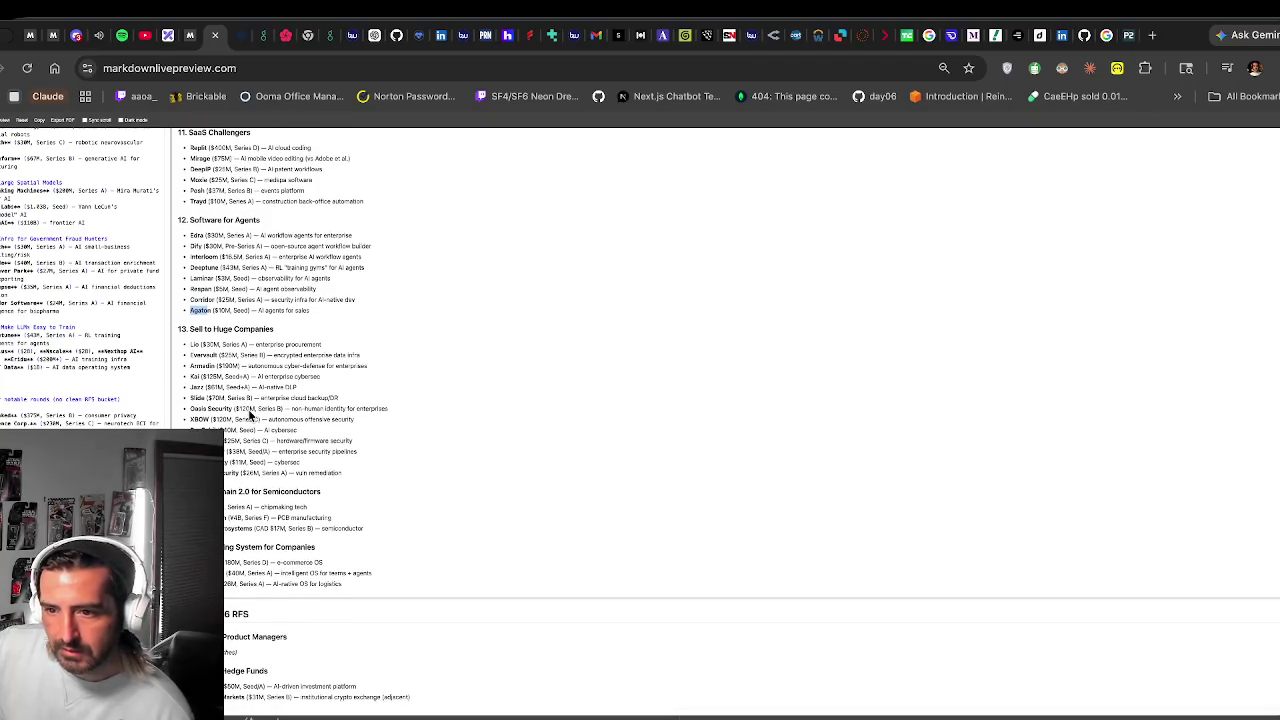
scroll(248, 409, up, 2)
scroll(250, 413, up, 10)
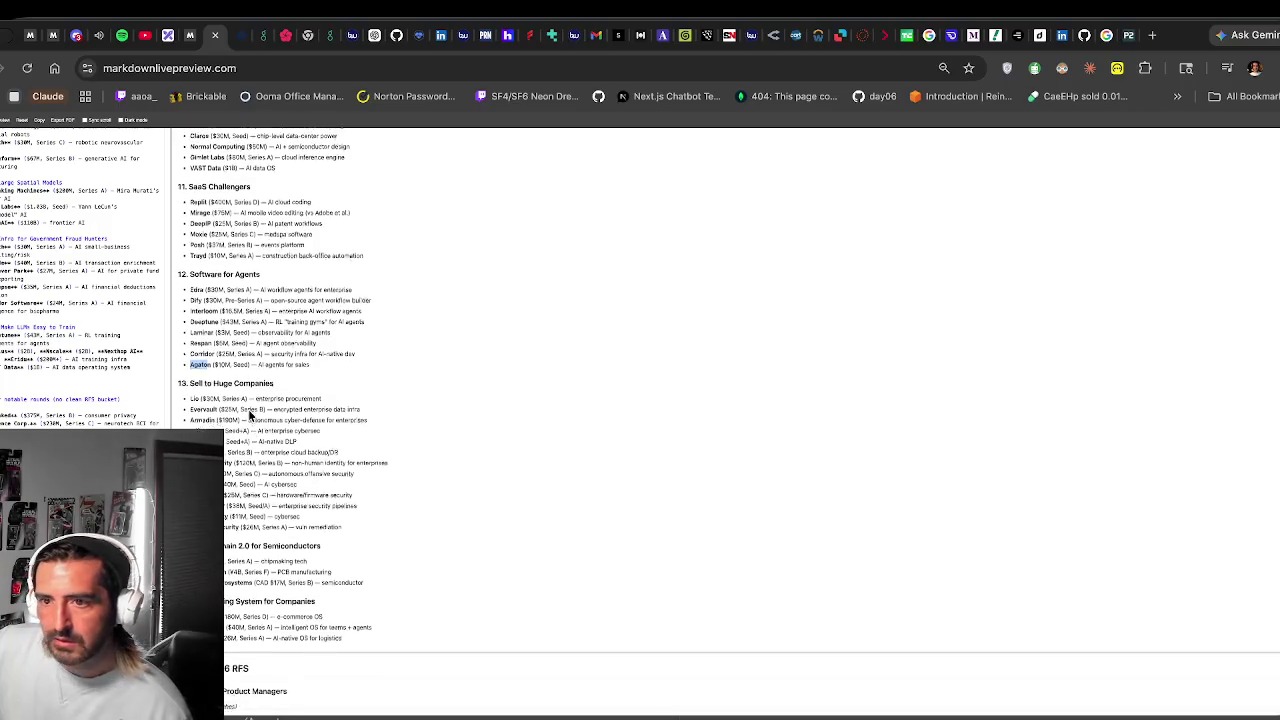
scroll(248, 409, up, 8)
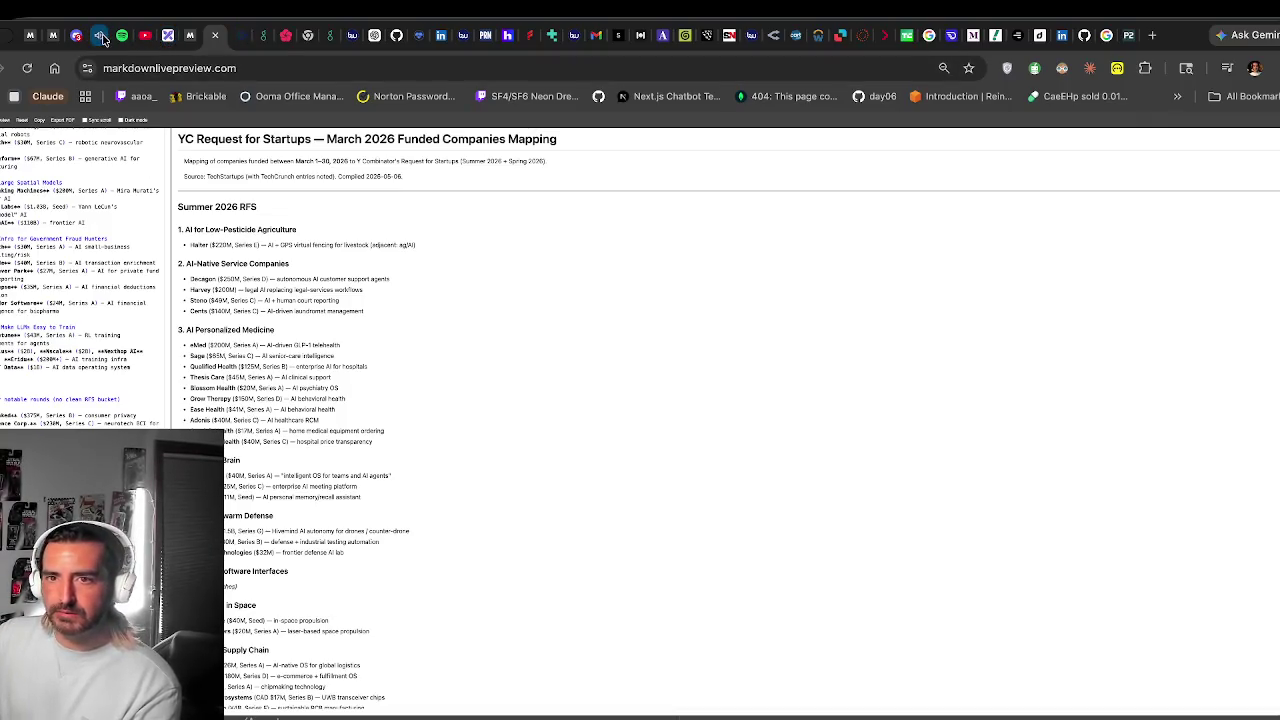
click(150, 37)
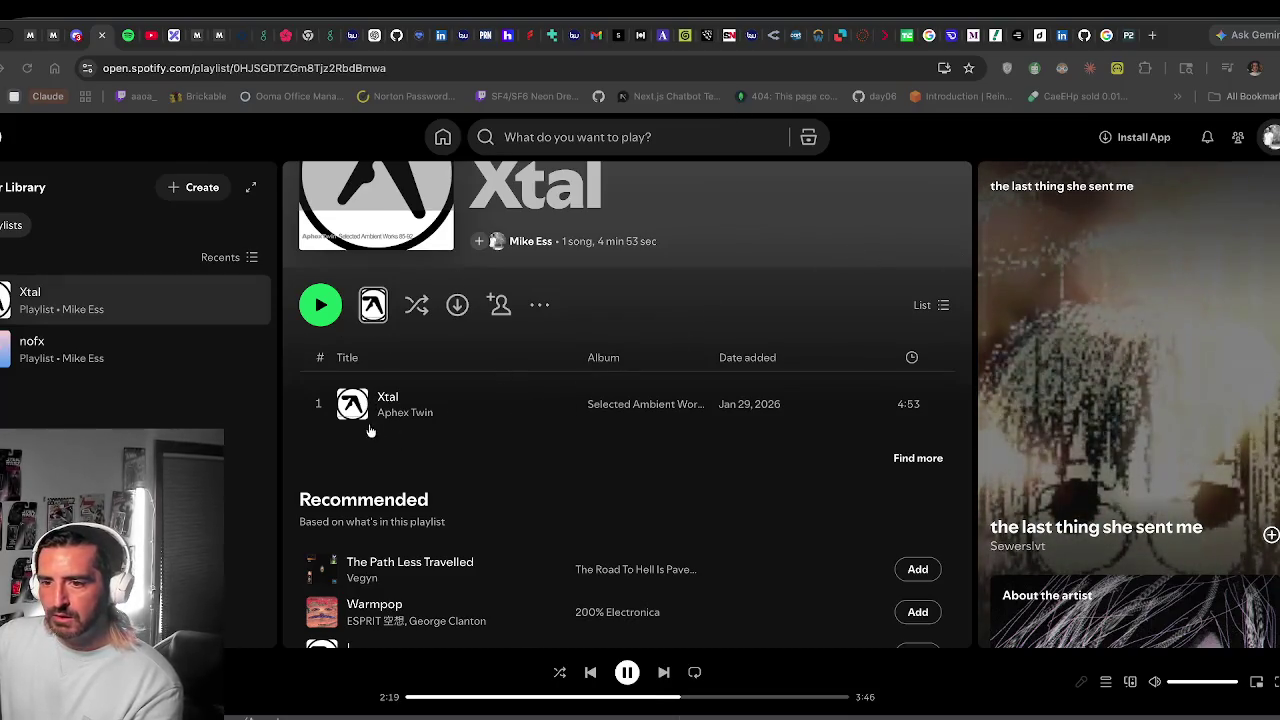
click(175, 36)
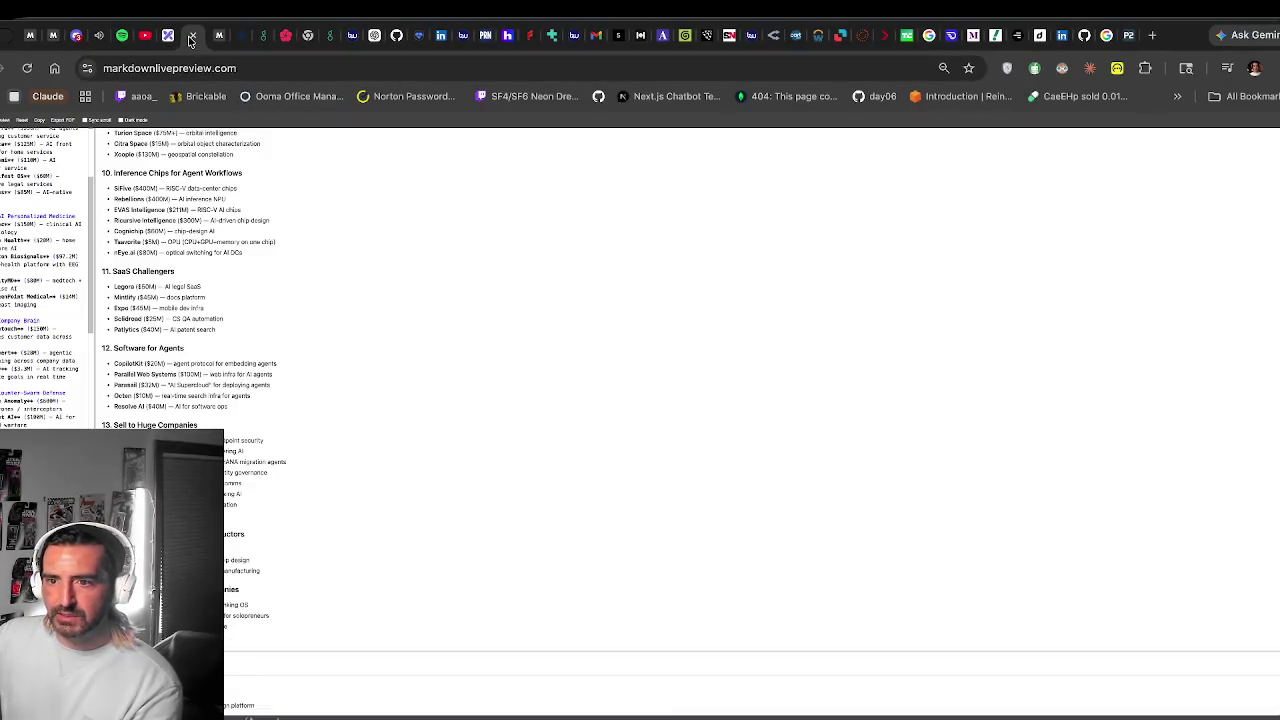
key(ctrl+a)
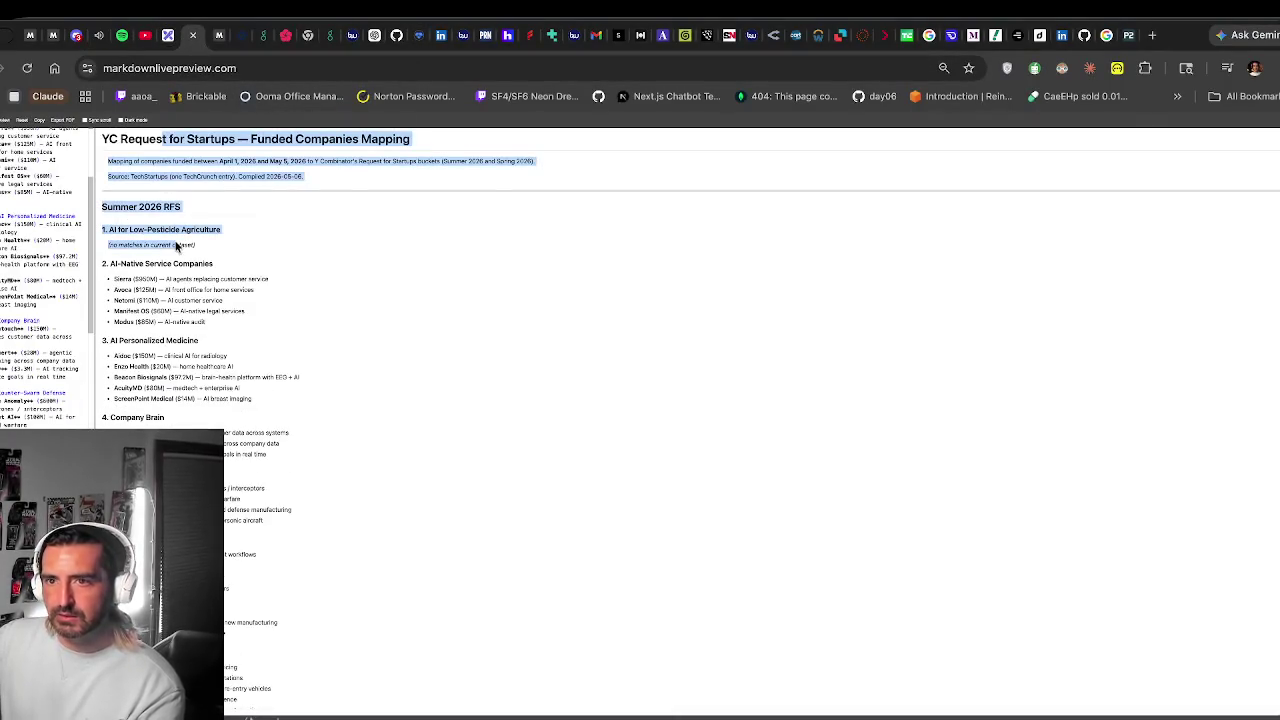
key(ctrl+v)
drag(218, 237, 252, 522)
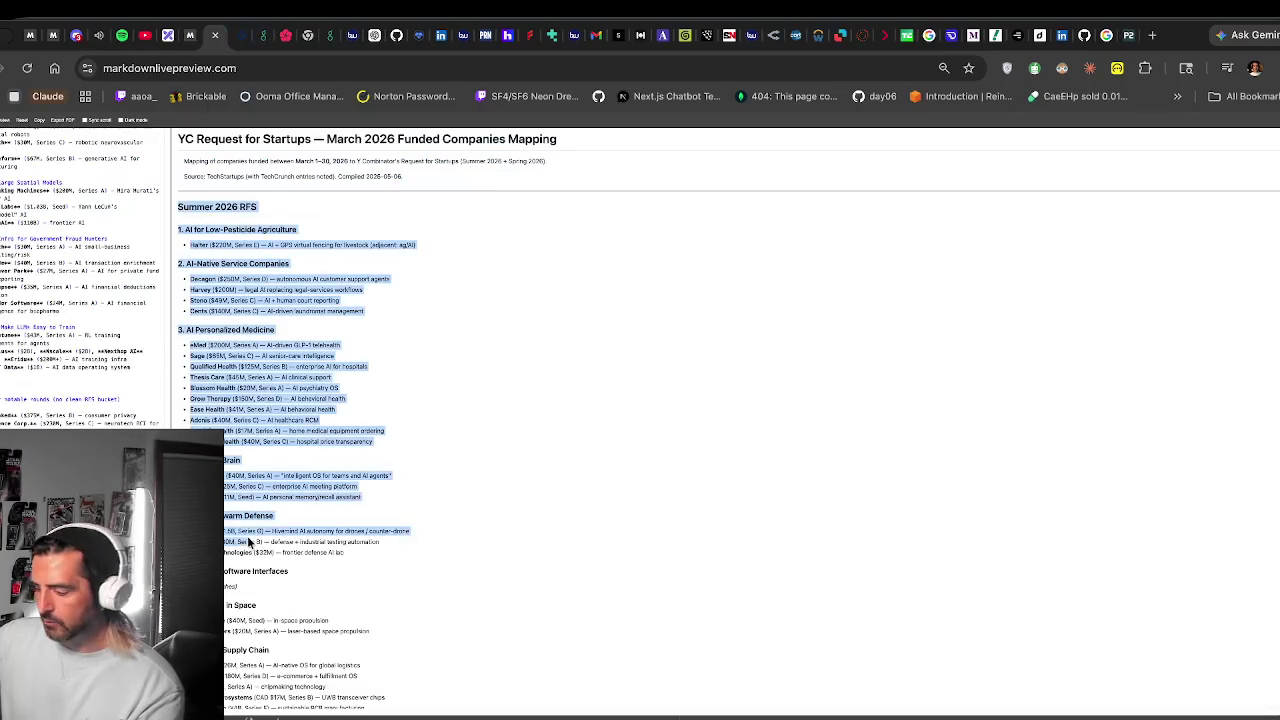
scroll(255, 527, down, 5)
scroll(277, 418, down, 2)
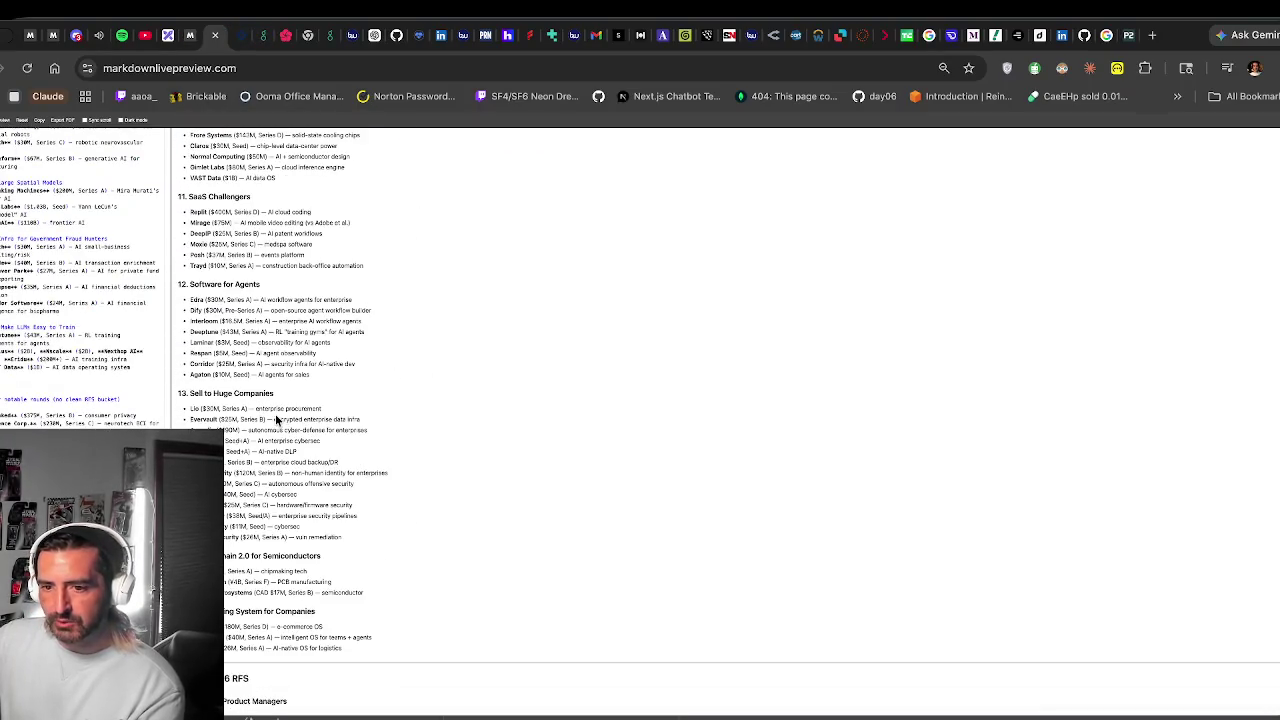
scroll(452, 430, up, 4)
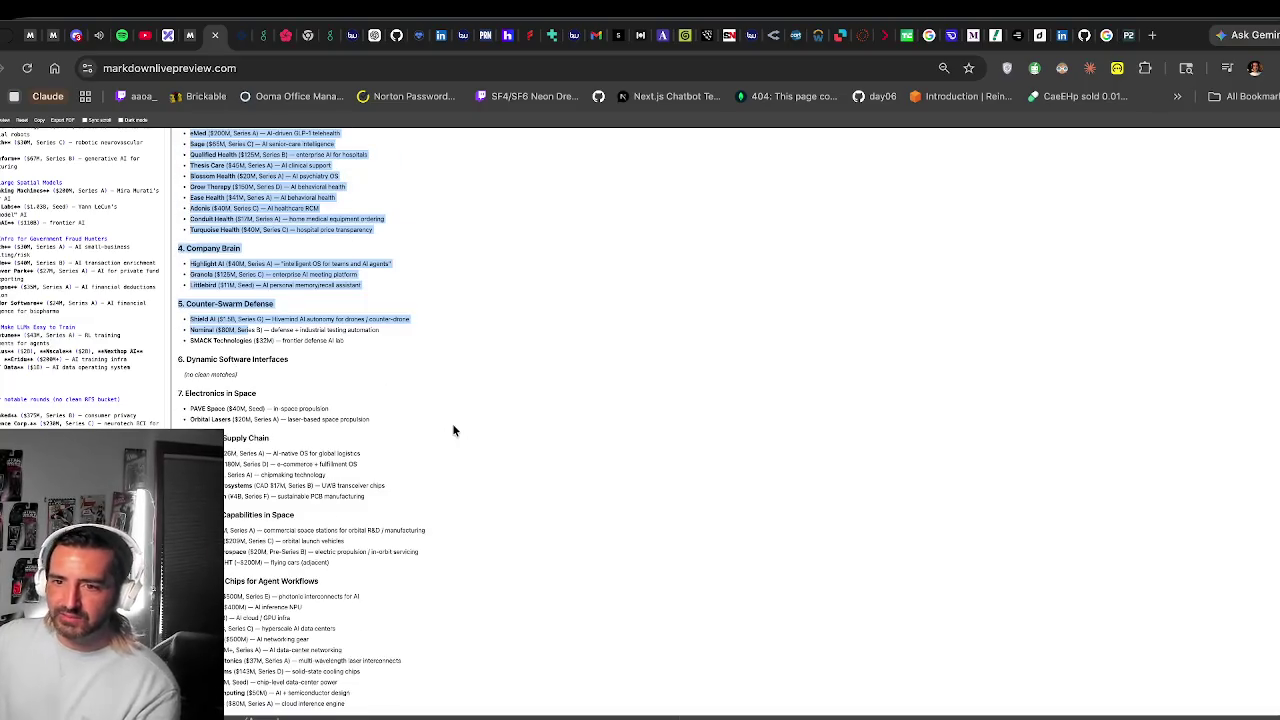
click(380, 391)
scroll(380, 391, up, 3)
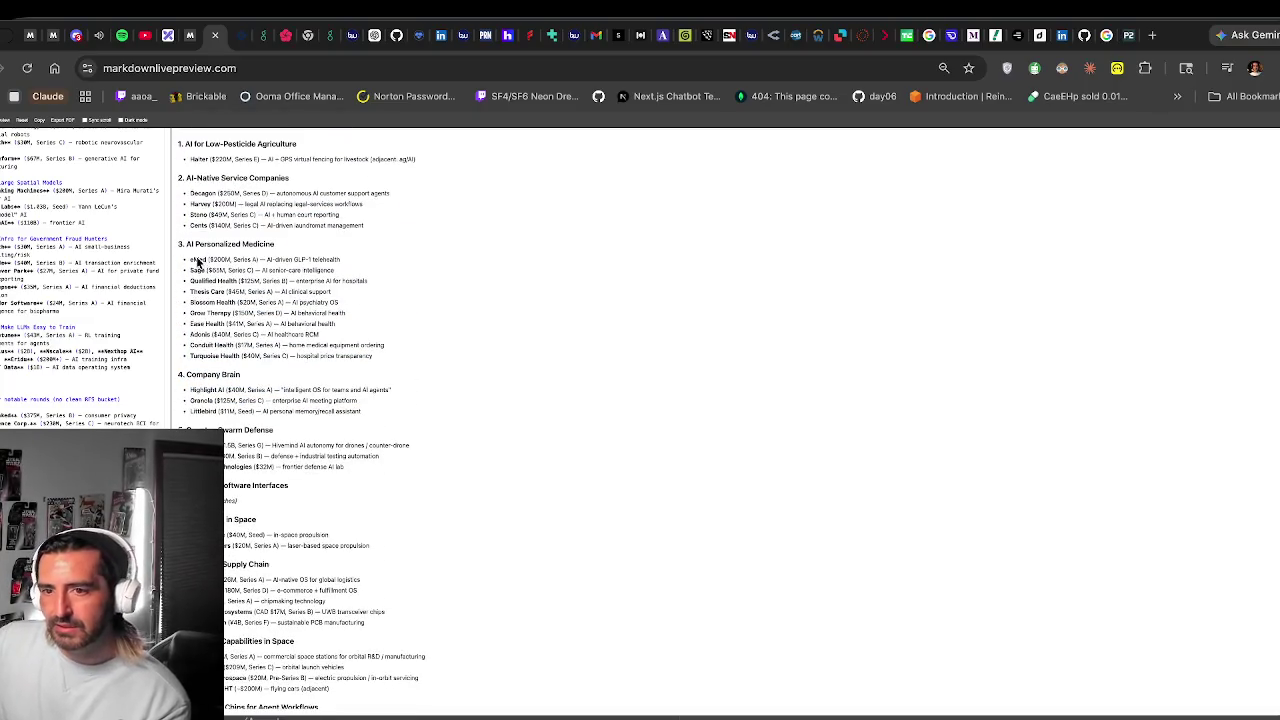
scroll(259, 299, down, 1)
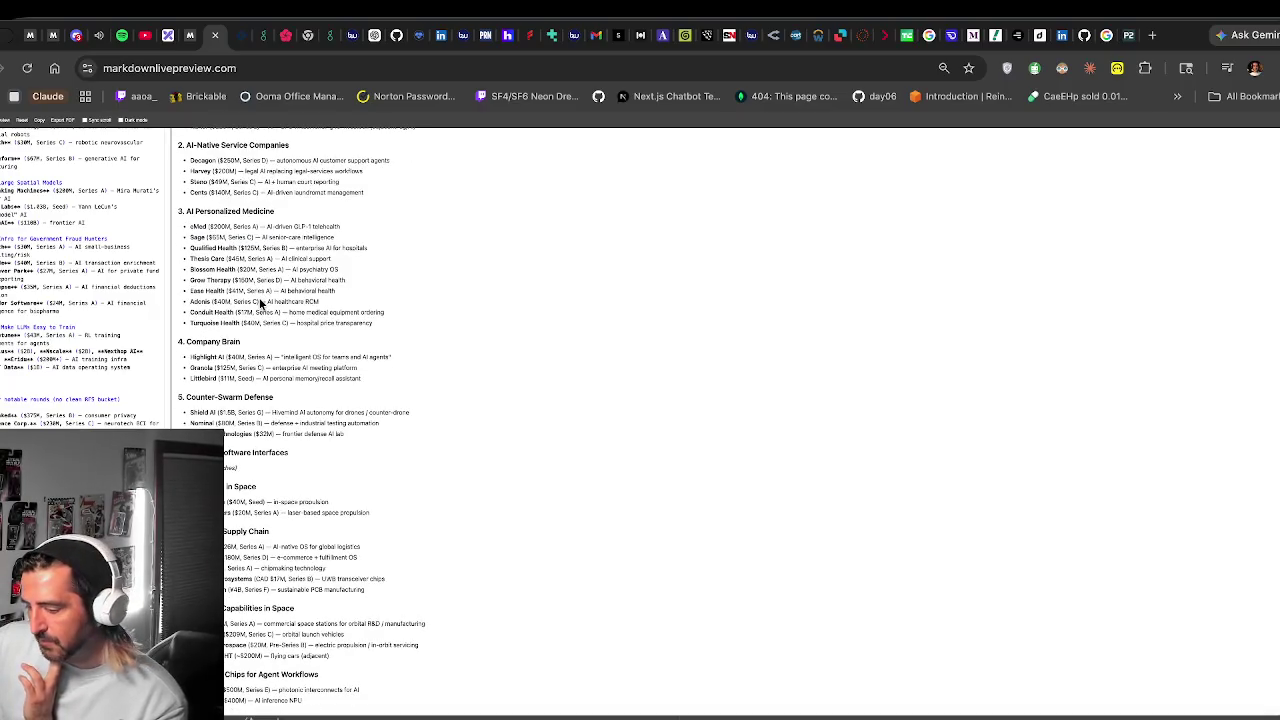
scroll(259, 301, down, 3)
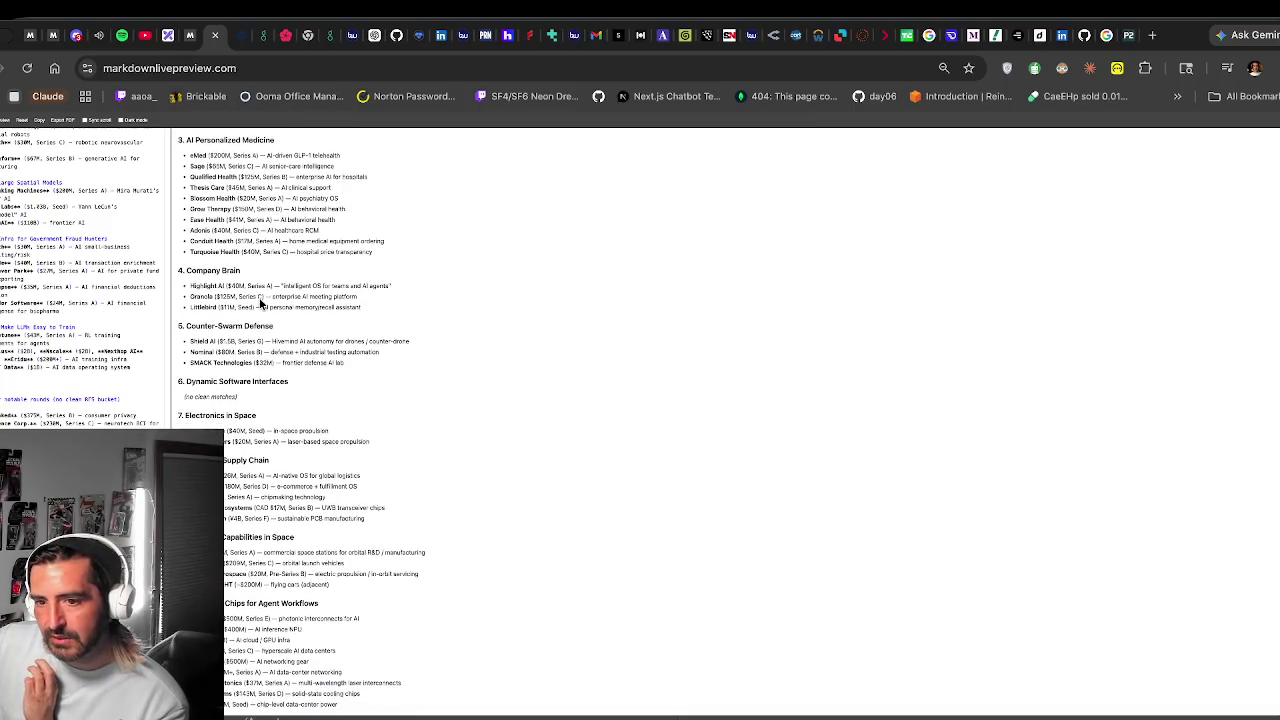
scroll(259, 301, down, 1)
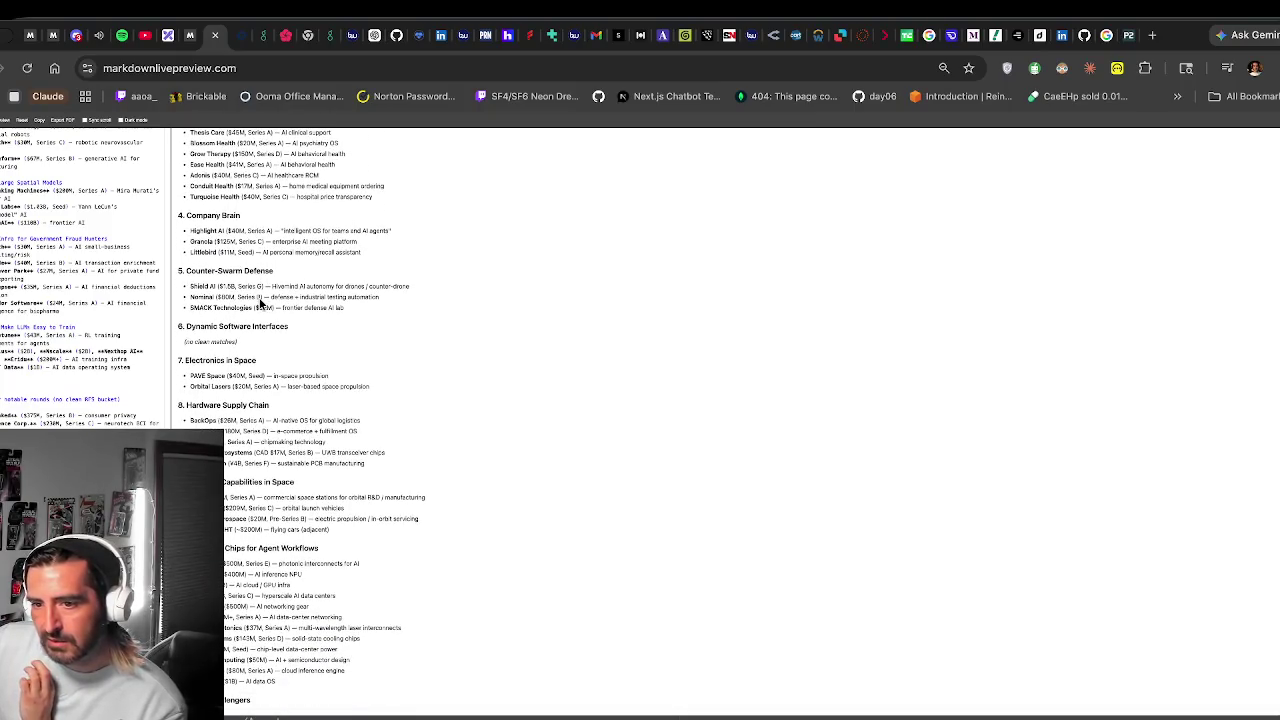
scroll(259, 302, down, 1)
scroll(259, 303, down, 2)
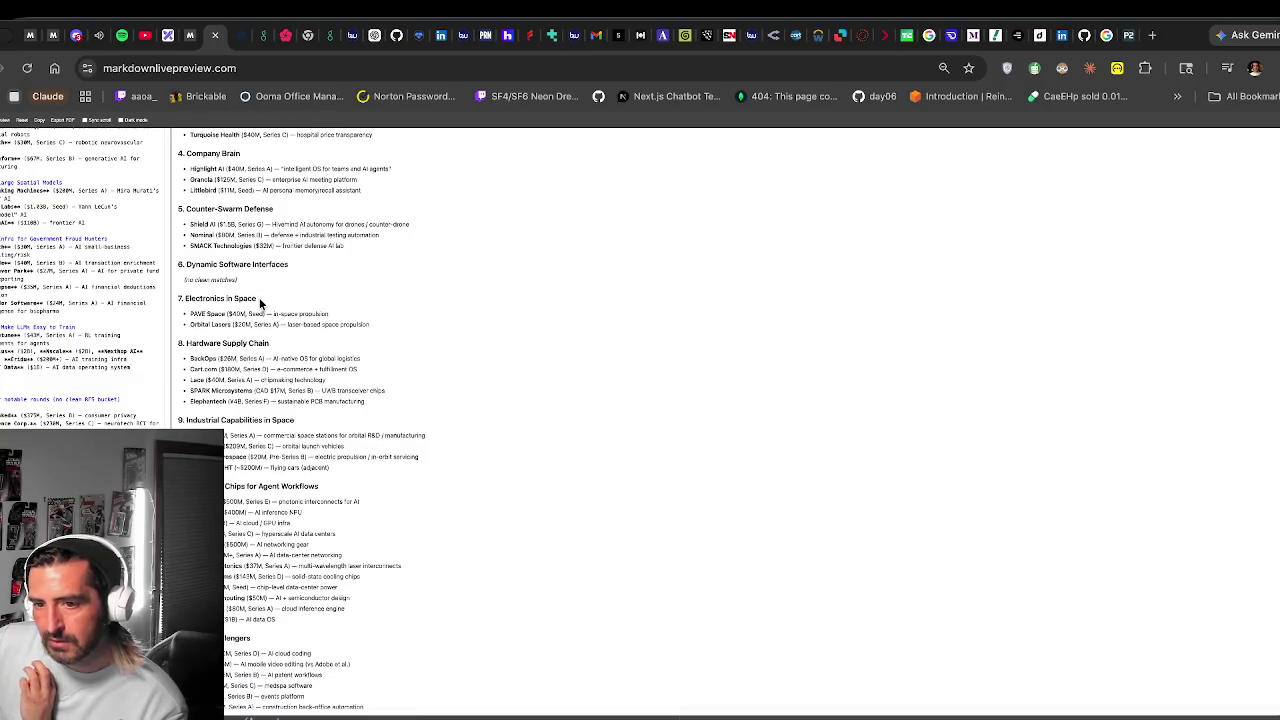
scroll(259, 303, down, 2)
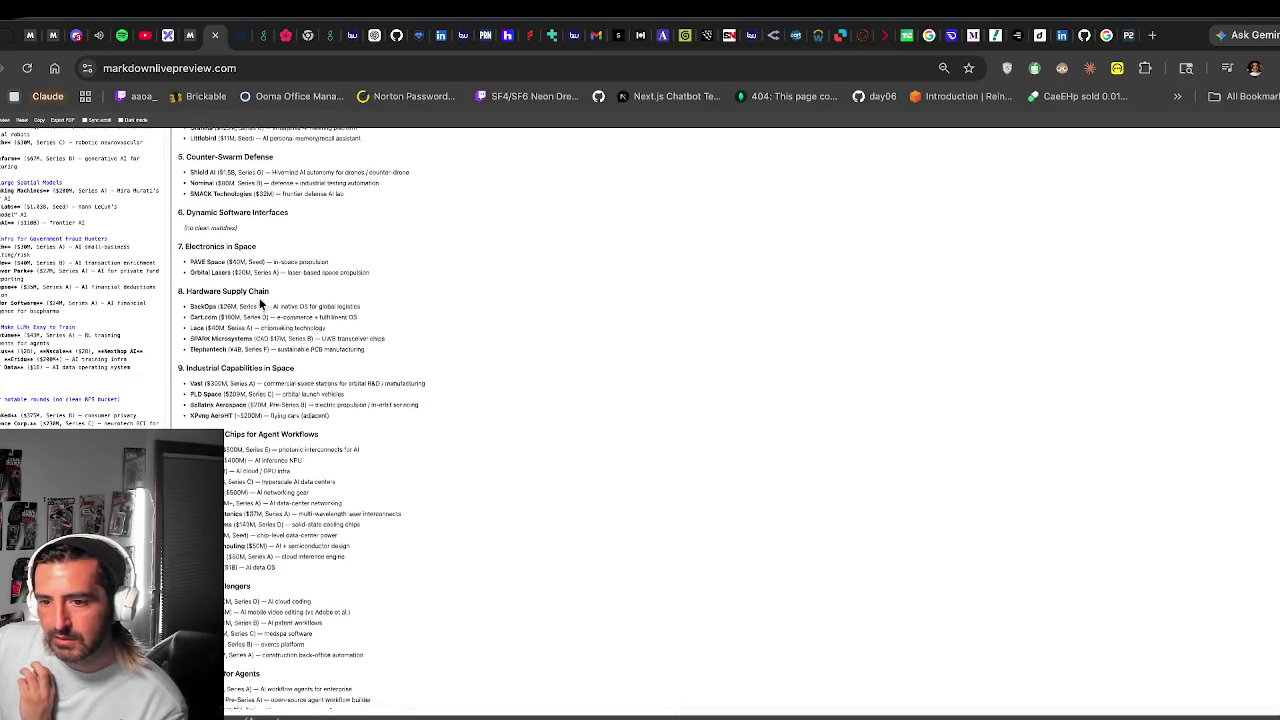
scroll(259, 302, down, 6)
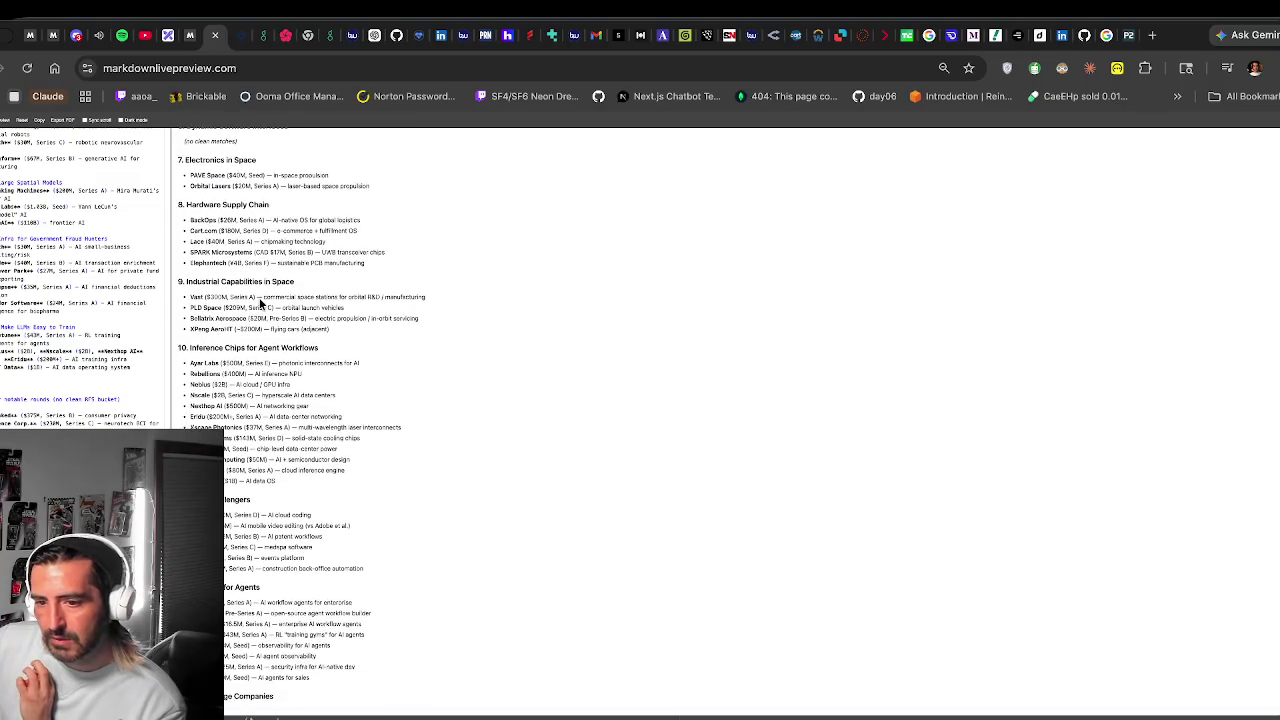
scroll(259, 303, down, 1)
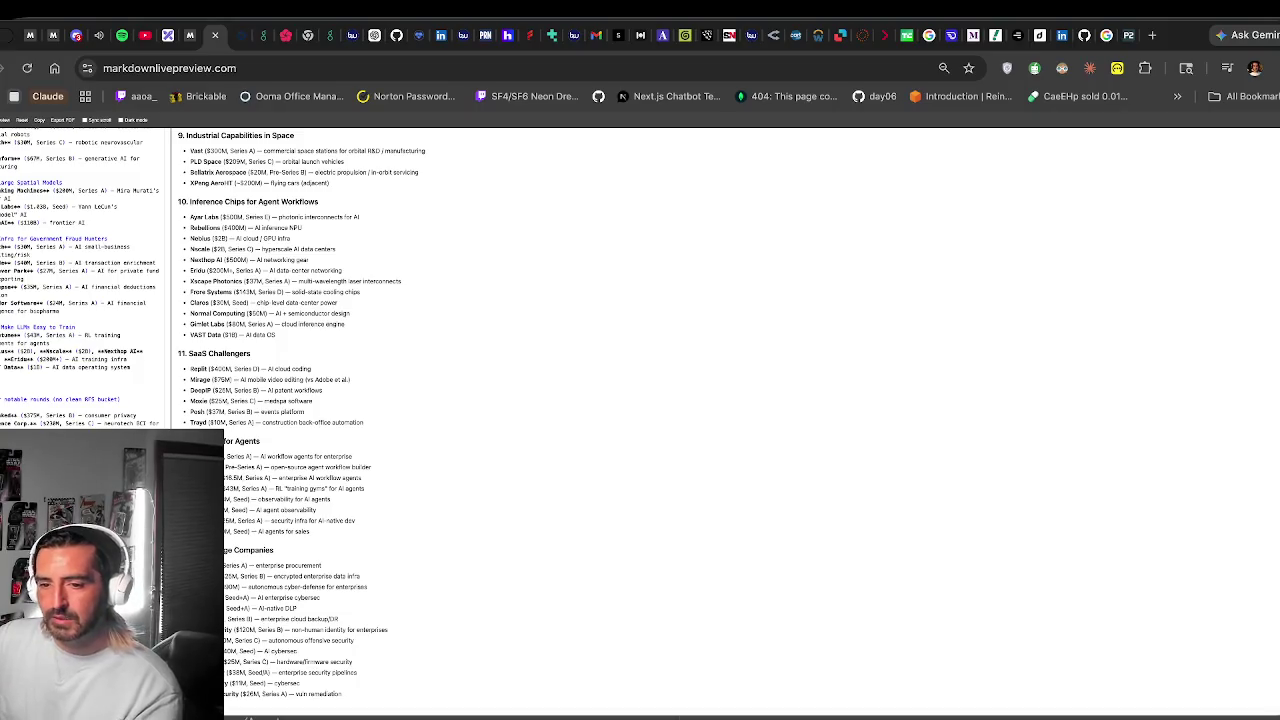
Step: Search Google for 'Respan 5 mm' in a new tab and skim the results
key(ctrl+t)
text(Respan )
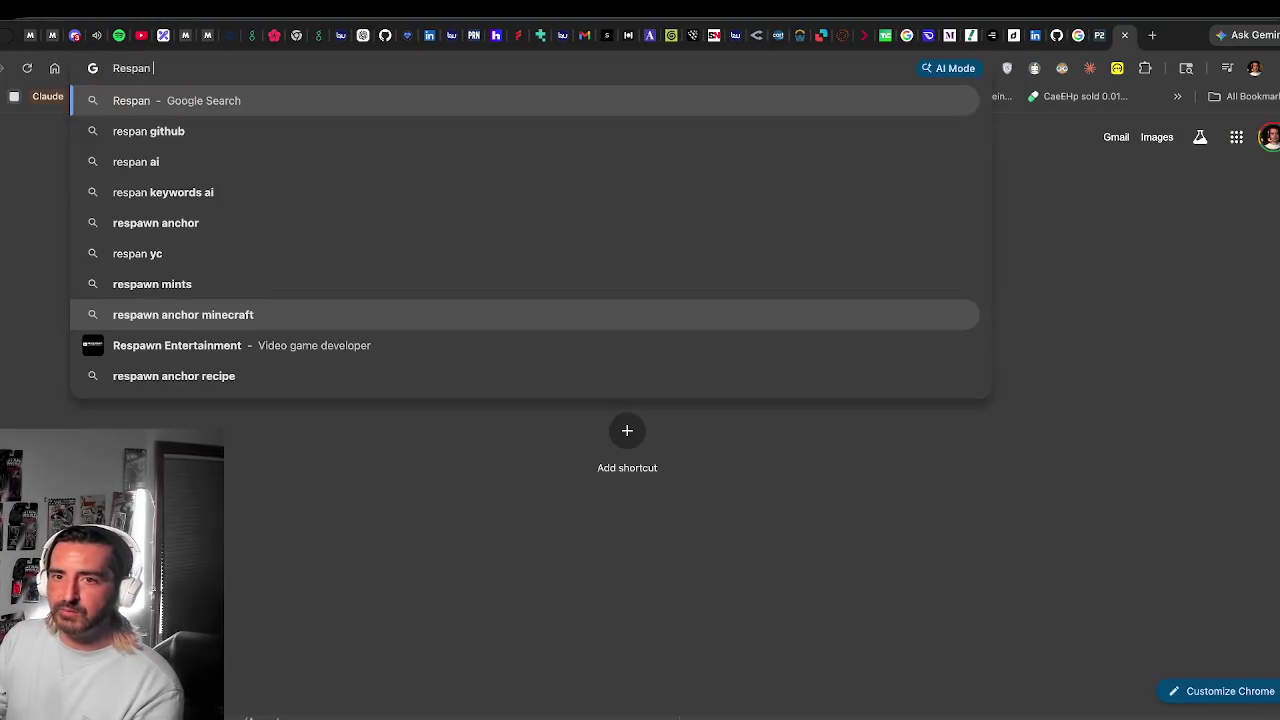
text(5 mm)
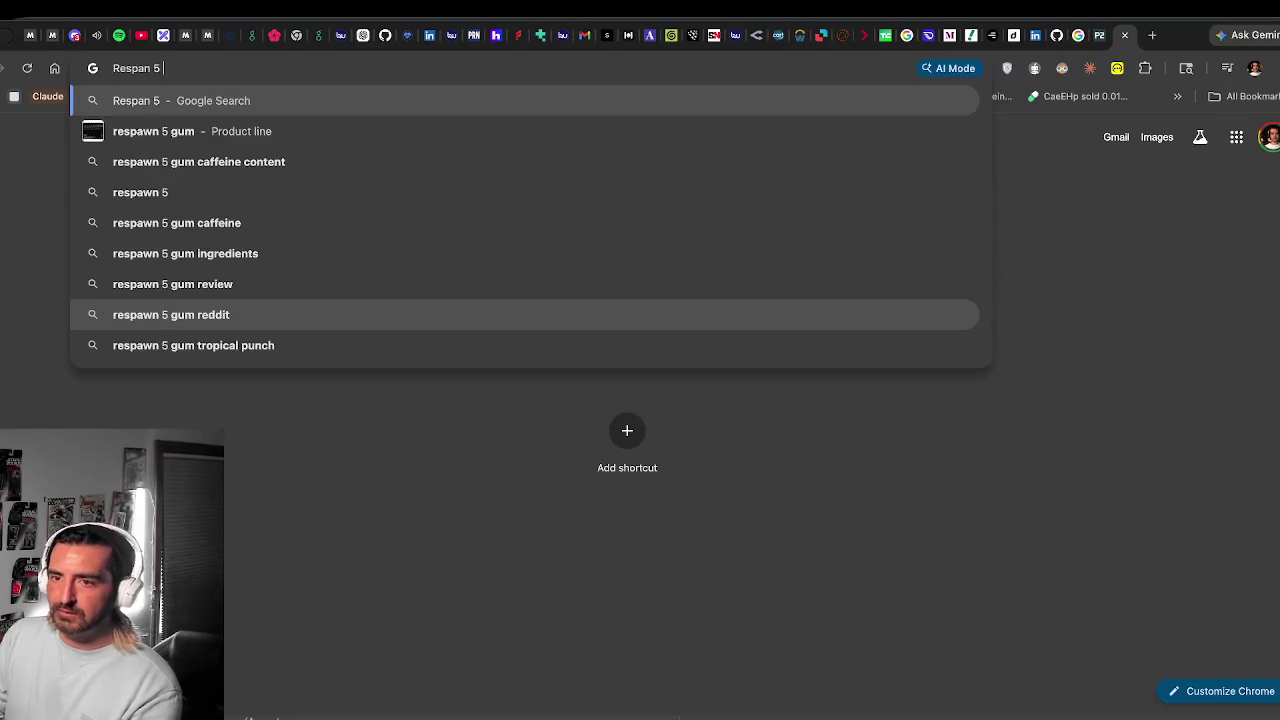
key(Return)
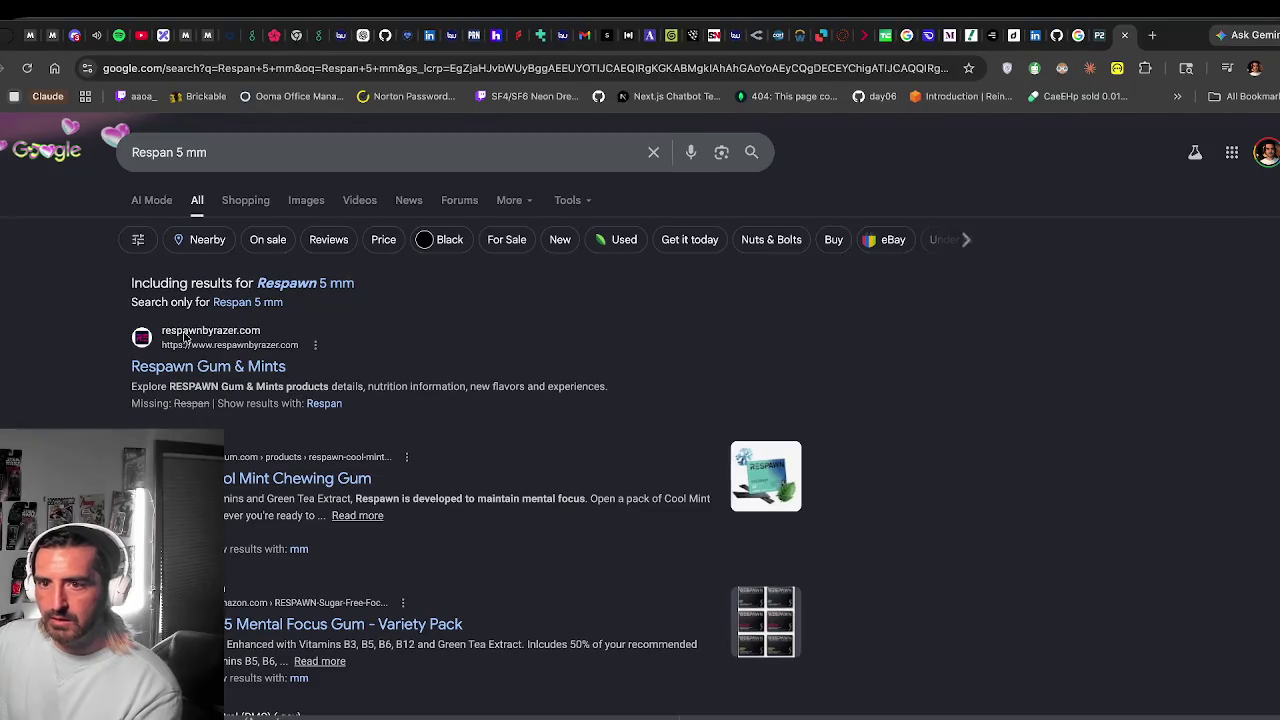
scroll(176, 382, down, 1)
scroll(640, 415, down, 2)
scroll(640, 415, up, 3)
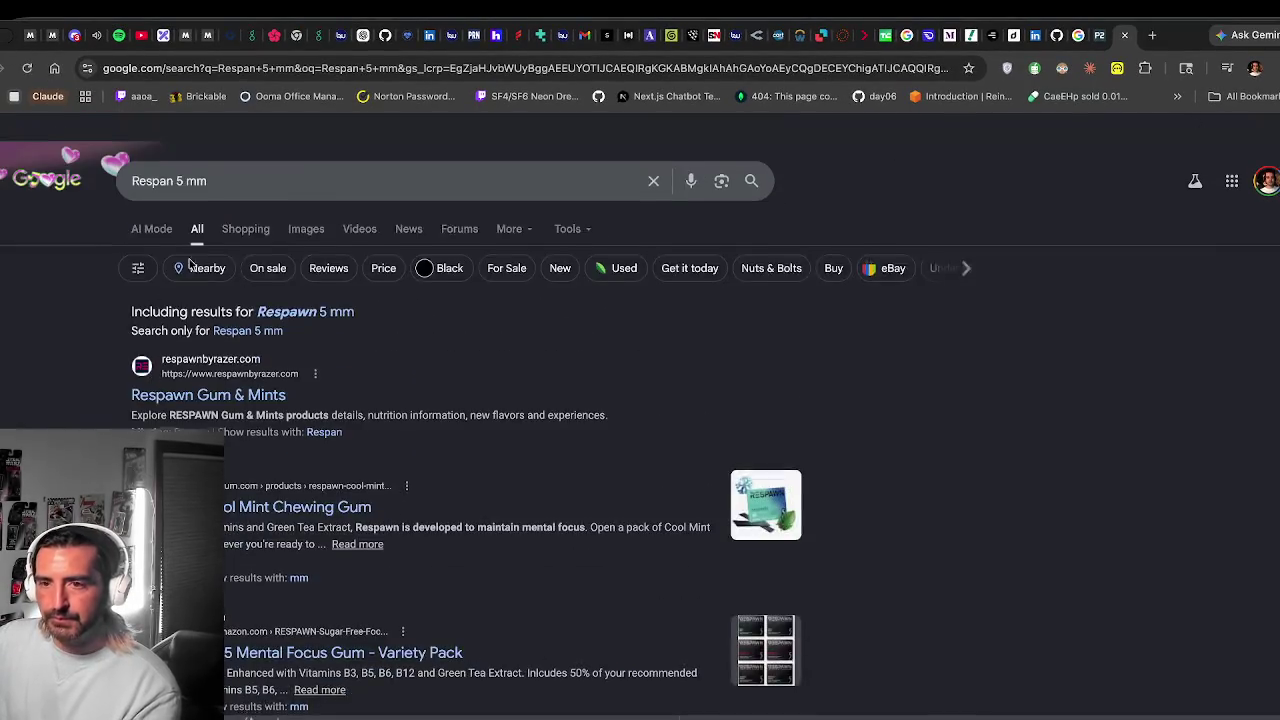
Step: Refine the search to 'Respan 5 mm funding' and open Respan's own seed-round blog post
click(257, 140)
text(funding)
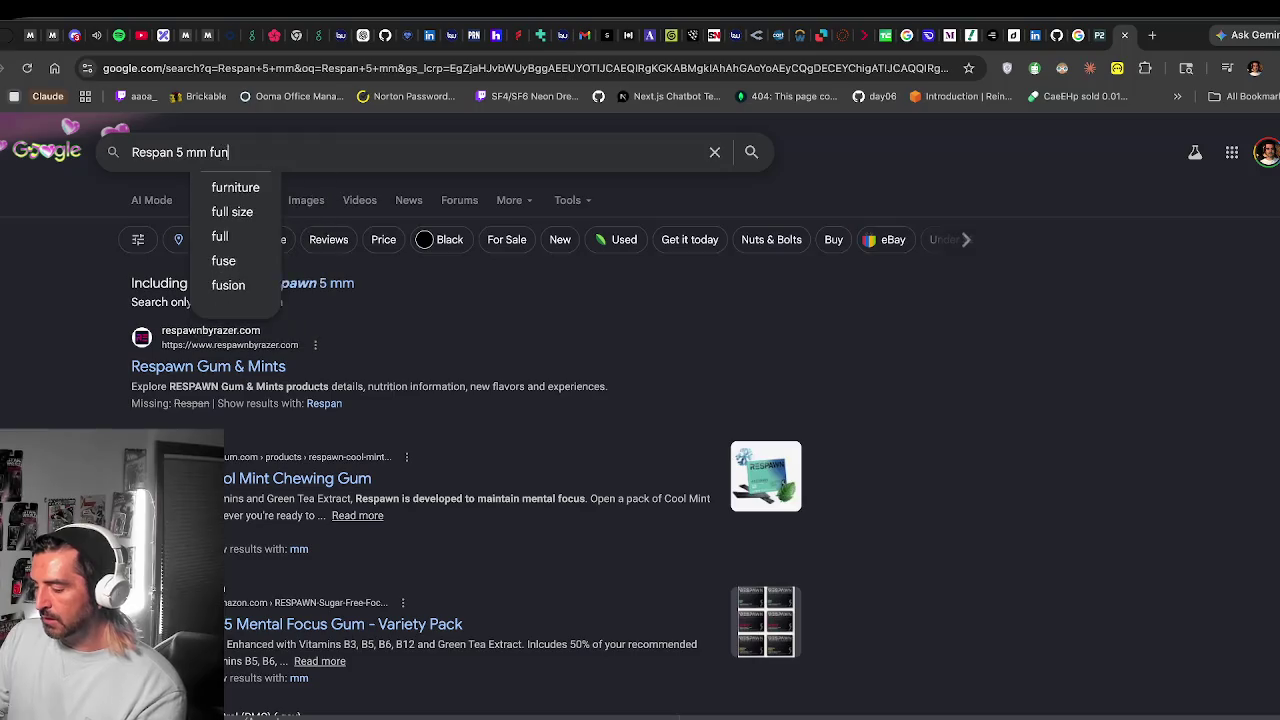
key(Return)
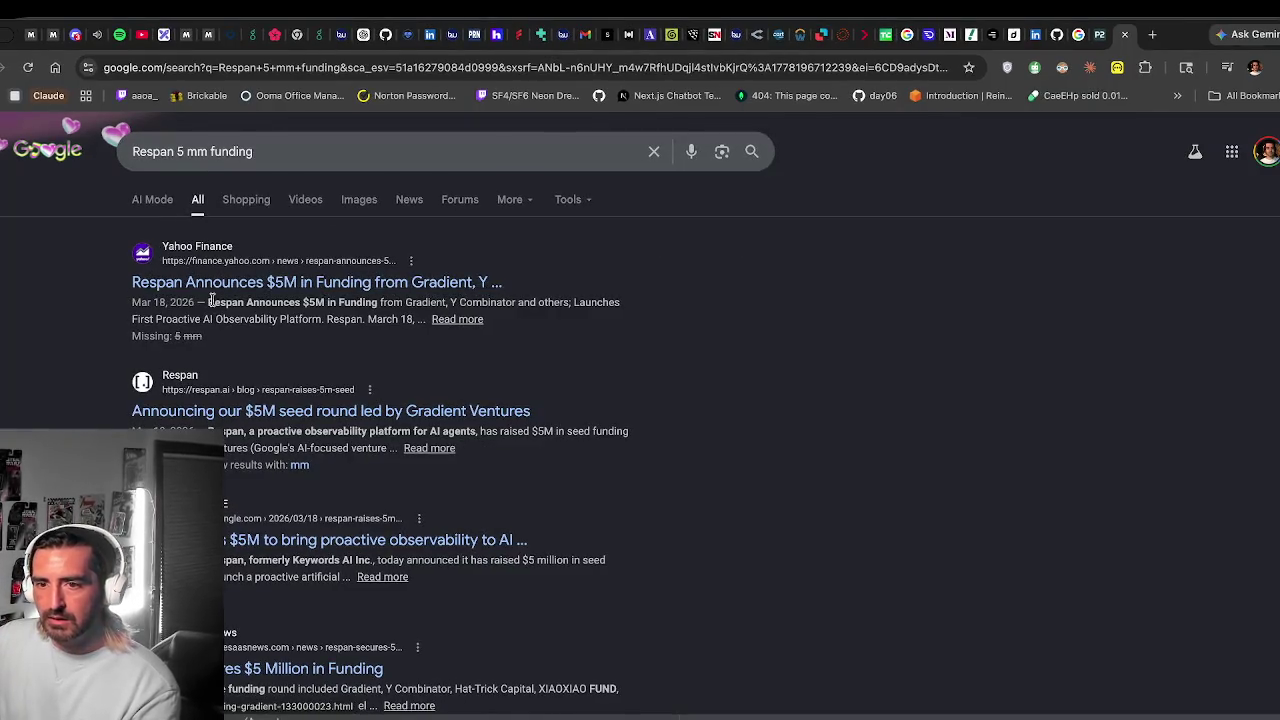
click(207, 411)
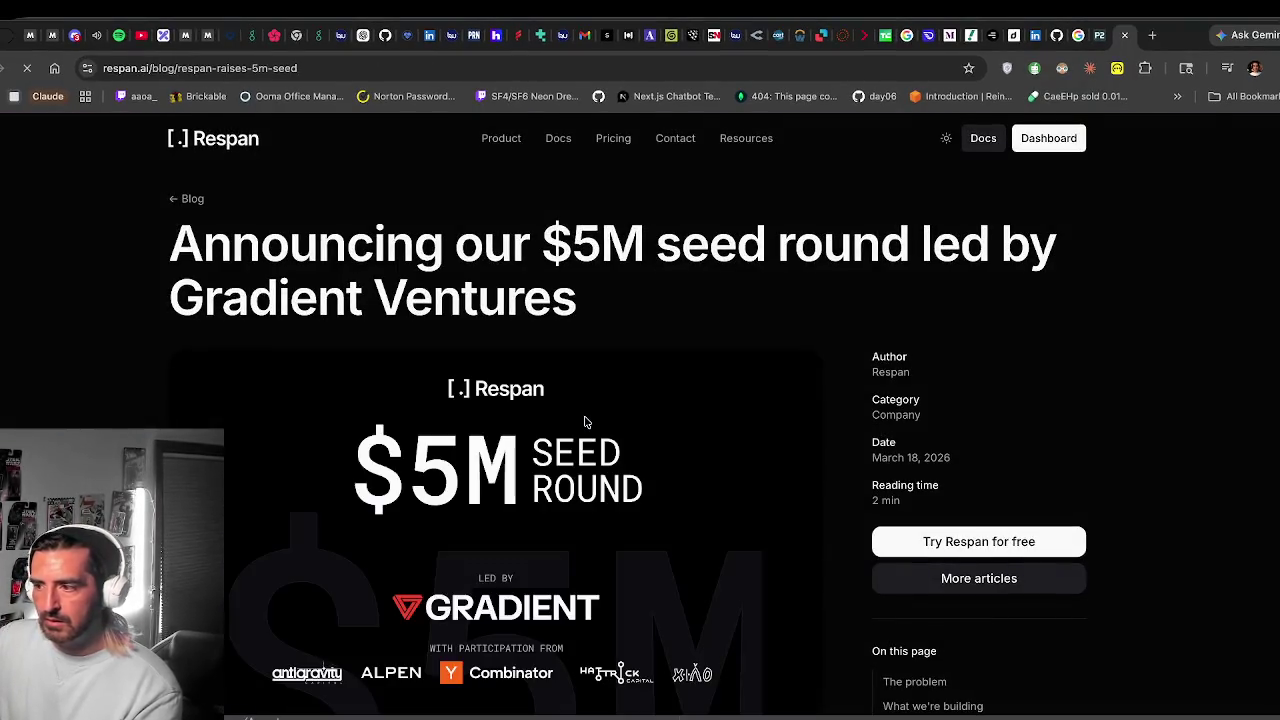
Step: Read Respan's $5M seed announcement through the 'What we're building' Monitor point, then open the free sign-up page
mouse_move(665, 140)
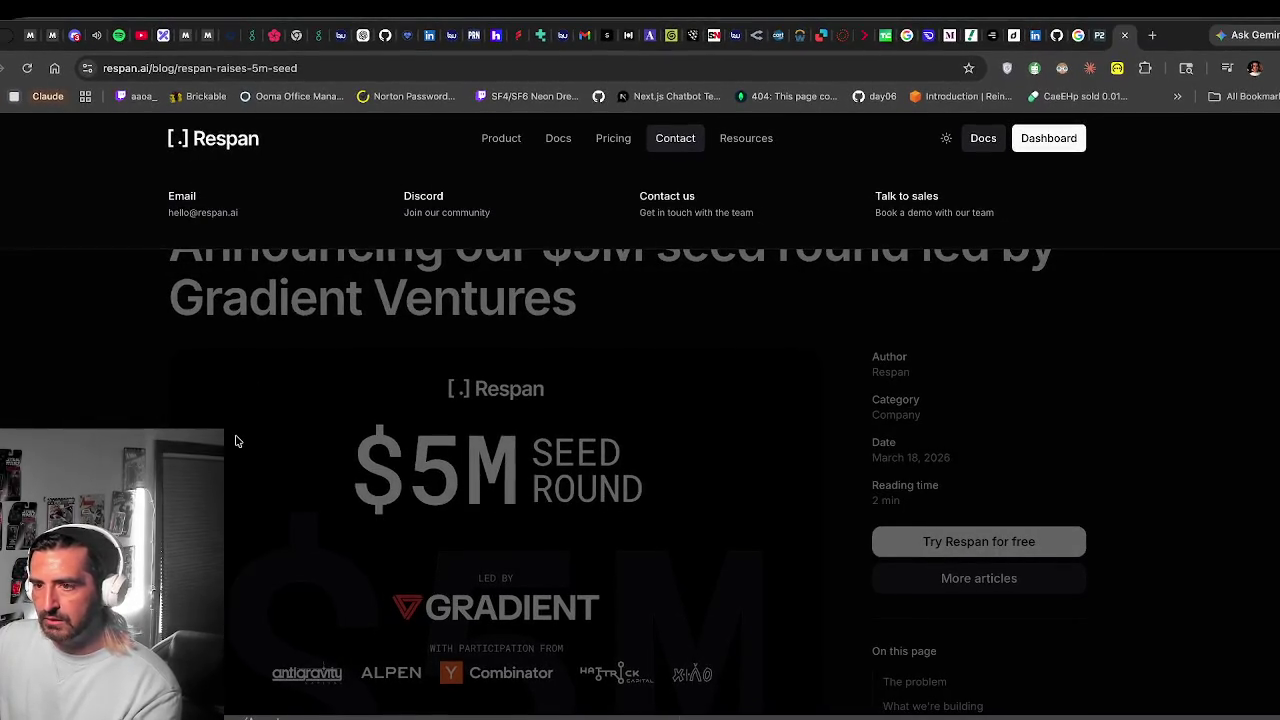
scroll(269, 371, down, 4)
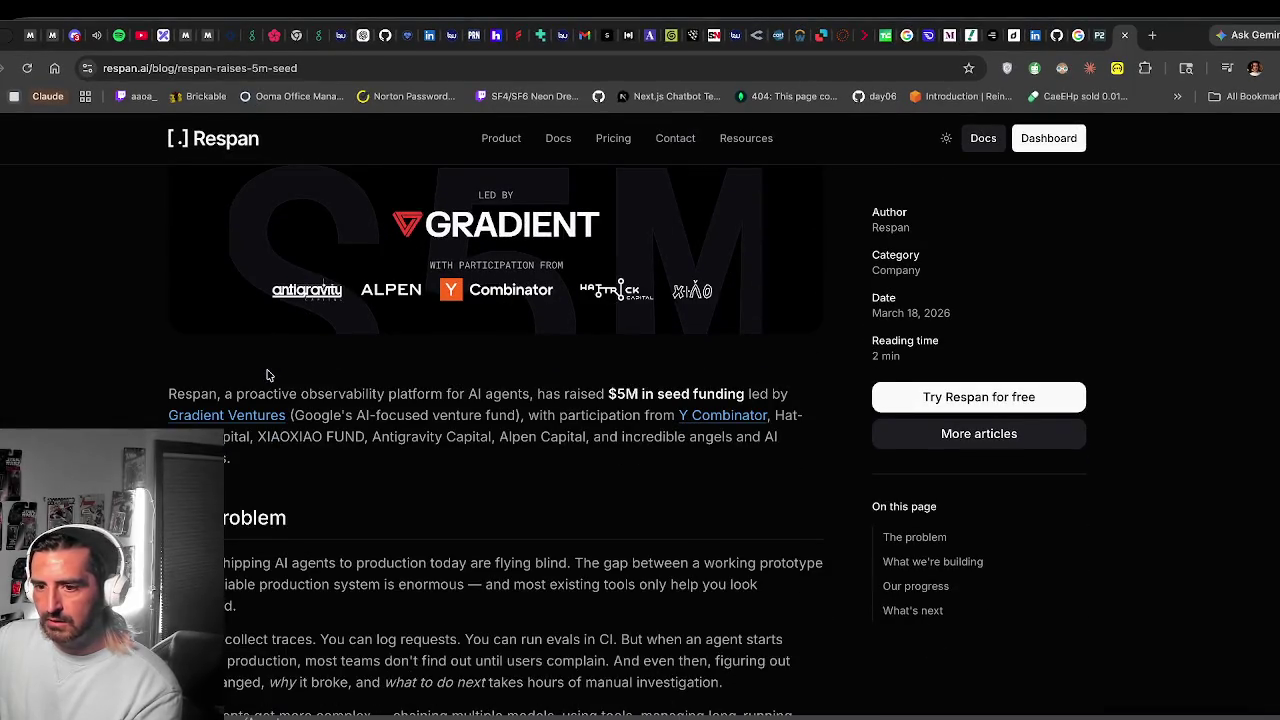
drag(267, 374, 268, 463)
scroll(268, 463, down, 6)
drag(594, 240, 180, 240)
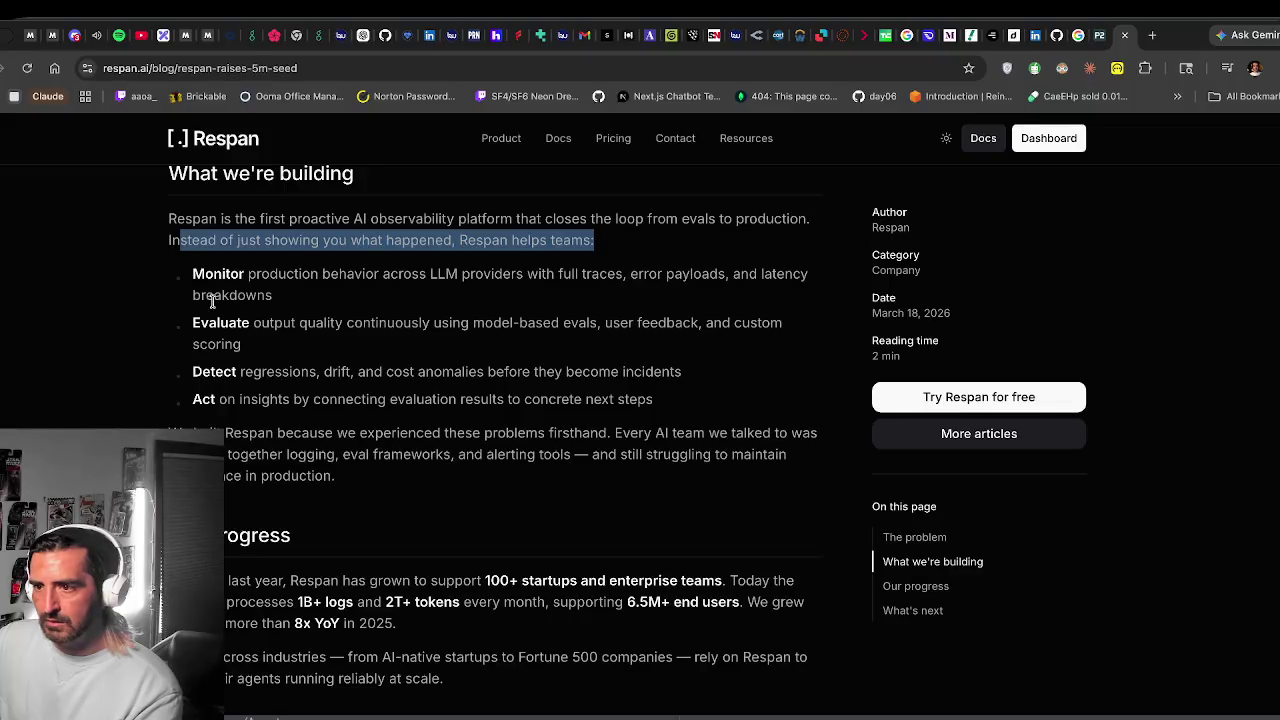
mouse_move(212, 300)
mouse_down()
mouse_move(160, 228)
mouse_move(155, 320)
mouse_up()
click(168, 297)
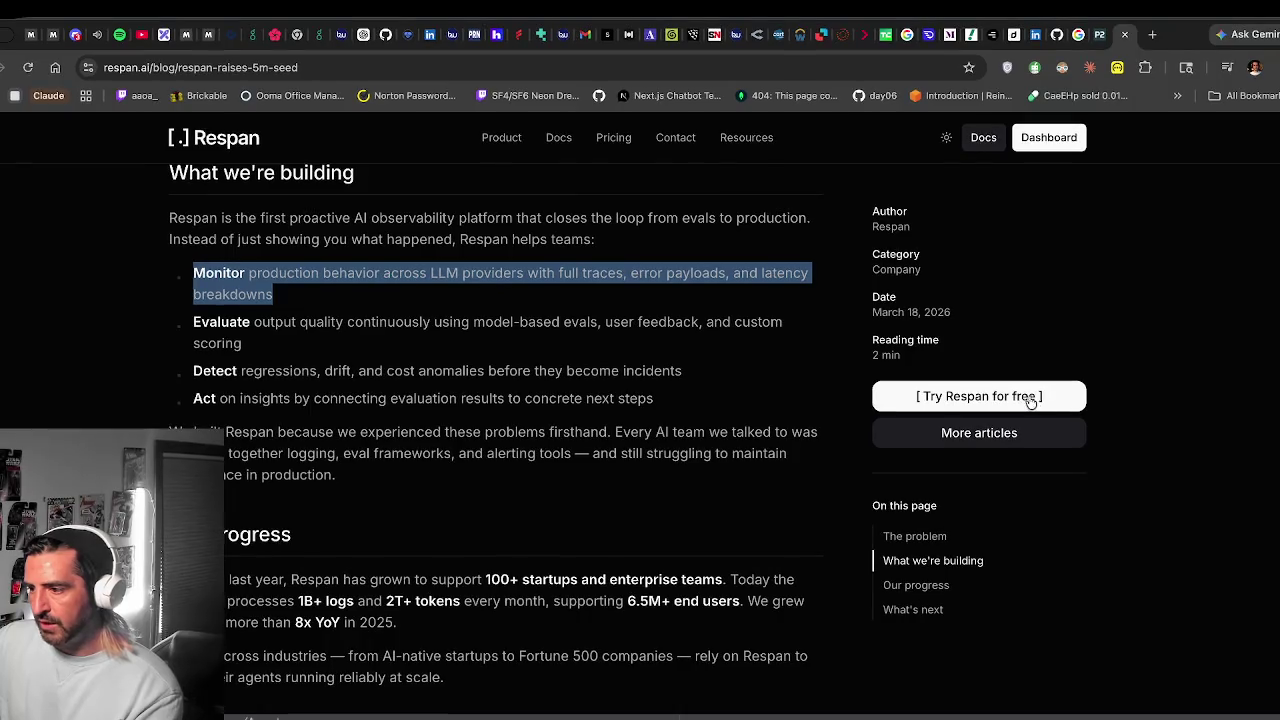
click(1028, 396)
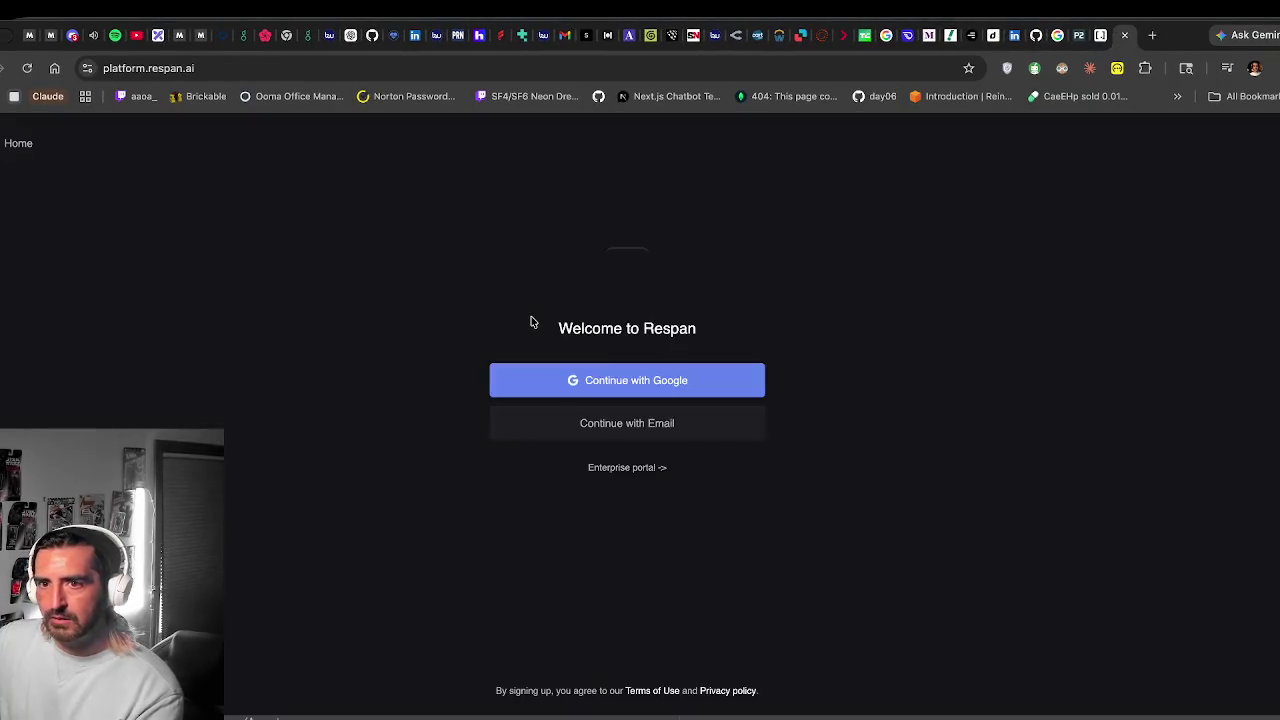
Step: Sign up for Respan with a Google account and allow respan.ai access
click(724, 385)
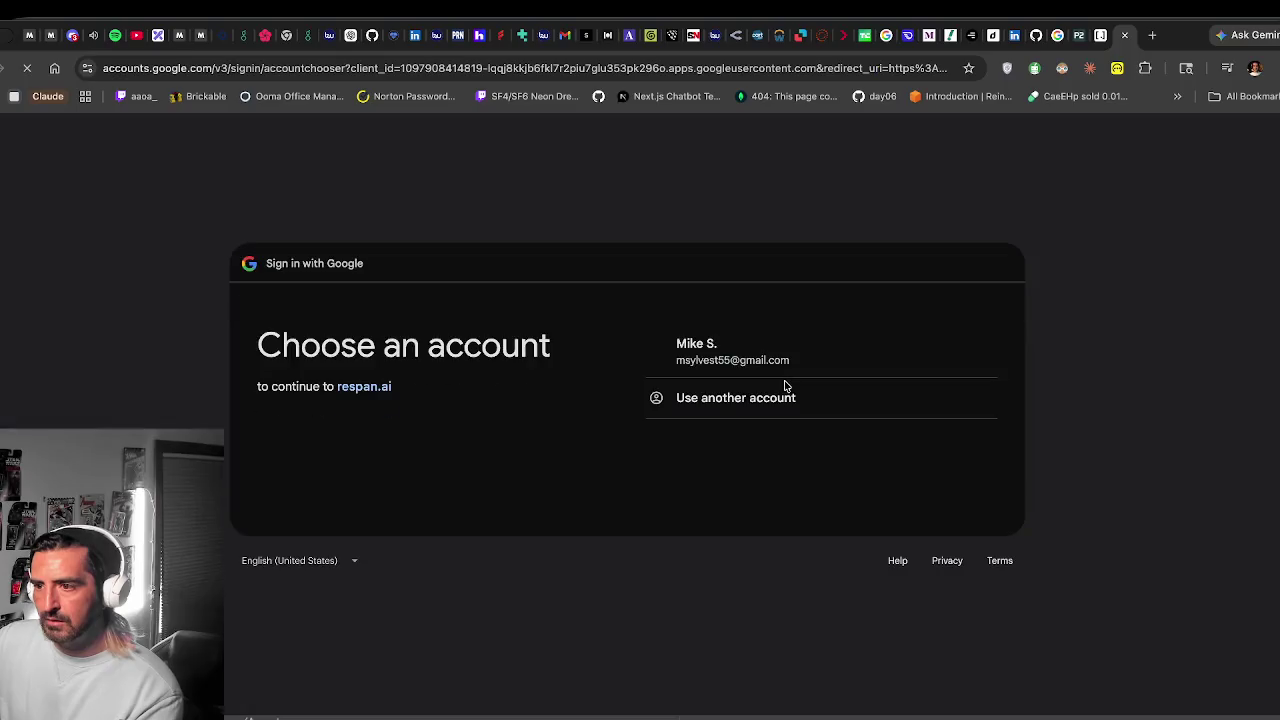
click(734, 352)
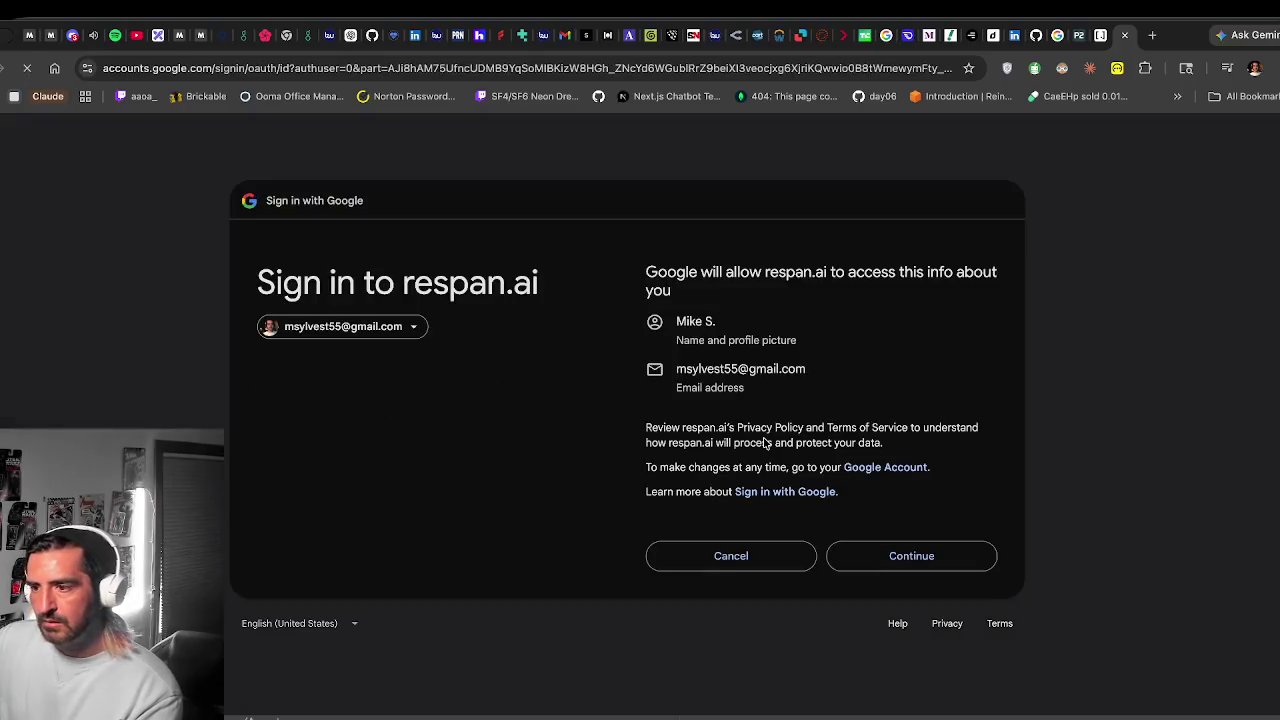
click(917, 548)
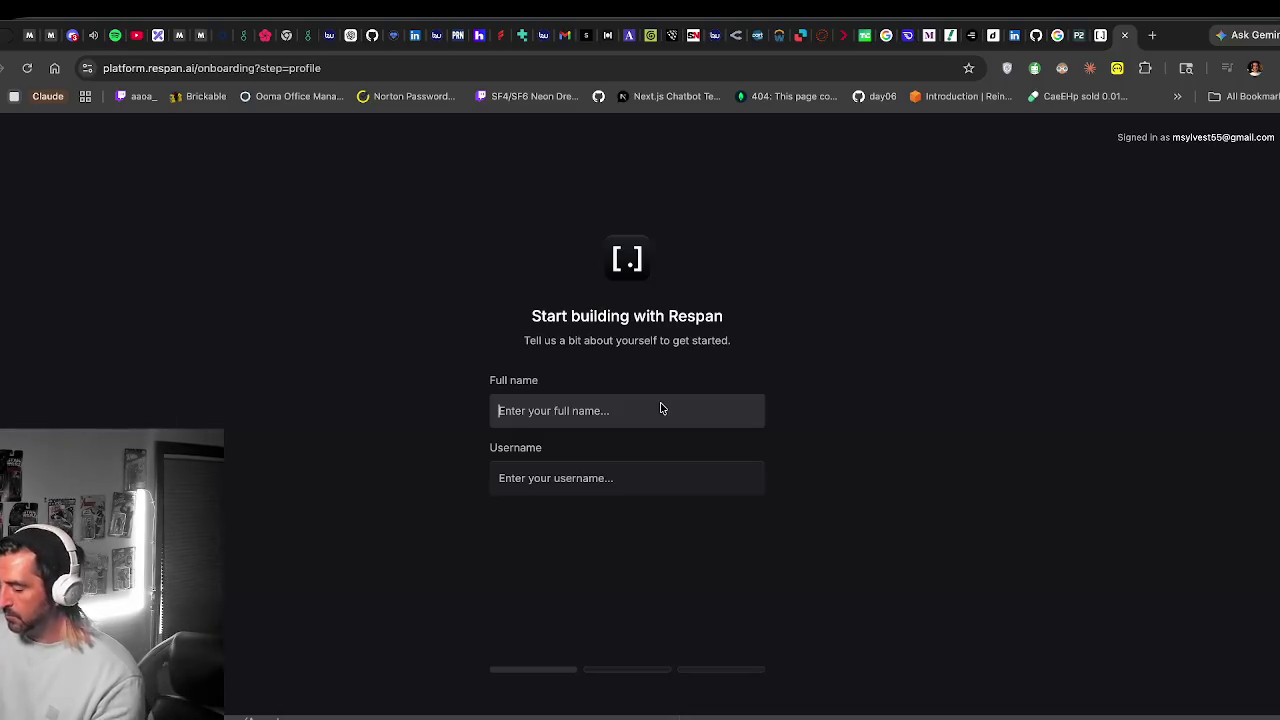
Step: Close the Markdown Live Preview tab and return to the Excalidraw board
click(178, 38)
click(181, 37)
scroll(397, 280, up, 2)
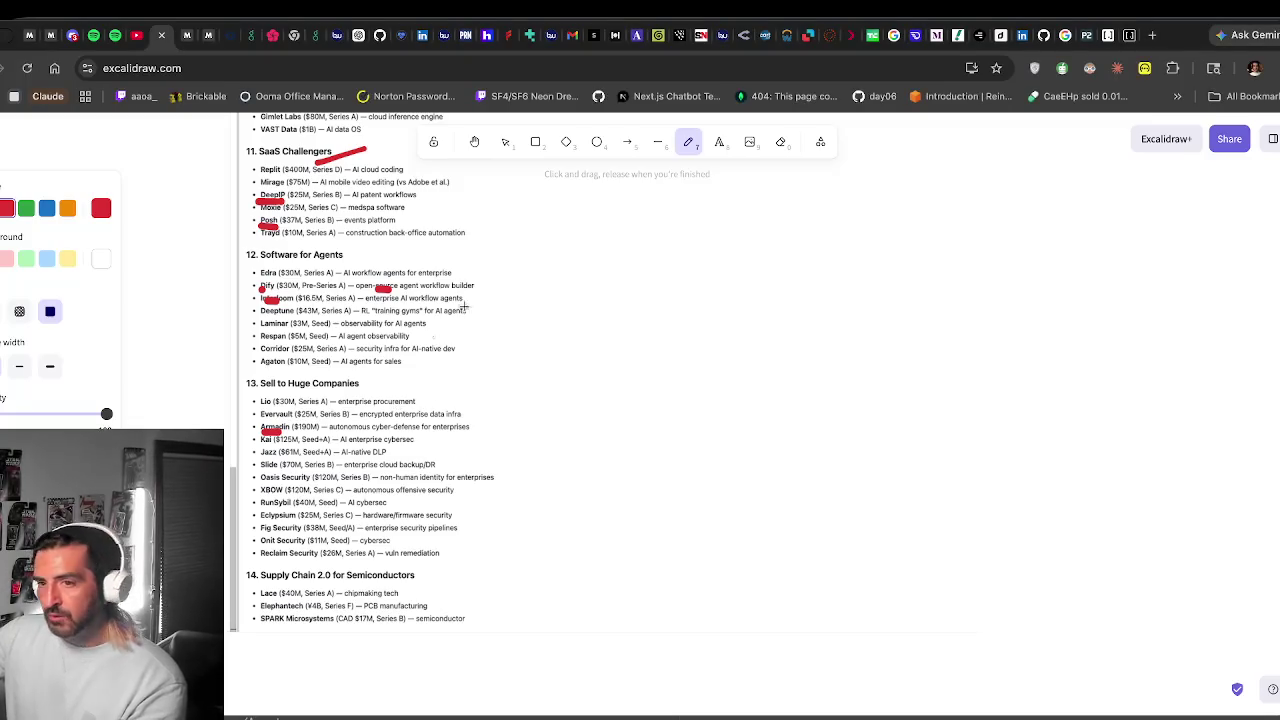
Step: Add a text note above the lists headed 'may 8, 2026'
scroll(488, 289, up, 5)
scroll(488, 289, up, 4)
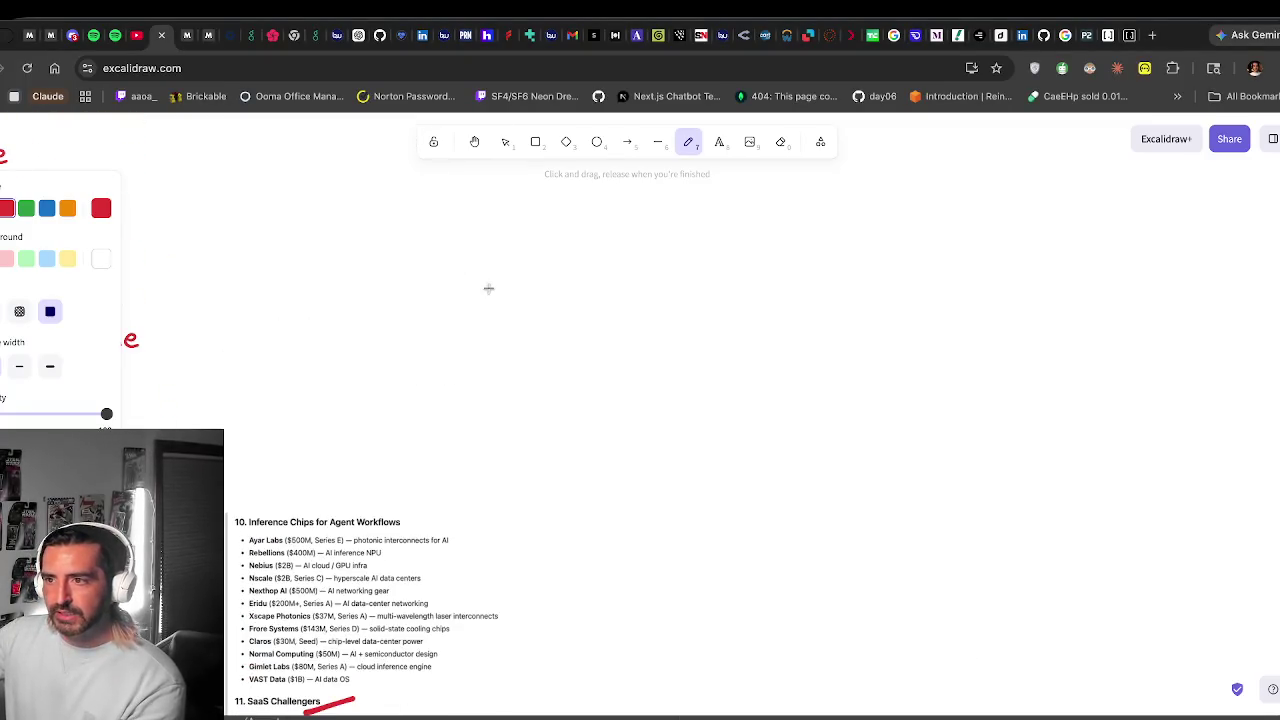
click(720, 145)
click(420, 261)
text(t)
key(BackSpace)
text(may)
text(8, 2026)
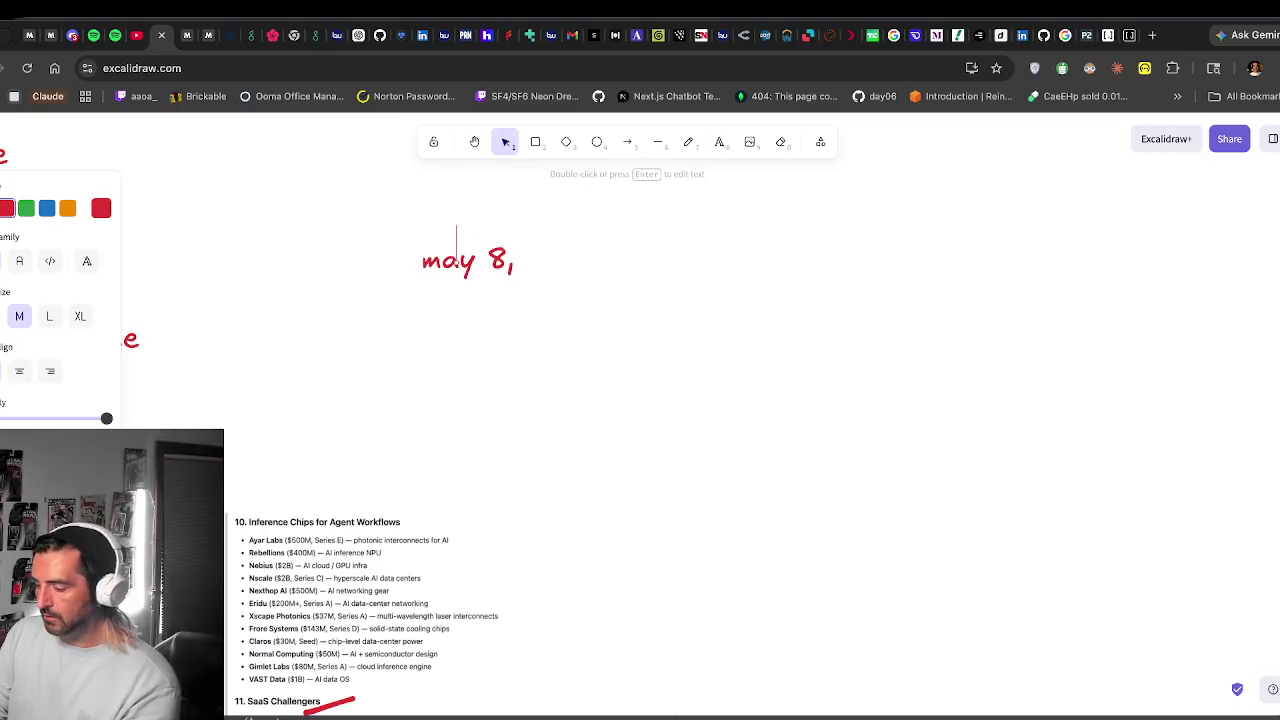
Step: Add the to-do line '- look at the second set of companies' and begin a video item
key(Return)
text(0)
key(BackSpace)
text(- )
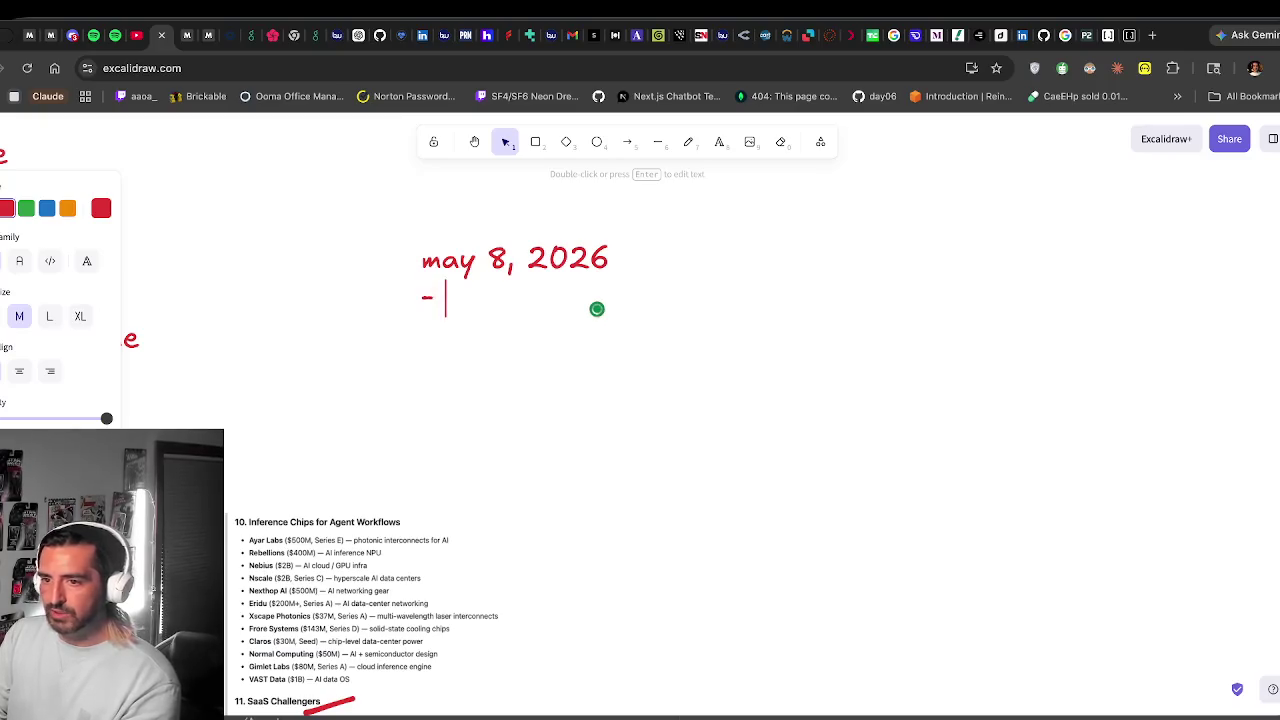
text(look at the sec)
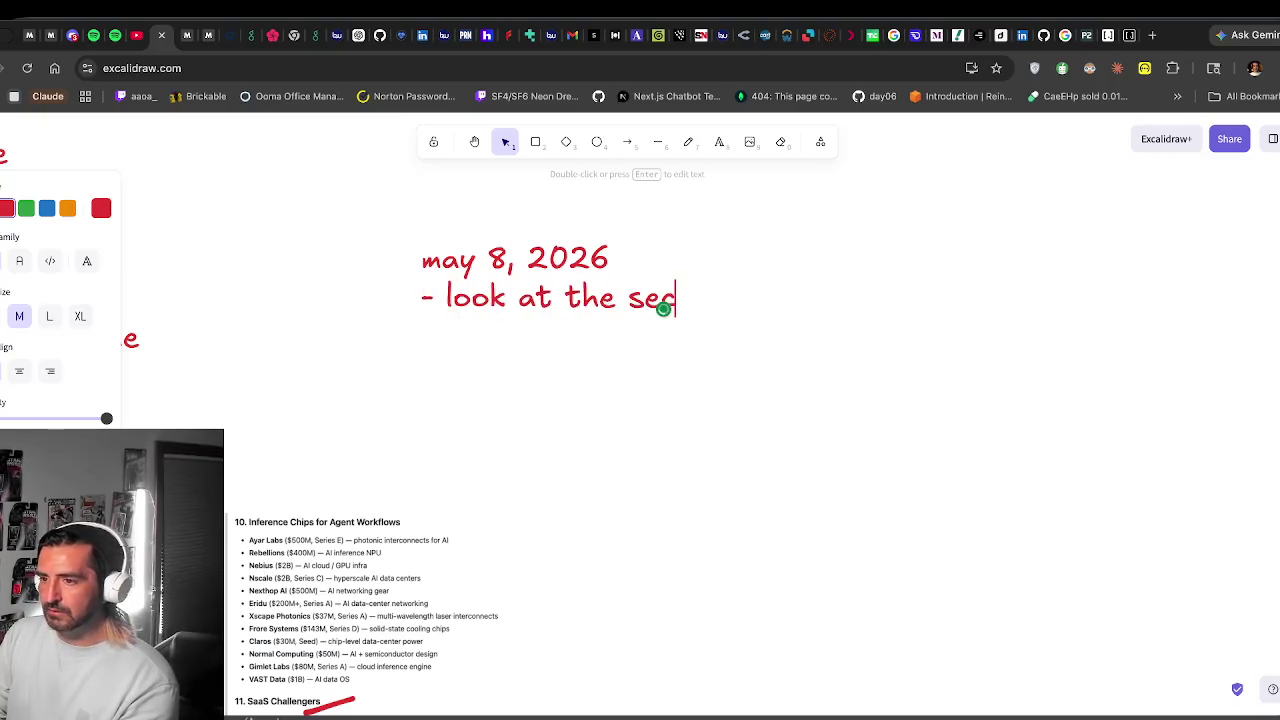
text(ond set of companies)
key(Return)
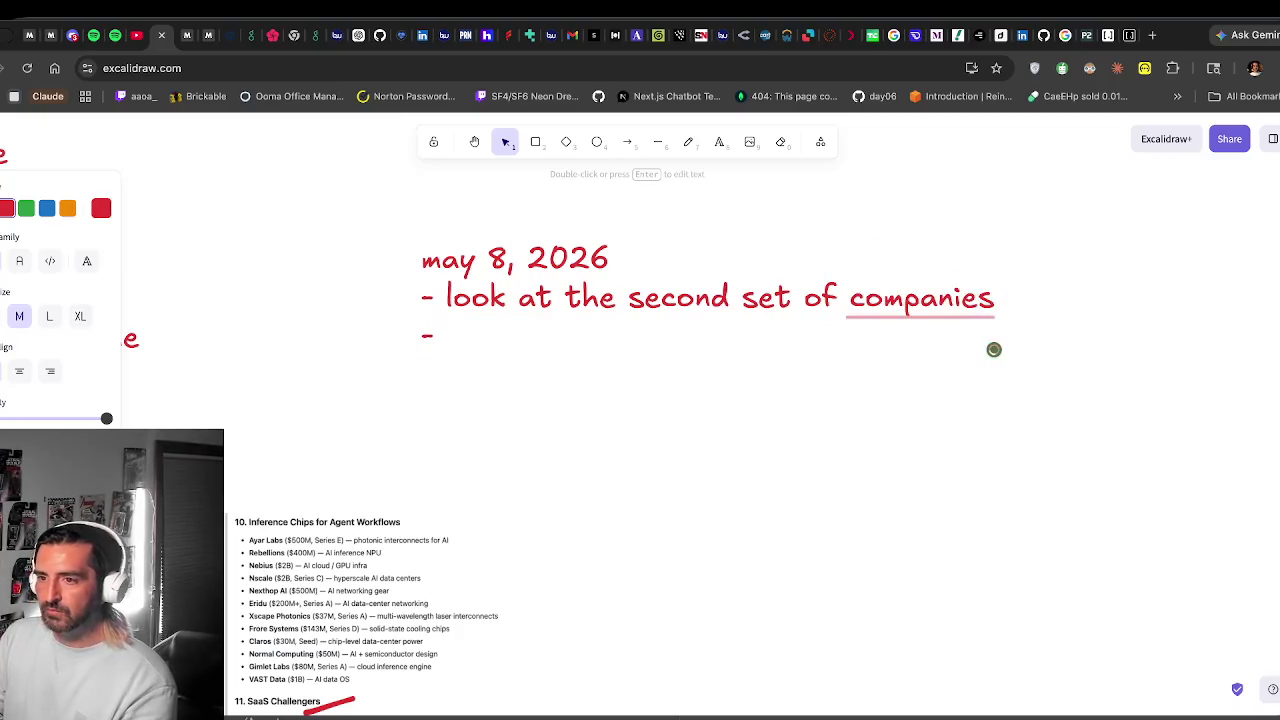
text(ill get a video toda)
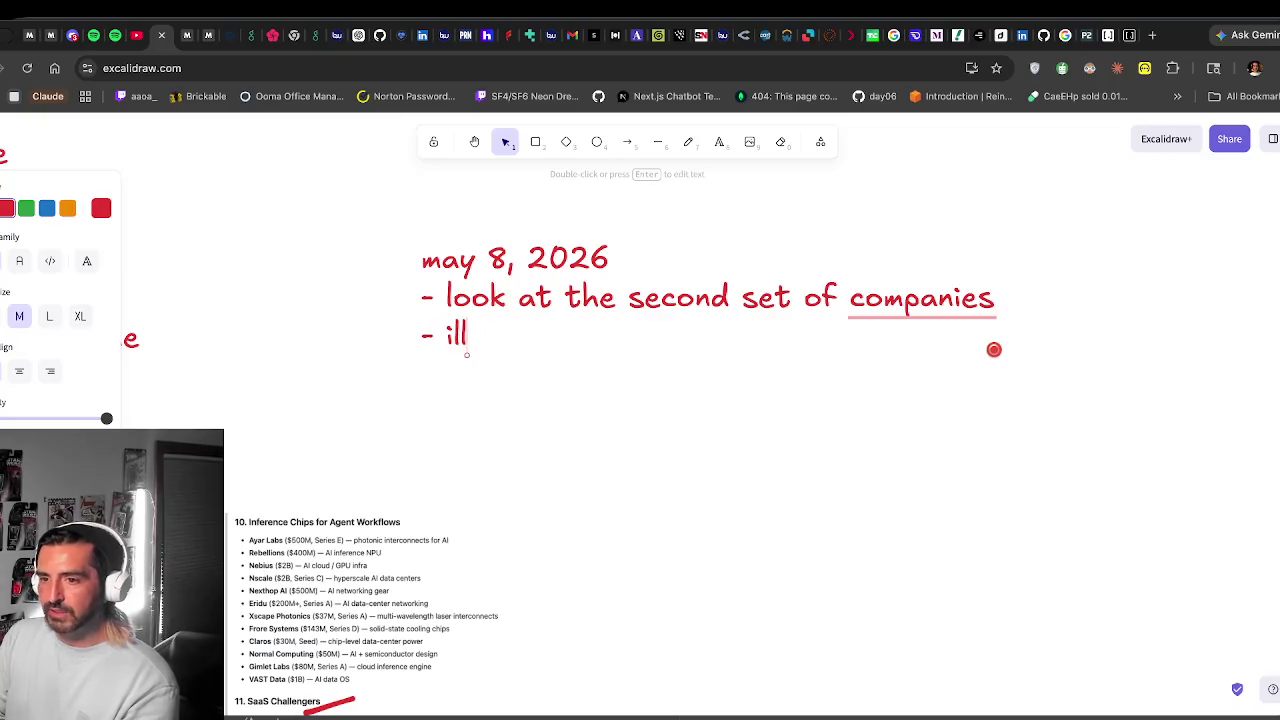
key(BackSpace)
key(BackSpace)
text(gehter for)
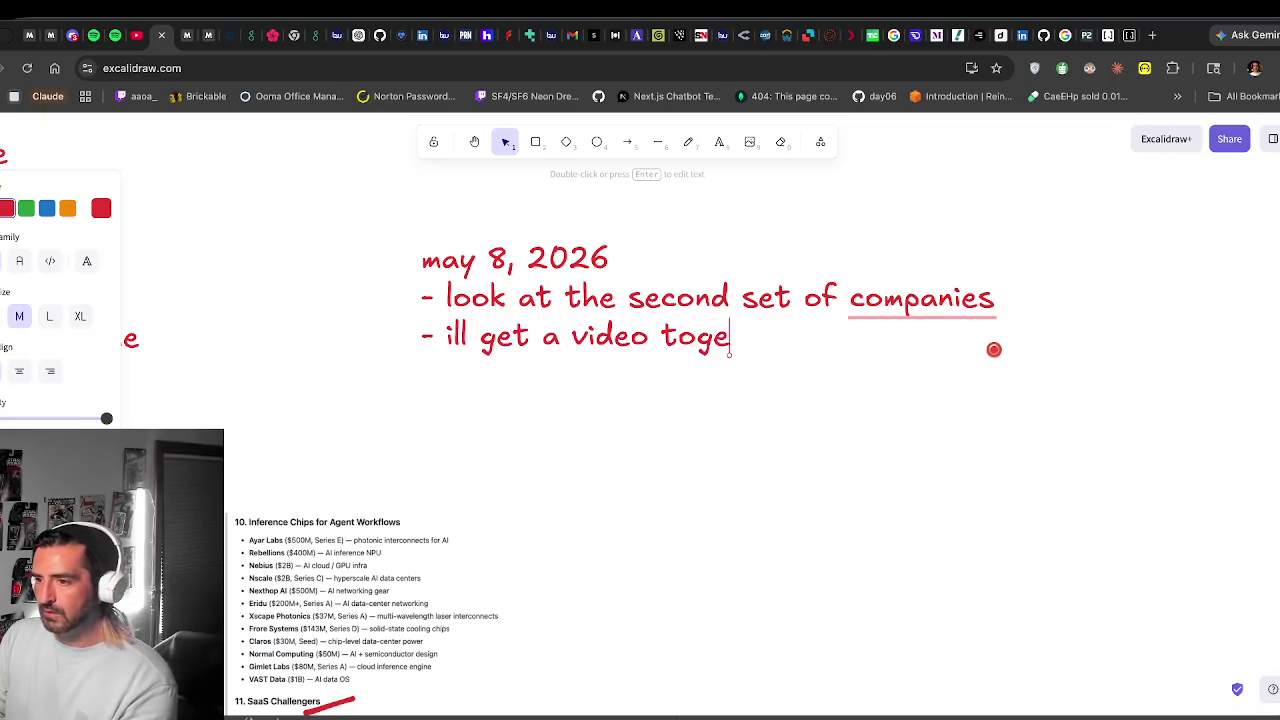